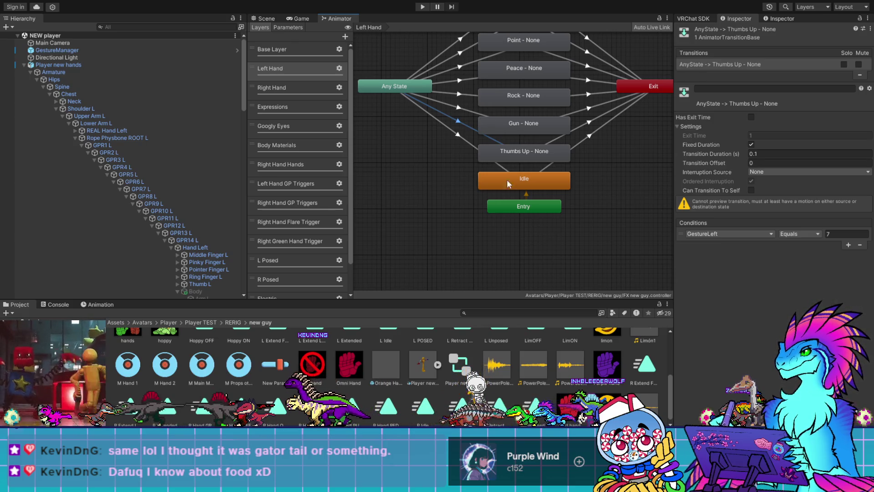
Review the Left Hand layer's Any State→Open and Open→Exit transitions, then show the Expressions layer
left_click(423, 163)
scroll(441, 128, "down", 3)
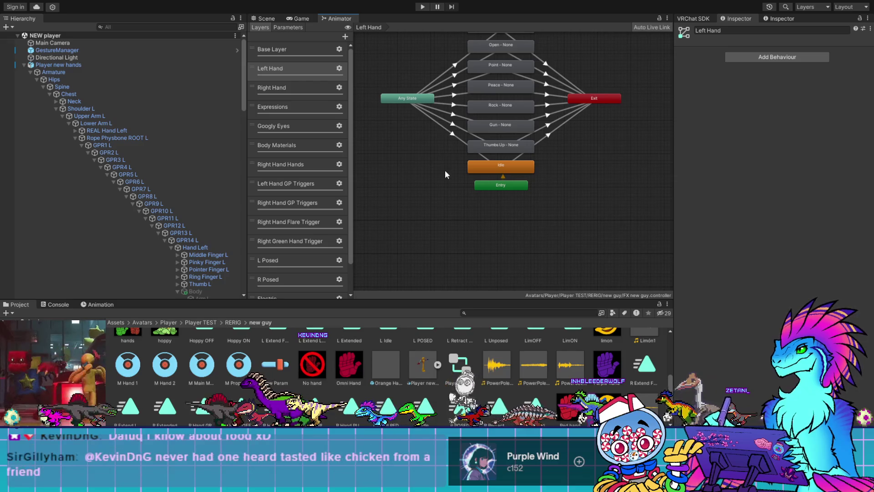
middle_click_drag(433, 144, 430, 212)
left_click(456, 144)
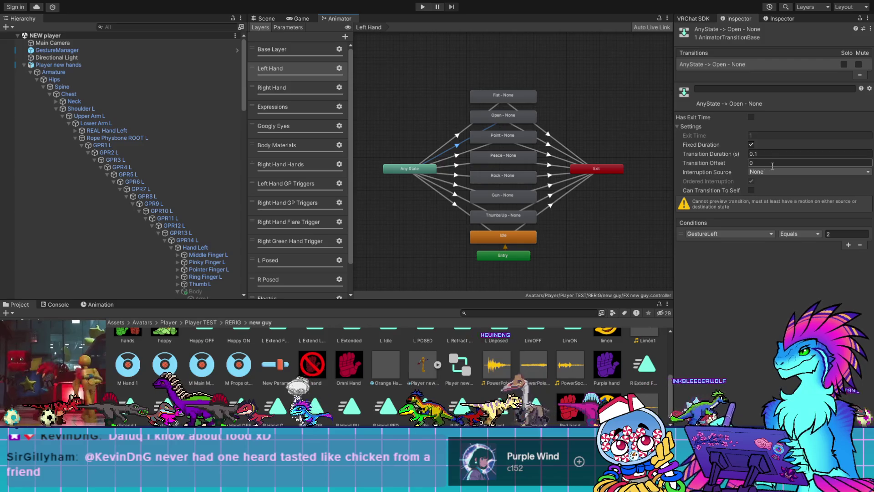
left_click(548, 145)
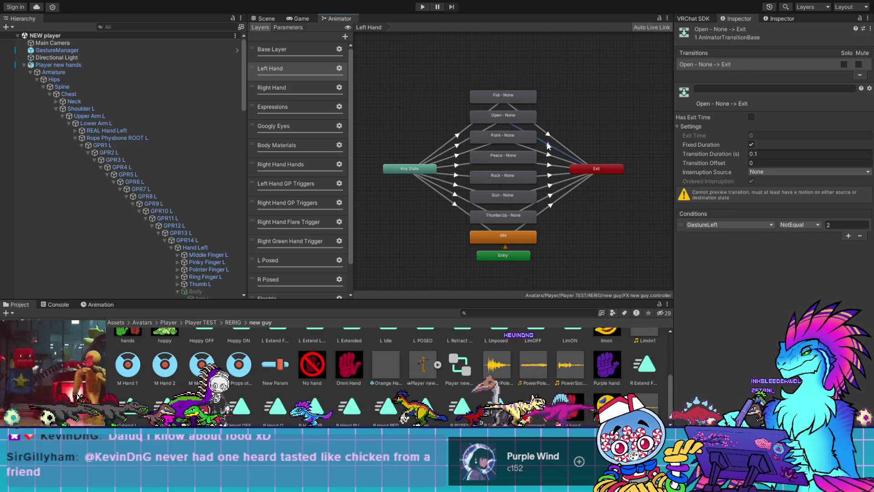
left_click(286, 109)
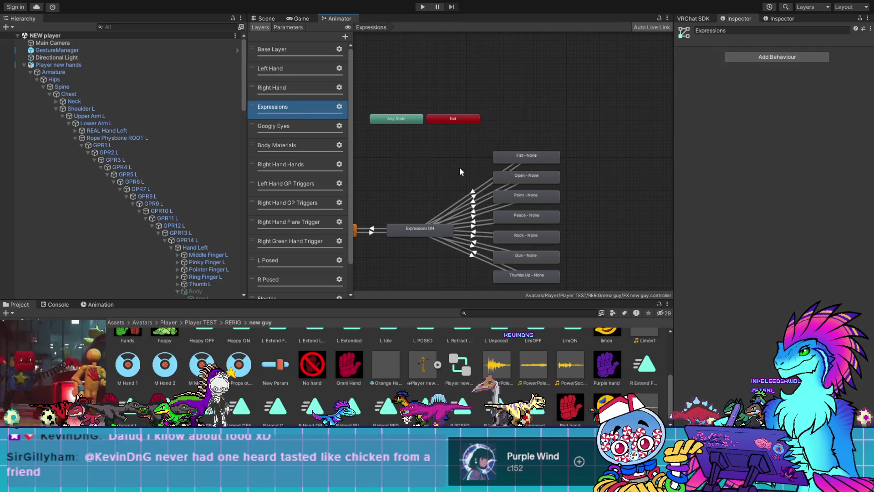
Check the Fist and Point transitions with Expressions ON (GestureLeft NotEqual 3, 0.1 s), then view the Scene
left_click(473, 193)
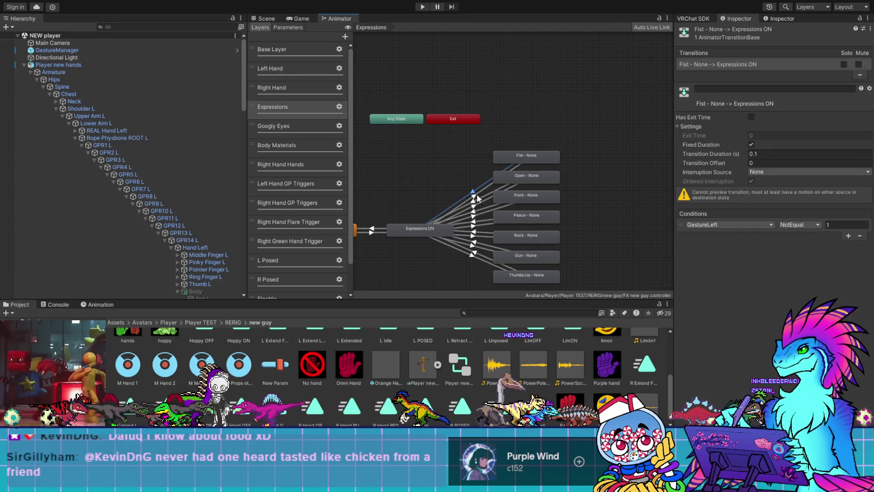
left_click(477, 193)
left_click(475, 192)
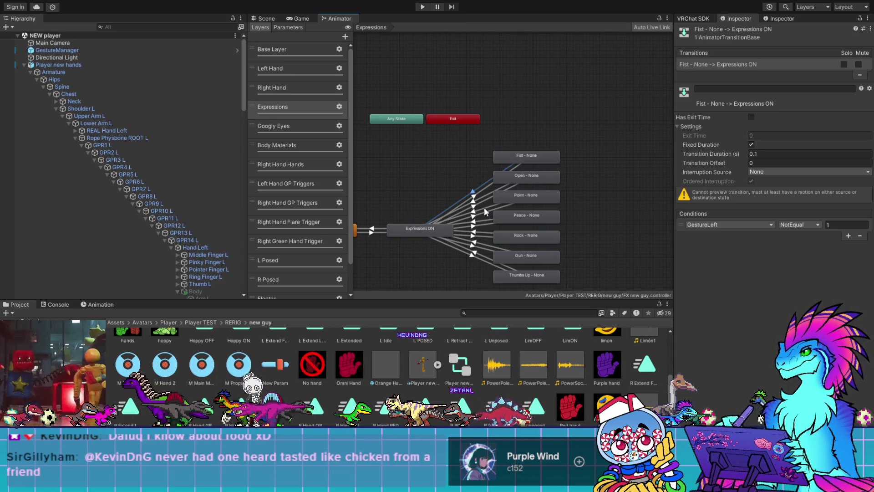
left_click(485, 207)
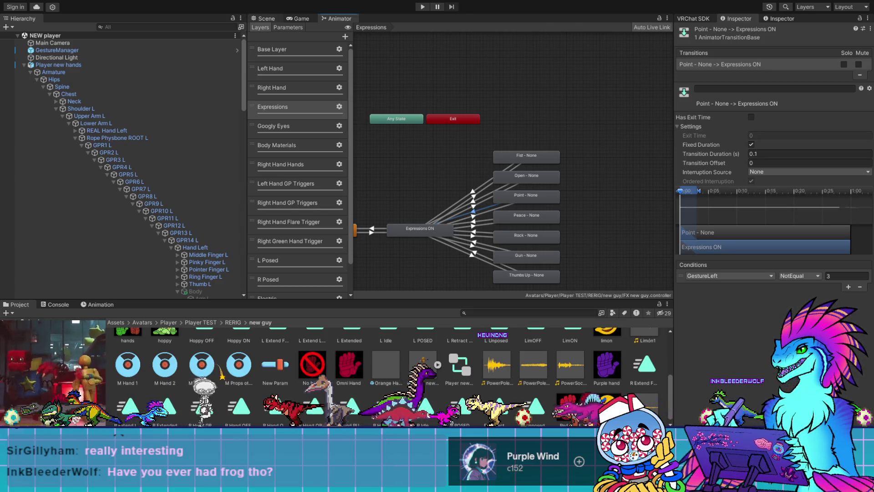
left_click(267, 18)
scroll(378, 175, "up", 2)
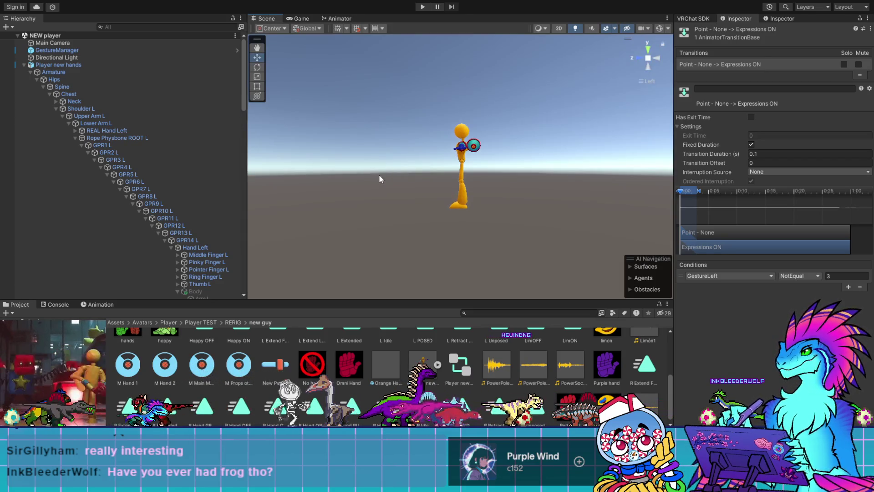
Open the VRChat SDK Builder and Auto Fix the avatar's alerts, reducing them from 22 to 14
left_click(701, 18)
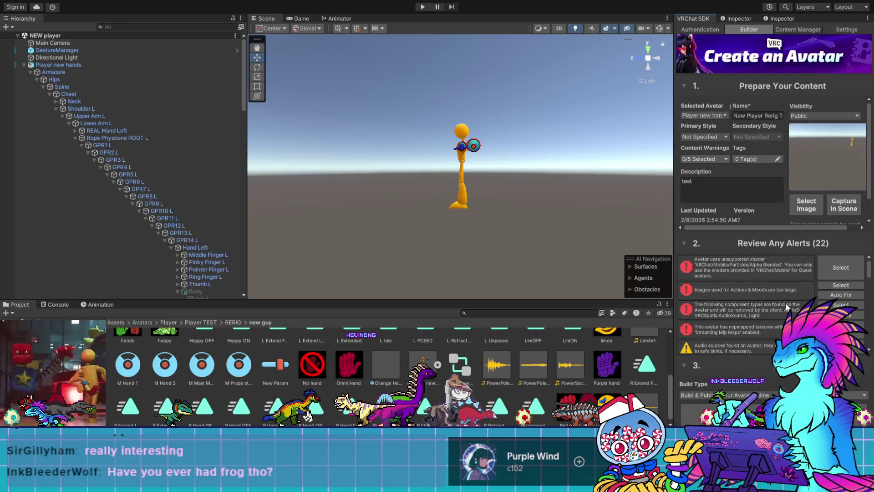
left_click(841, 295)
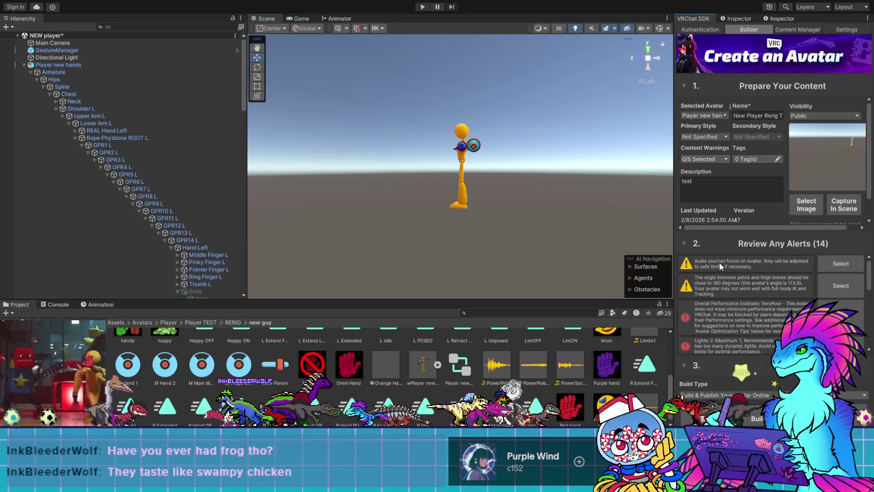
Review the 13 remaining alerts, including VeryPoor performance and a two-light warning, then select GestureManager
scroll(729, 301, "down", 5)
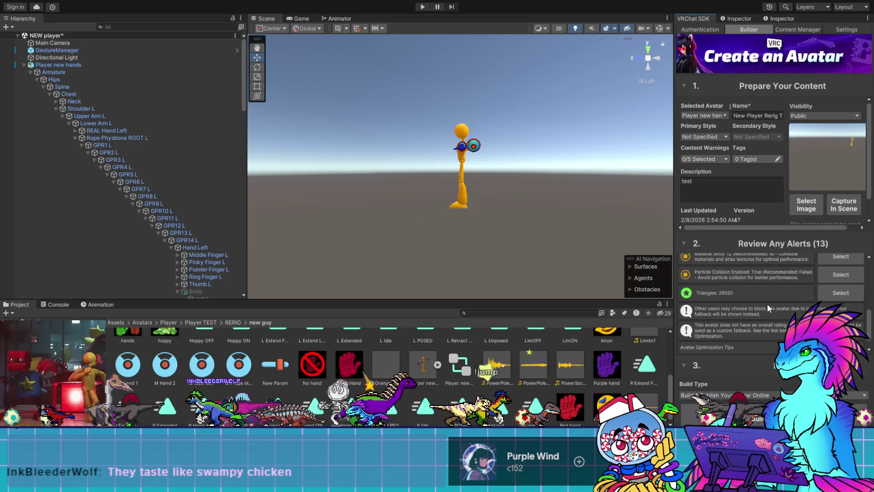
scroll(741, 305, "up", 1)
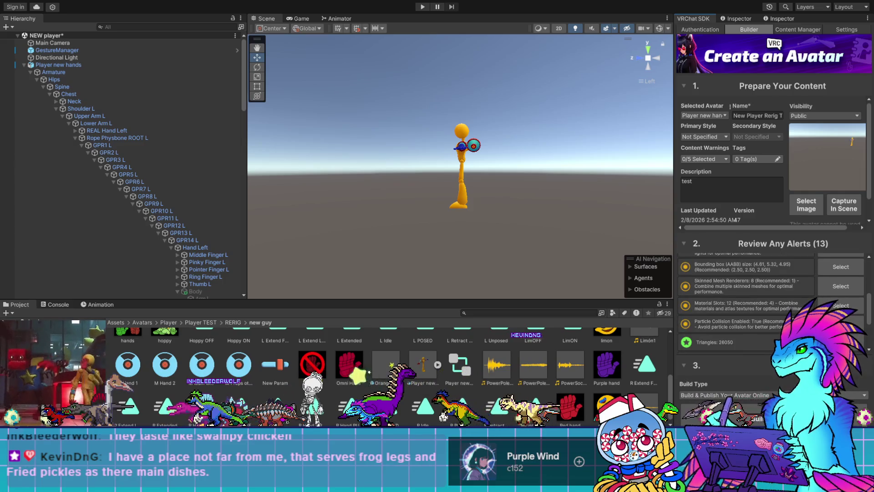
scroll(747, 301, "up", 2)
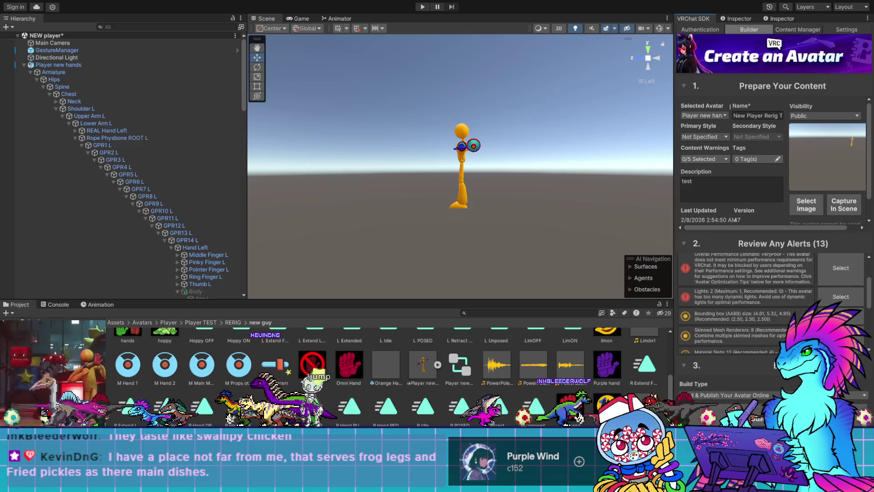
scroll(747, 301, "up", 1)
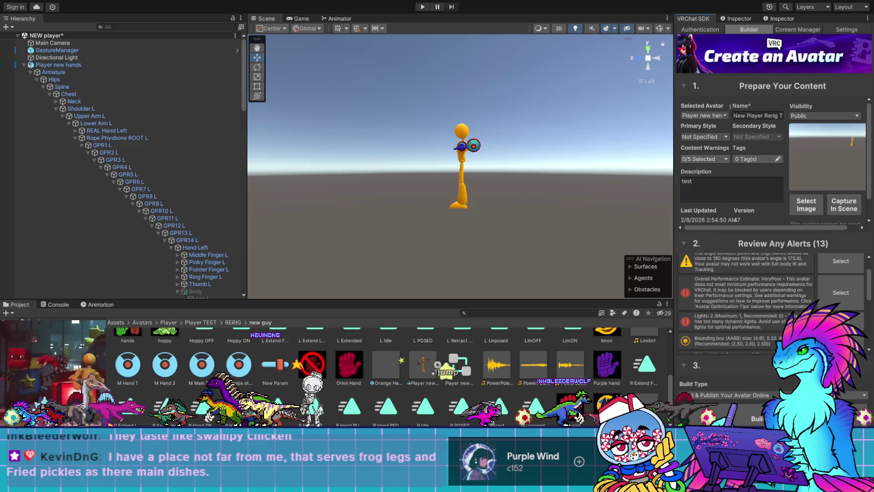
scroll(746, 301, "up", 1)
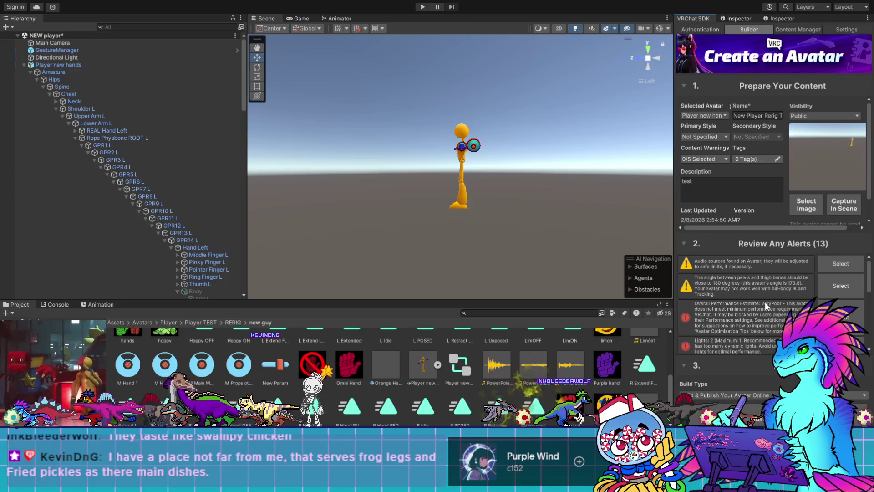
scroll(765, 302, "down", 5)
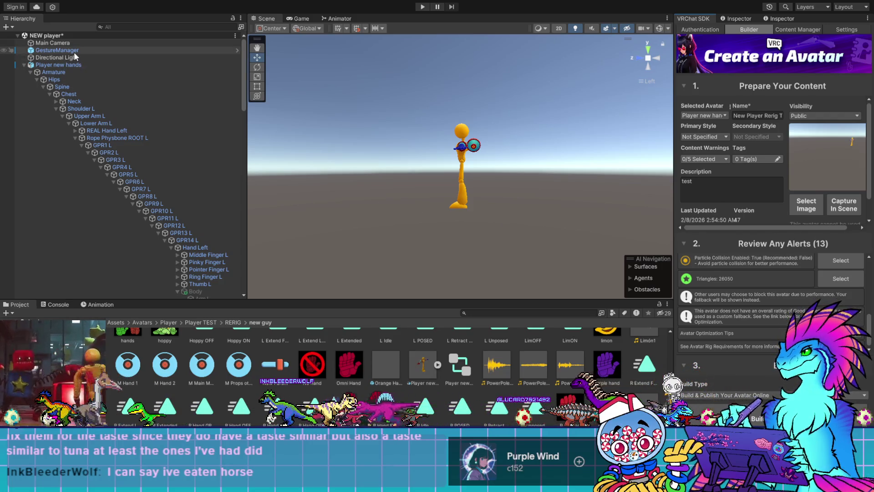
scroll(711, 305, "up", 10)
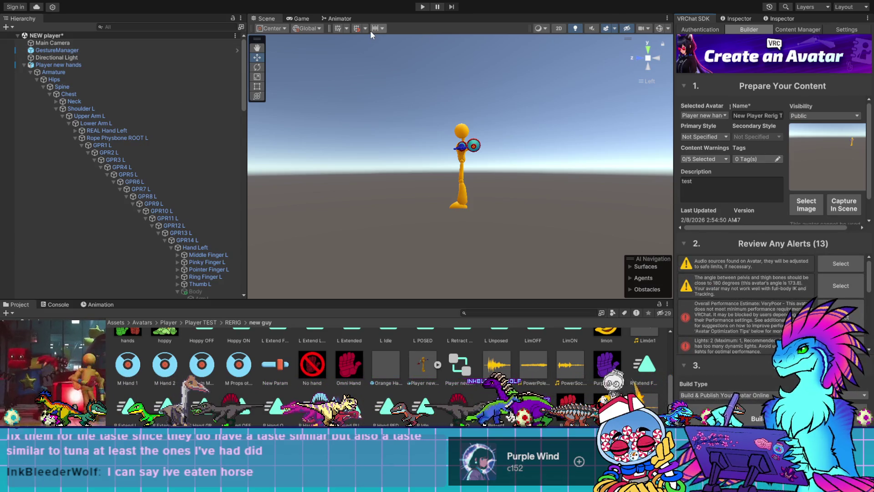
left_click(90, 51)
left_click(748, 310)
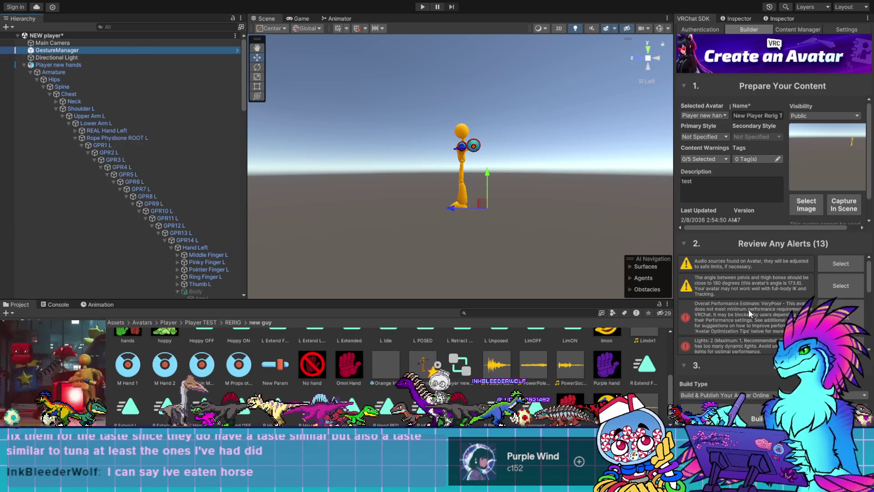
Show GestureManager's Inspector settings and enter Play mode to test the avatar
left_click(733, 18)
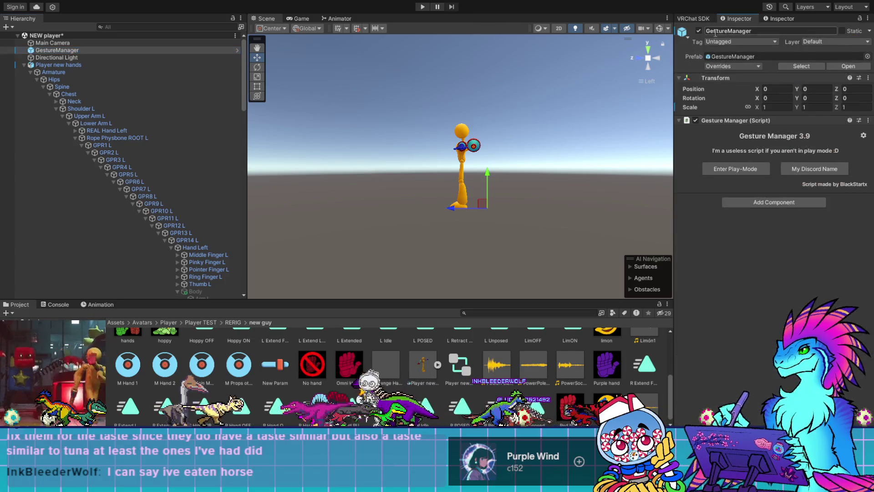
left_click(721, 169)
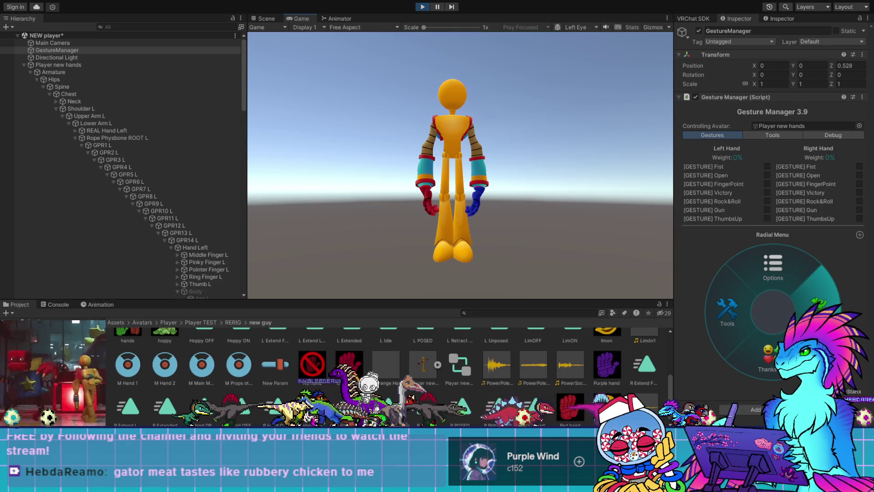
Test the radial menu's Tools, Grab Pack and Hand submenus, then exit Play mode
left_click(747, 302)
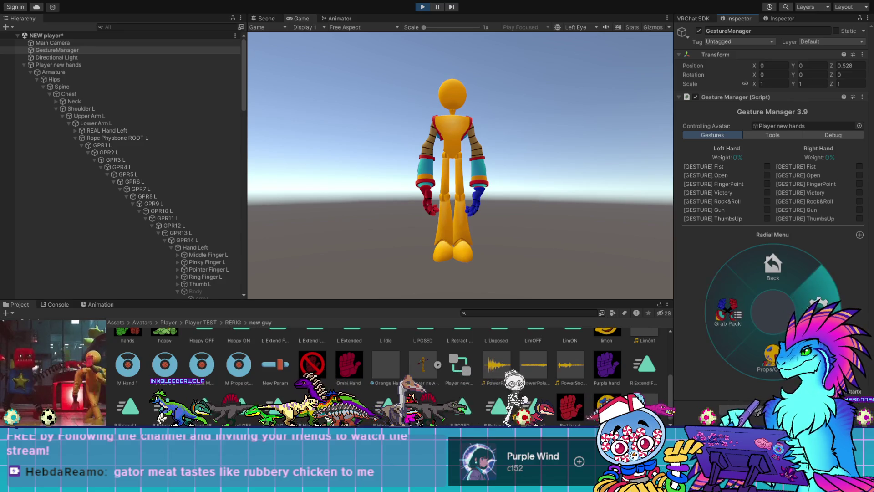
left_click(748, 307)
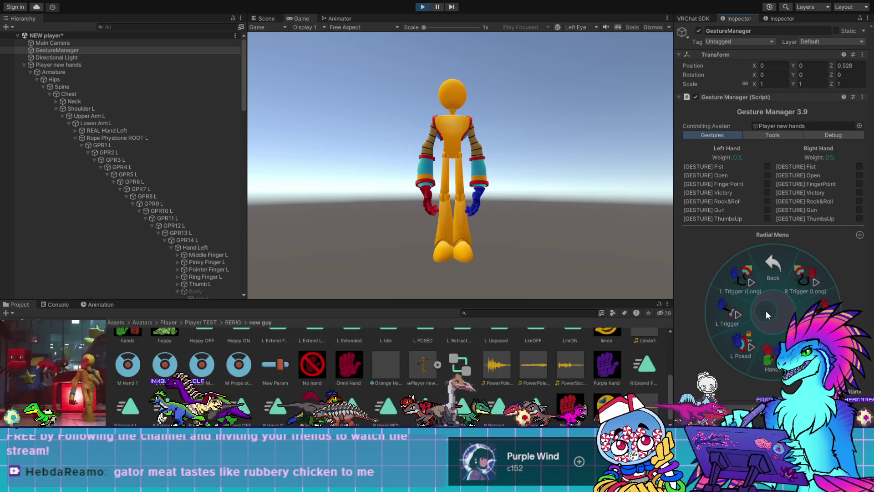
left_click(773, 336)
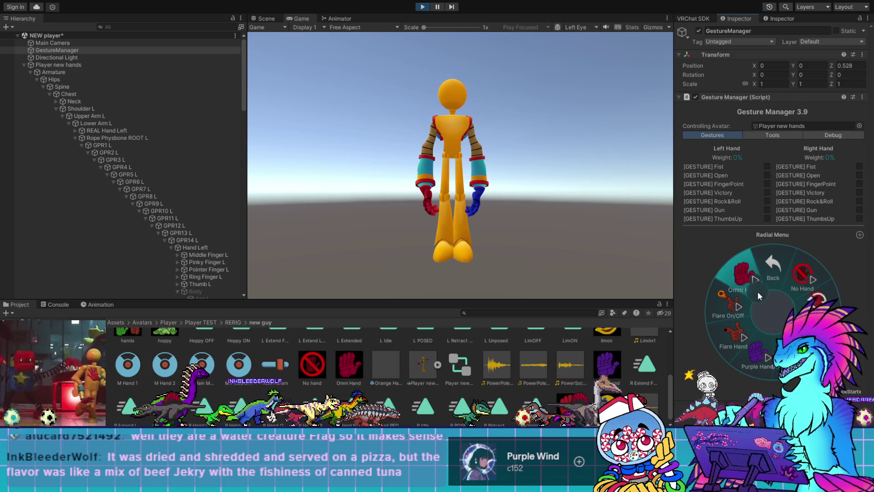
left_click(771, 272)
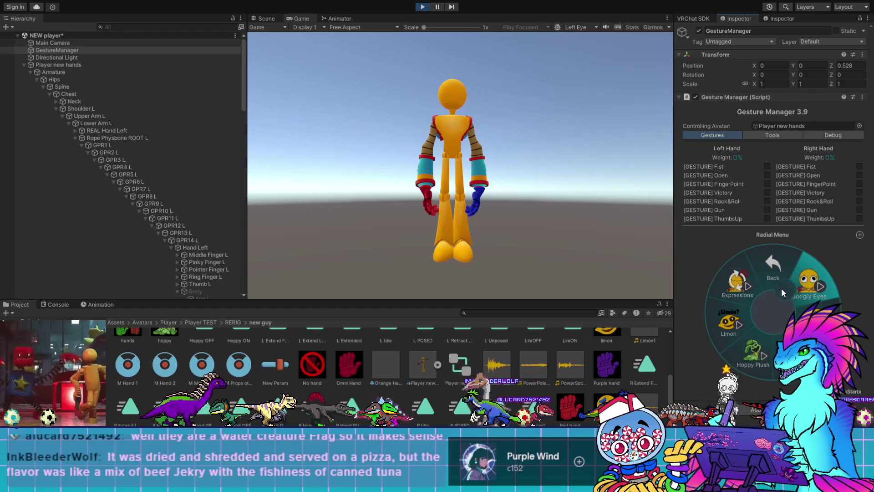
left_click(423, 7)
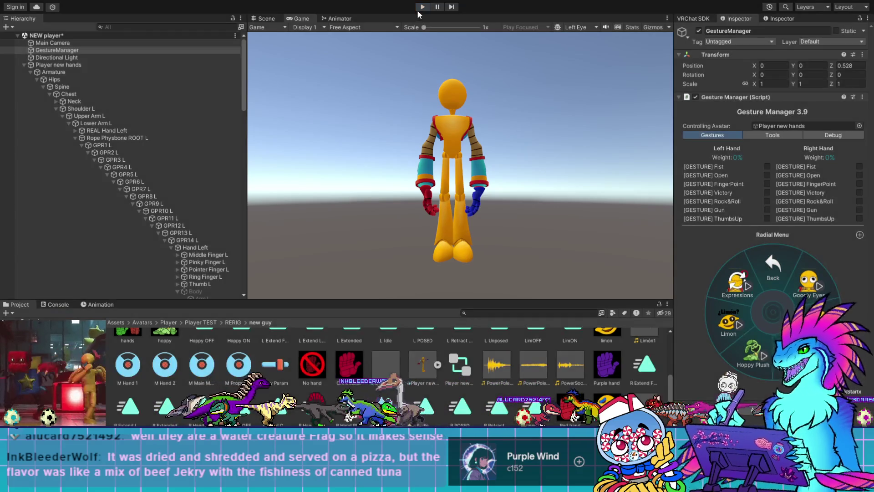
left_click(213, 368)
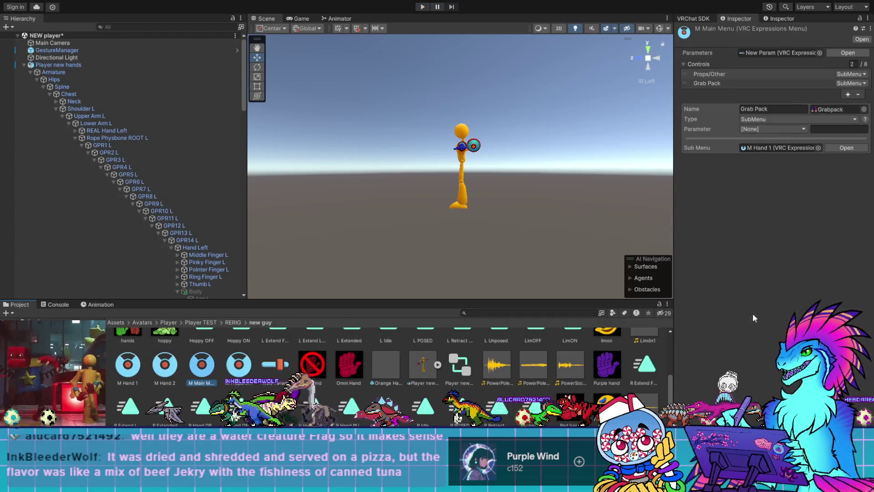
Put Grab Pack before Props/Other, reorder props controls ending with Stickers and Damaged, and replay
left_click_drag(685, 71, 685, 89)
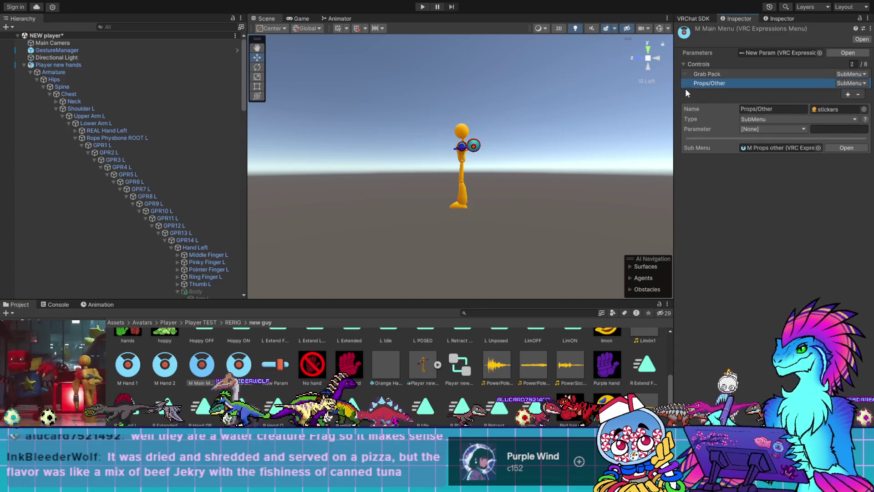
left_click(239, 364)
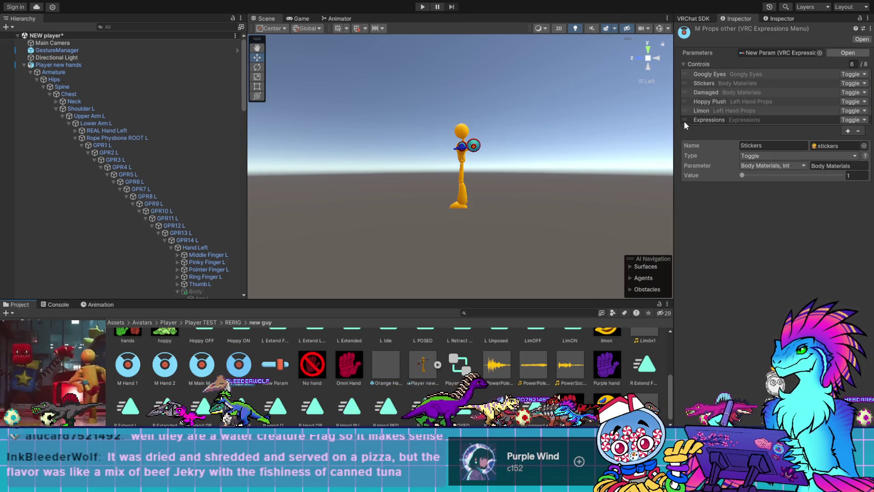
left_click_drag(686, 75, 685, 116)
left_click_drag(682, 73, 683, 123)
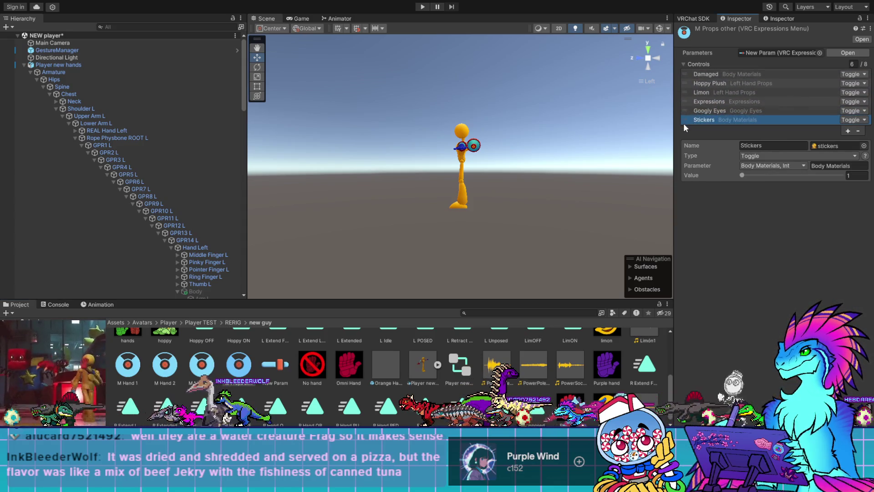
mouse_move(683, 72)
left_mouse_down()
mouse_move(684, 117)
mouse_move(685, 110)
left_mouse_up()
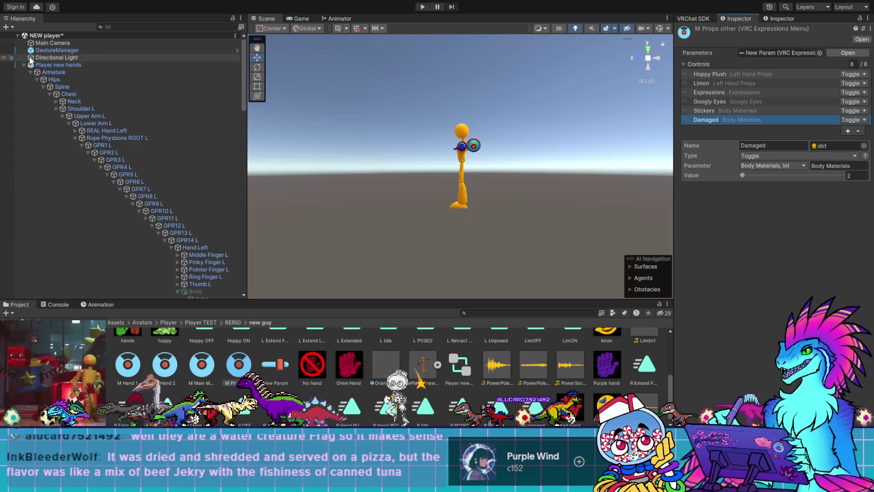
left_click(54, 50)
left_click(735, 169)
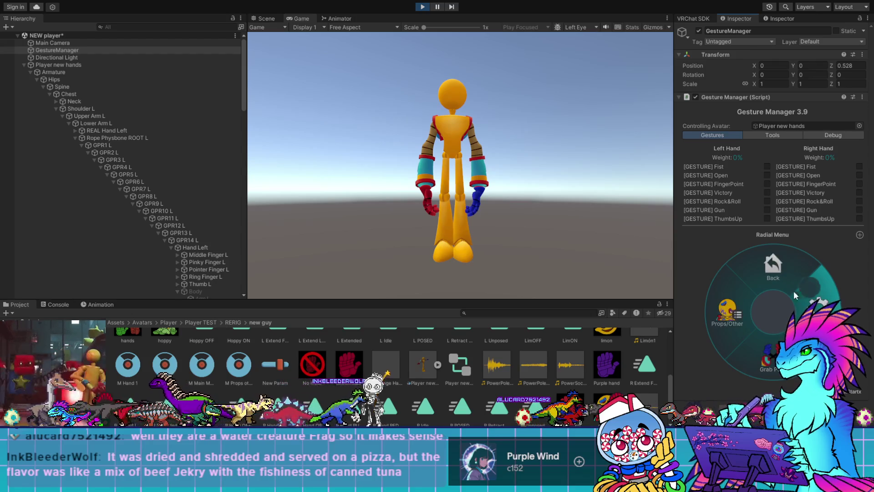
Check the Props/Other radial submenu, then stop Play mode and open the M Props other menu
left_click(738, 321)
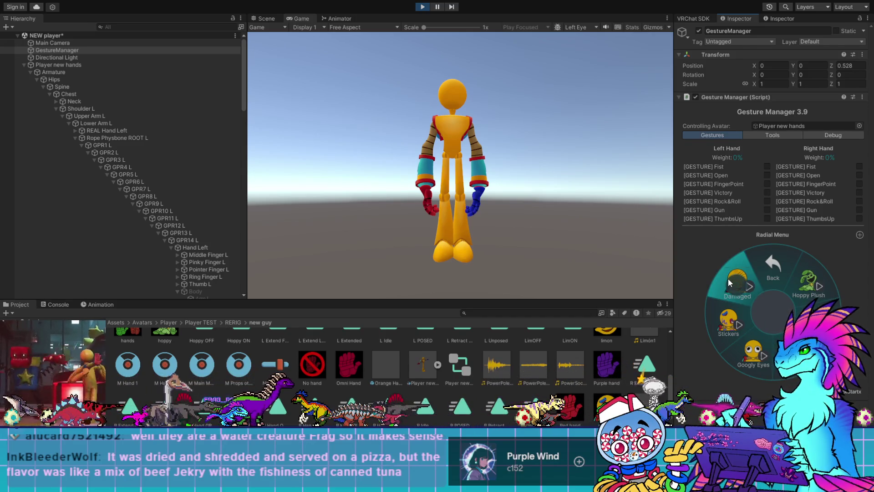
left_click(423, 7)
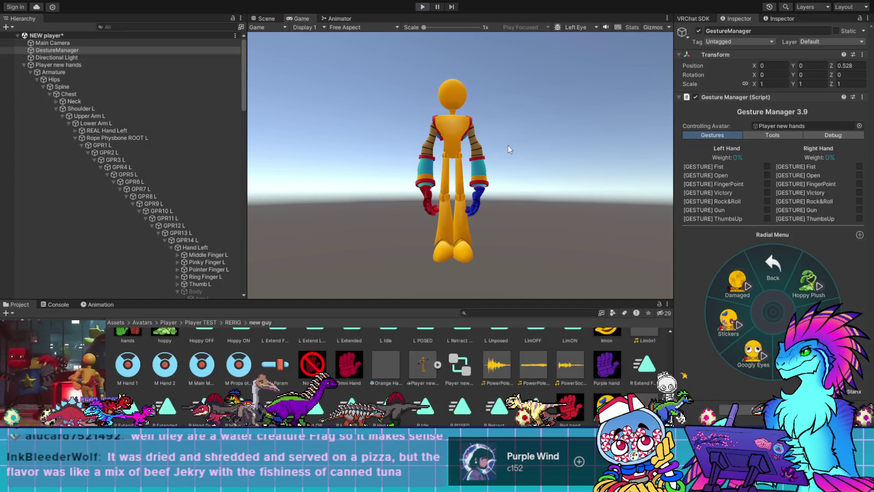
left_click(240, 367)
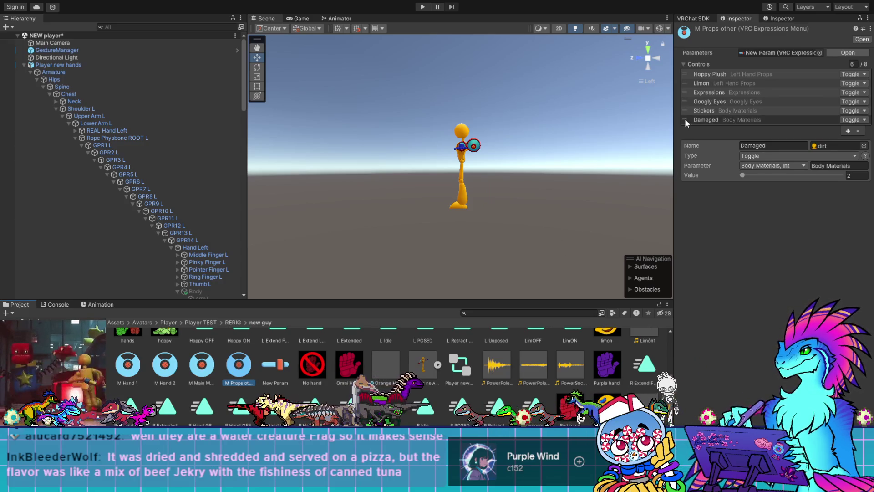
Move Expressions to the end of the M Props other controls and re-enter Play mode
mouse_move(685, 91)
left_mouse_down()
mouse_move(683, 125)
mouse_move(685, 90)
mouse_move(685, 111)
left_mouse_up()
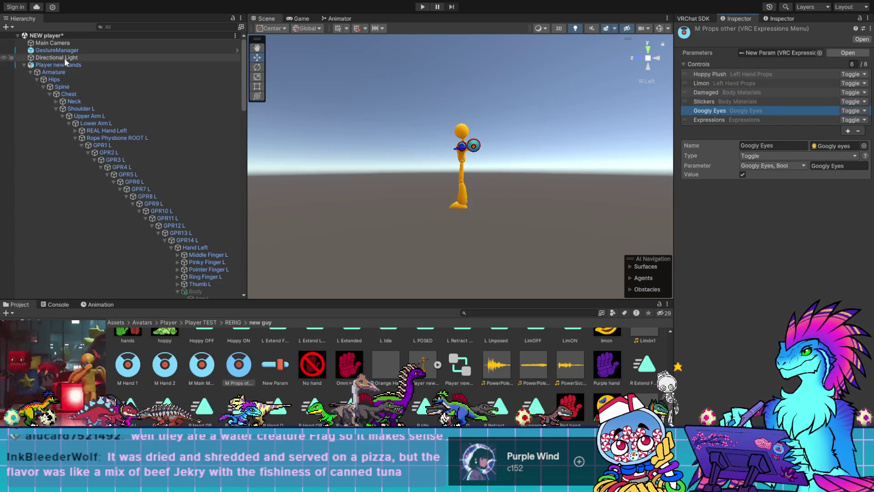
left_click(57, 50)
left_click(735, 168)
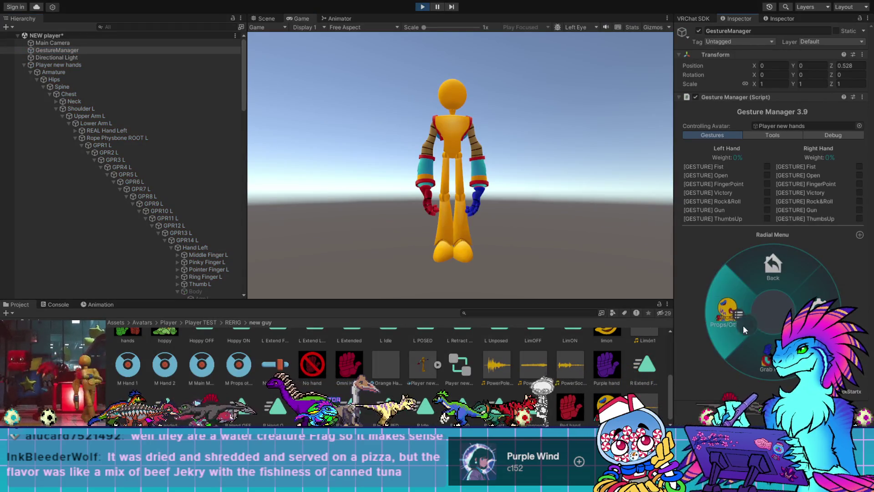
Open Props/Other in the radial menu to see Expressions, Hoppy Plush, Googly Eyes and Stickers
left_click(742, 325)
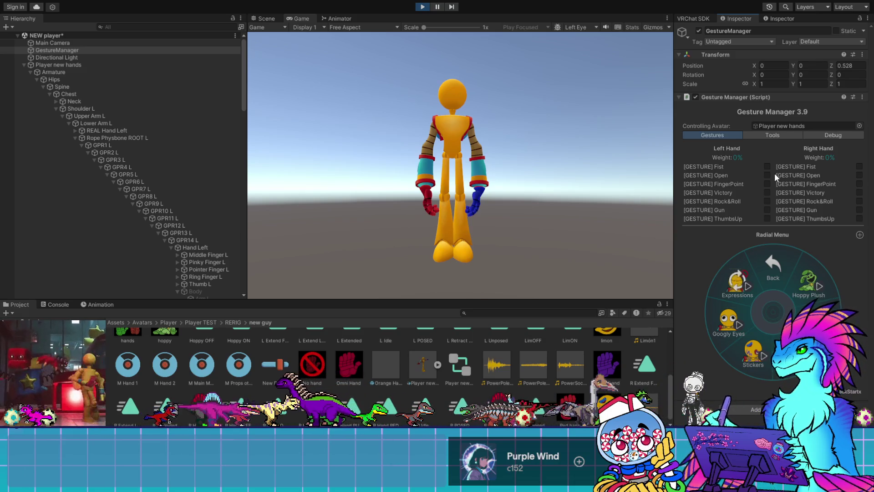
Cycle the left hand through FingerPoint, Open, Victory and Rock&Roll, ending on Victory at 100% weight
left_click(768, 184)
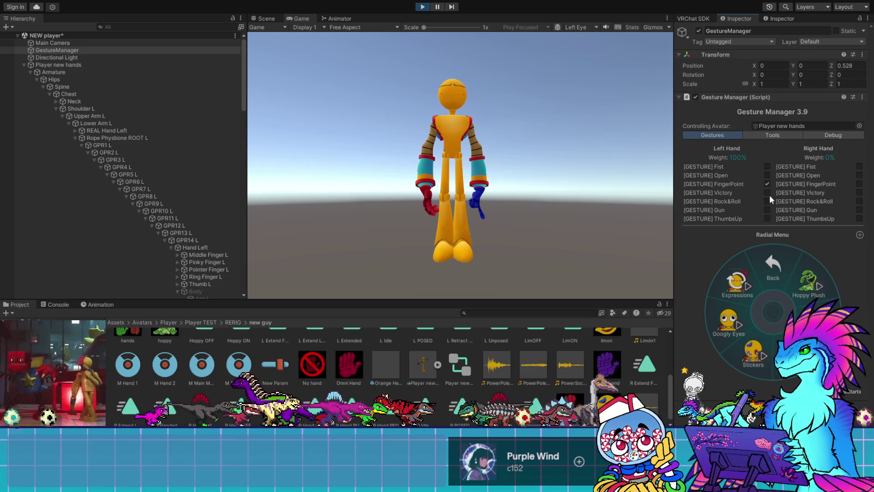
left_click(767, 175)
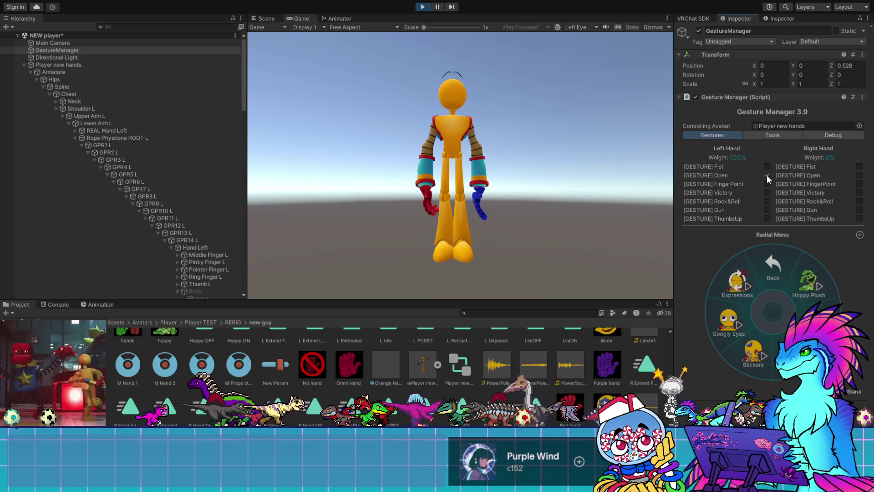
left_click(768, 184)
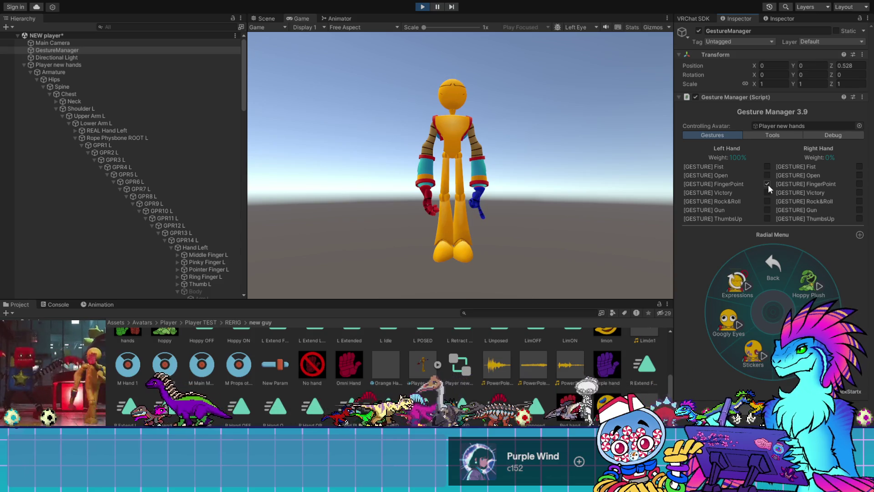
left_click(768, 193)
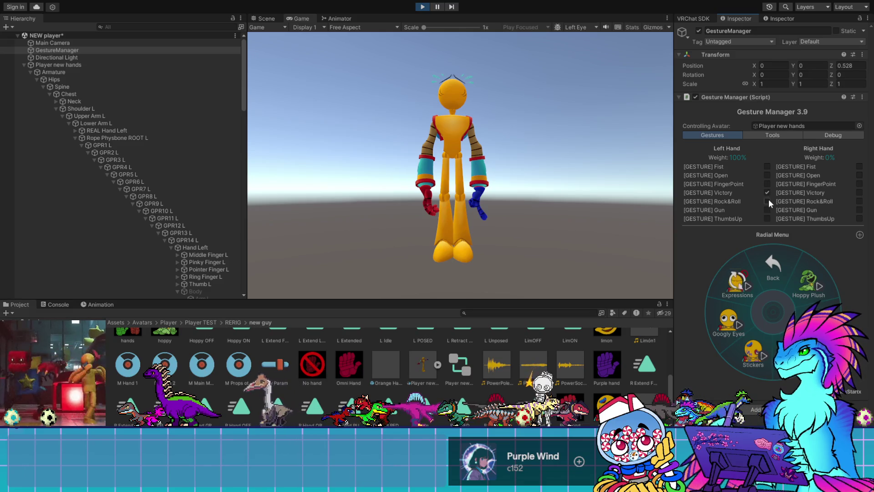
left_click(767, 201)
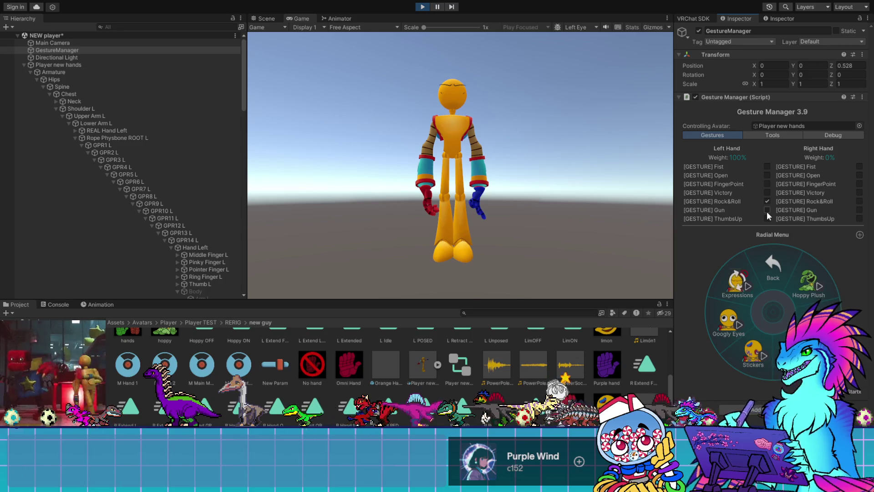
left_click(767, 193)
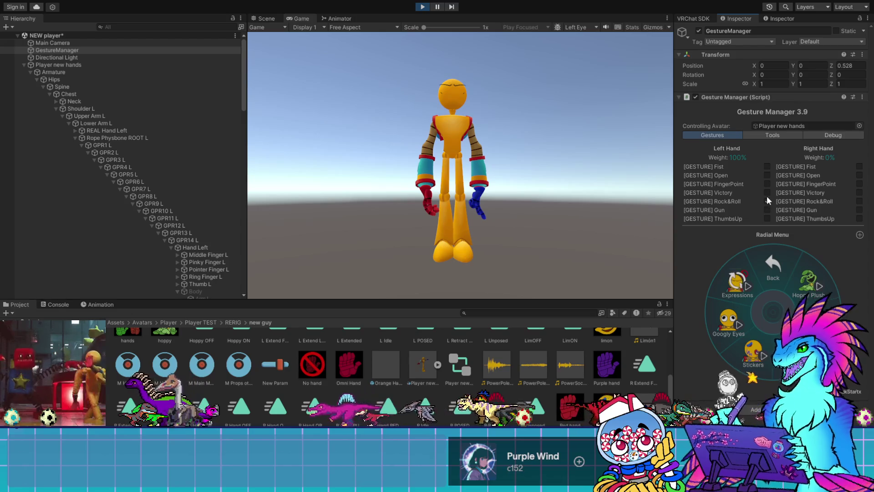
left_click(766, 192)
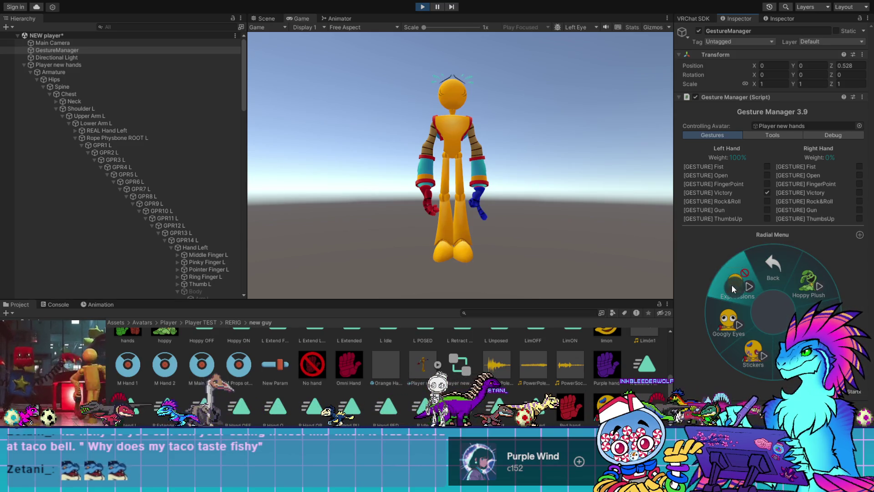
left_click(768, 191)
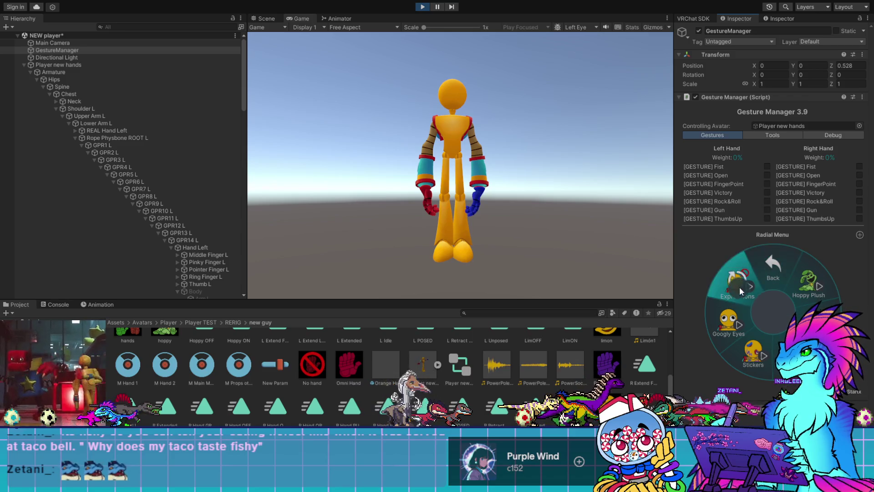
left_click(765, 201)
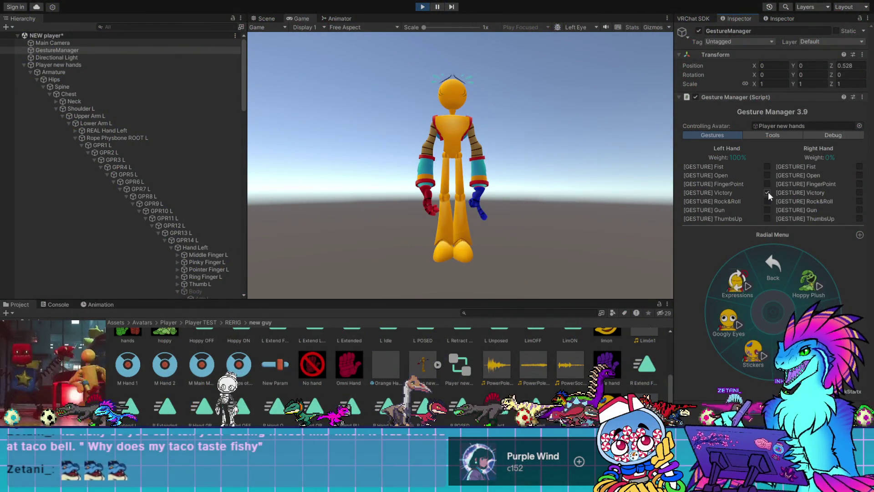
left_click(768, 192)
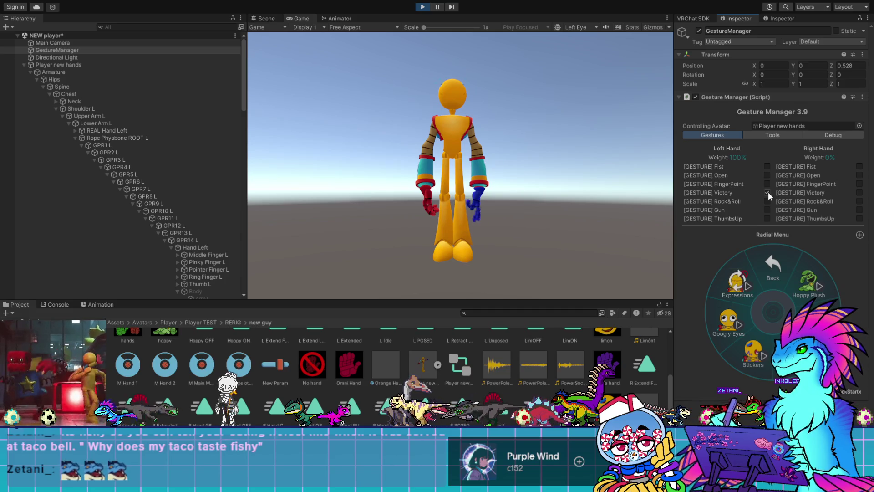
left_click(769, 200)
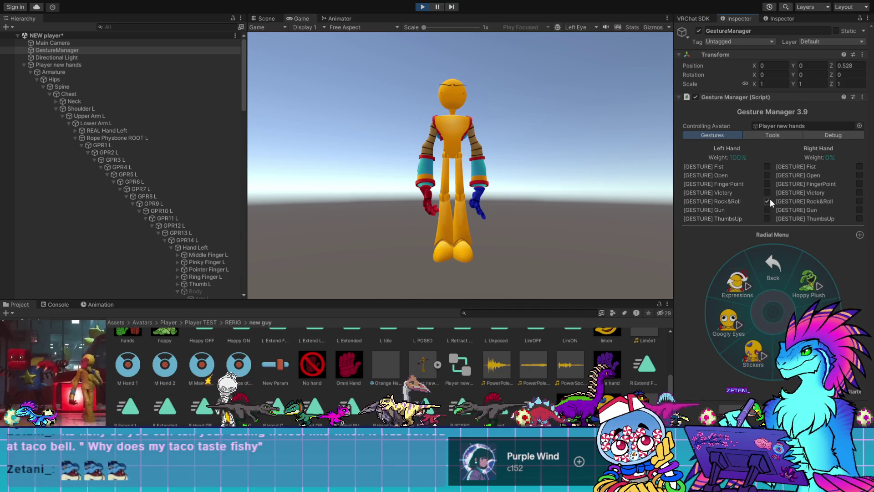
left_click(769, 192)
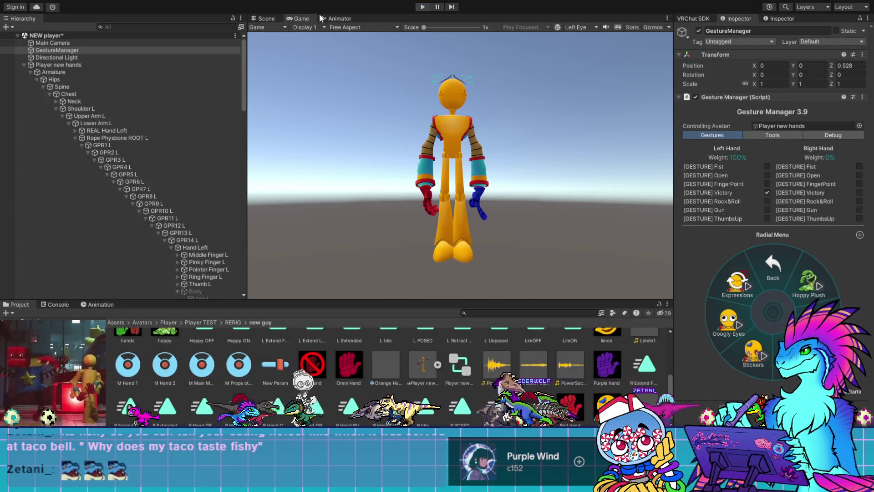
Stop Play mode and review the Fist transitions' timing, leaving exit time off on Expressions ON to Fist
left_click(321, 18)
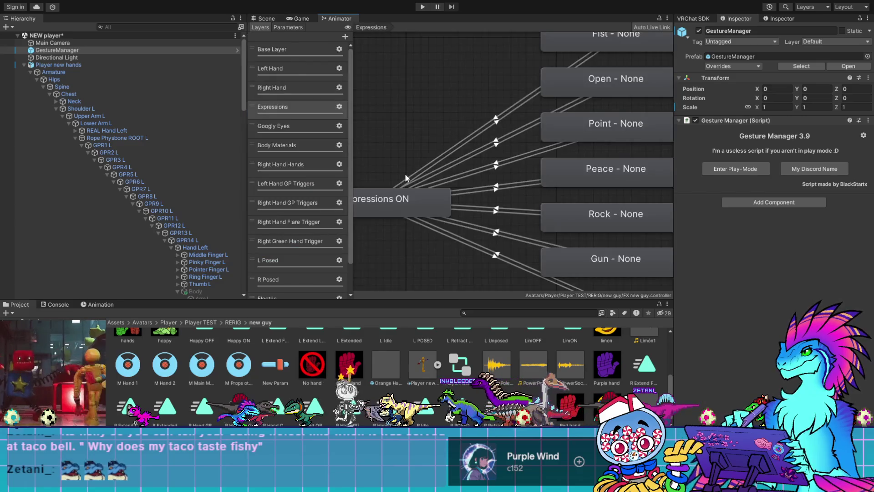
left_click(496, 119)
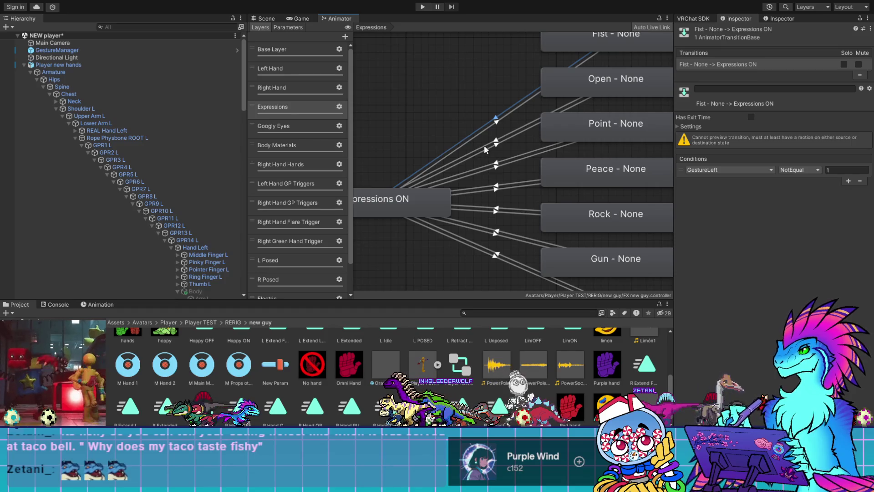
scroll(485, 146, "down", 5)
left_click(683, 127)
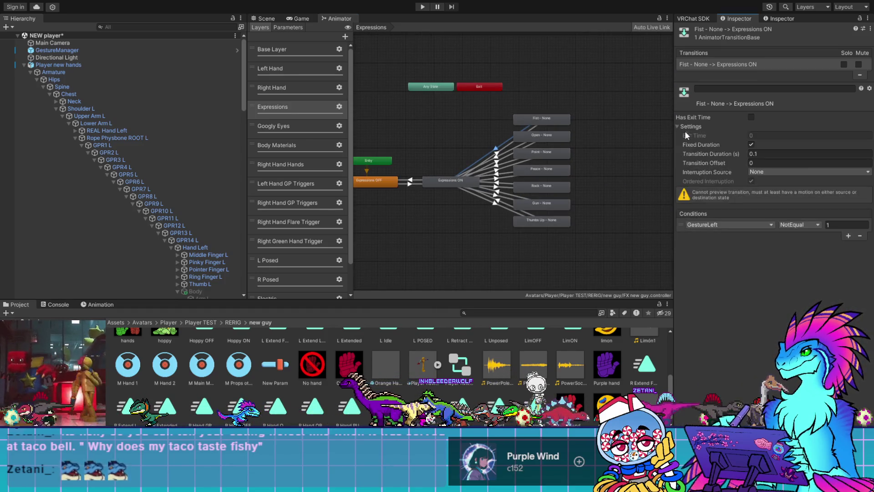
left_click(499, 154)
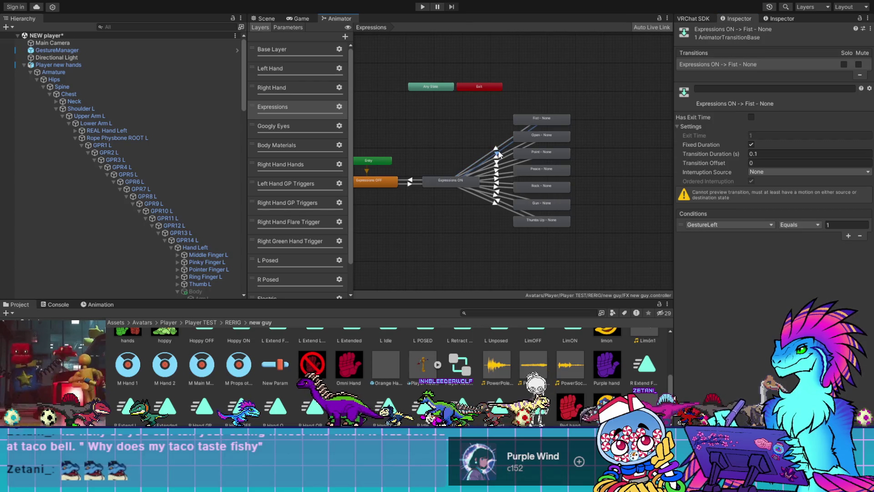
left_click(750, 117)
left_click(760, 136)
type("0")
left_click(751, 117)
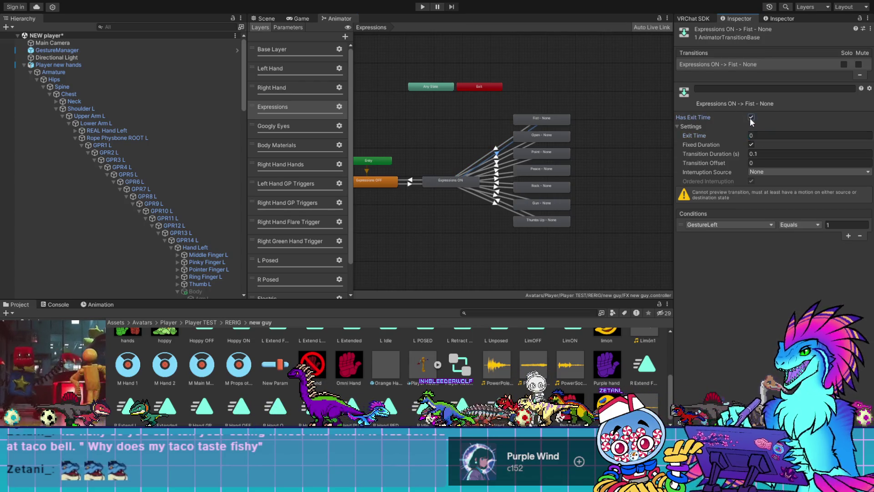
Enable exit time with a value of 0 on the Open and Point transitions
left_click(499, 154)
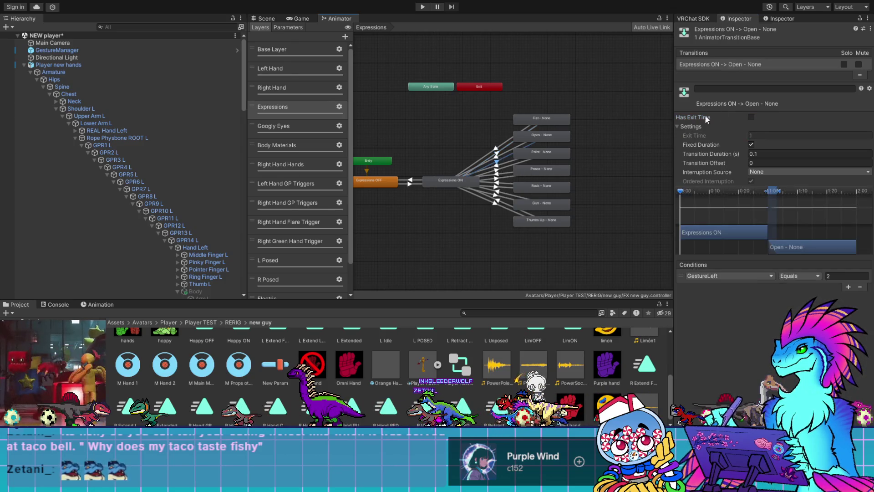
left_click(751, 117)
type("0")
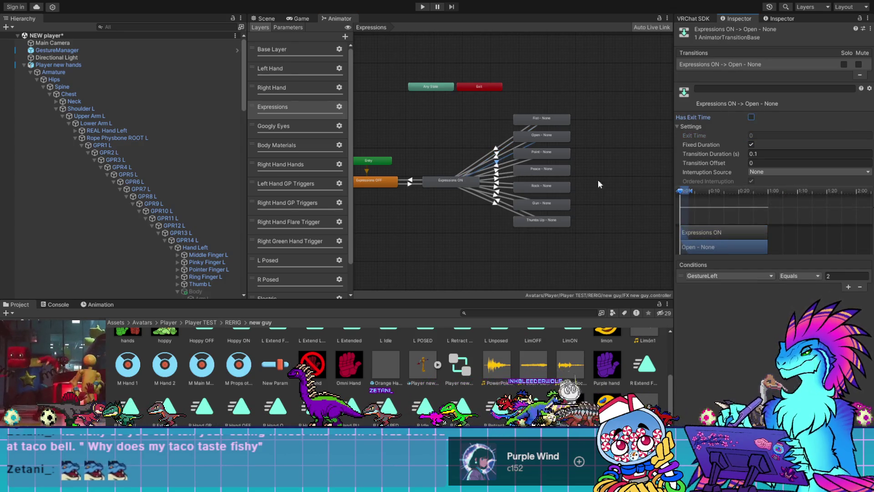
left_click(504, 172)
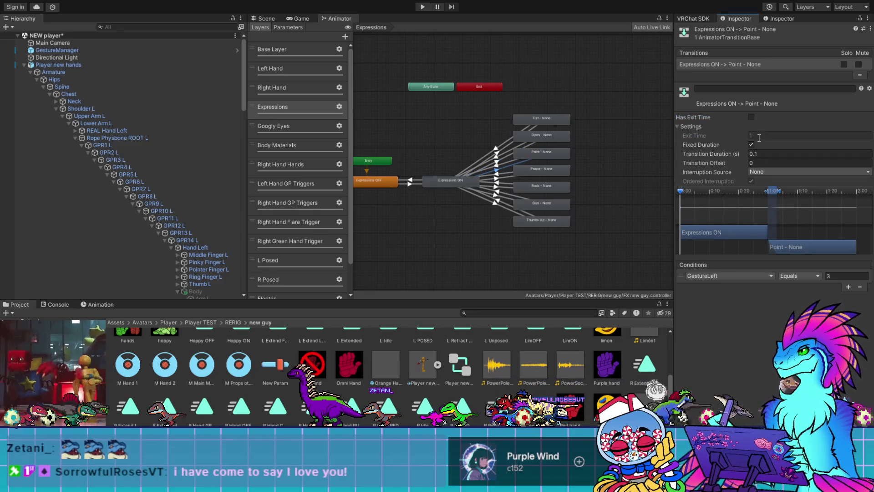
left_click(752, 117)
left_click(756, 135)
type("0")
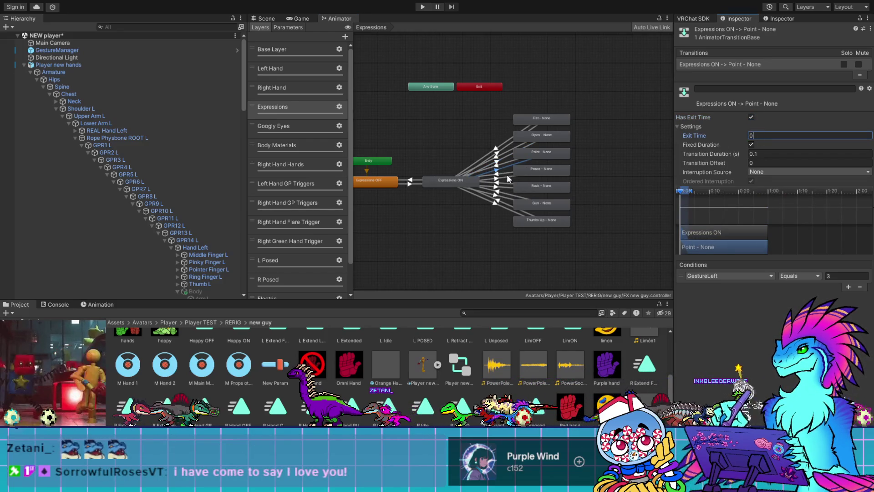
Enable exit time on the Peace and Rock transitions, setting Rock's to 0, then turn Rock's back off
left_click(508, 178)
left_click(751, 117)
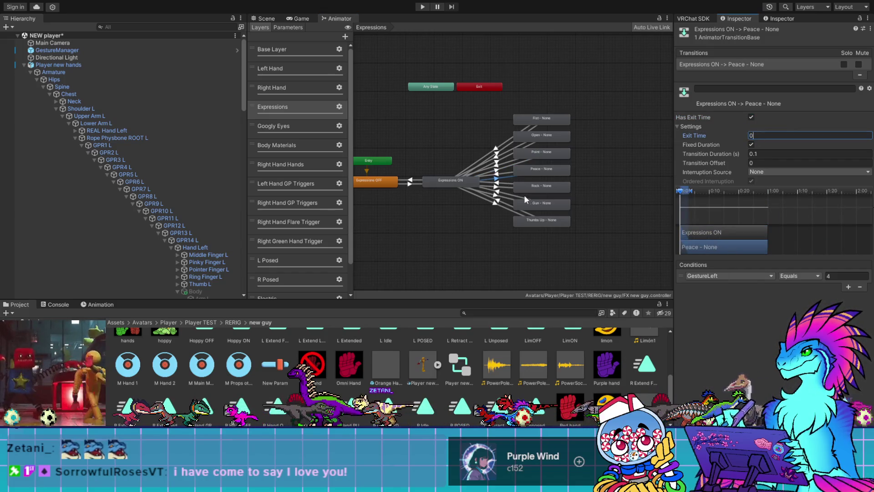
left_click(497, 186)
left_click(751, 117)
left_click(757, 135)
type("0")
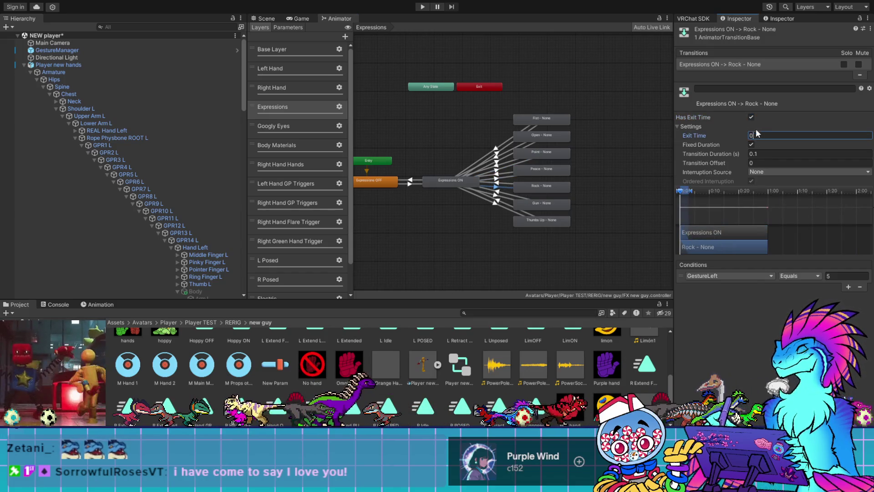
left_click(751, 117)
Recheck the Peace and Point transitions, turning exit time off on Point
left_click(504, 176)
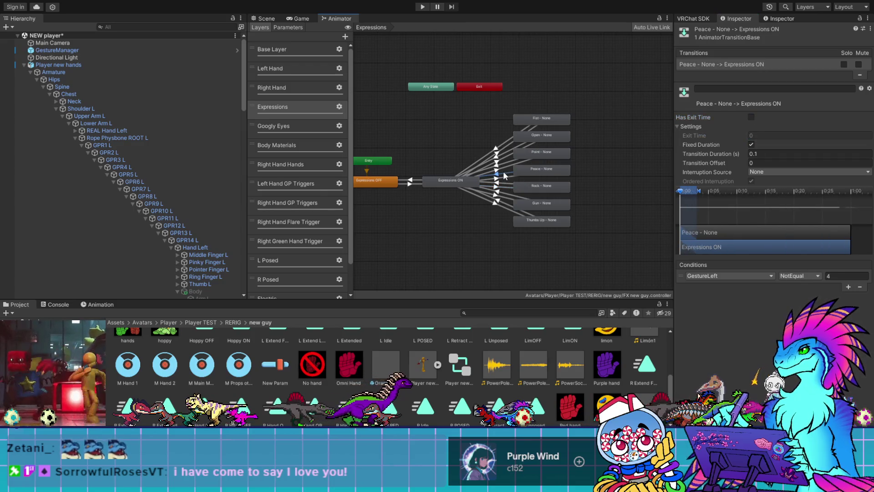
left_click(501, 178)
left_click(751, 117)
left_click(504, 166)
left_click(751, 117)
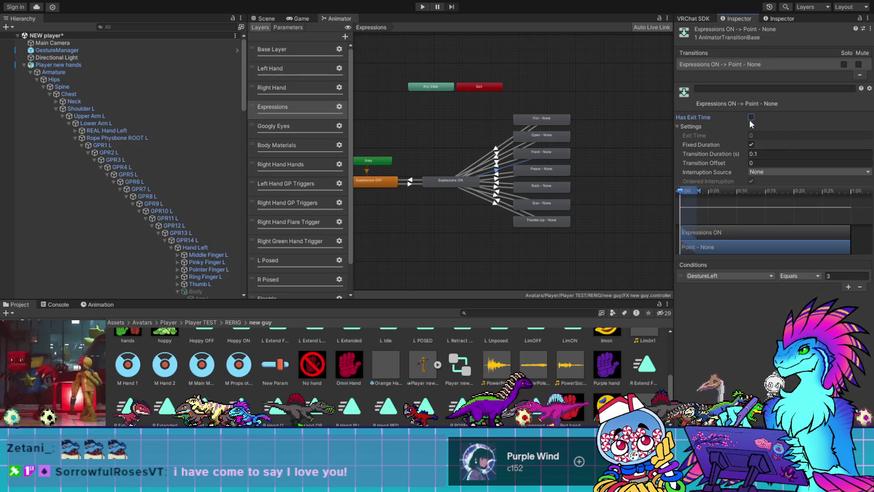
left_click(502, 178)
Turn off exit time on the Gun and Thumbs Up transitions, then enter Play mode from GestureManager
left_click(503, 195)
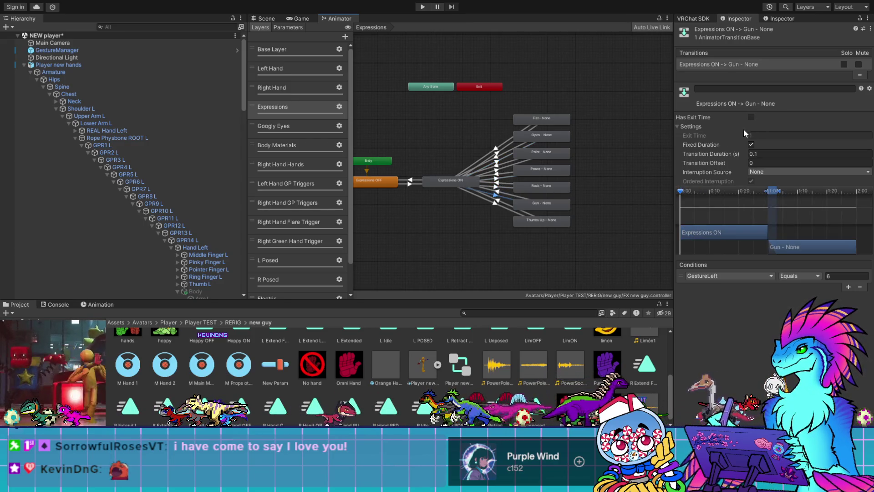
left_click(751, 117)
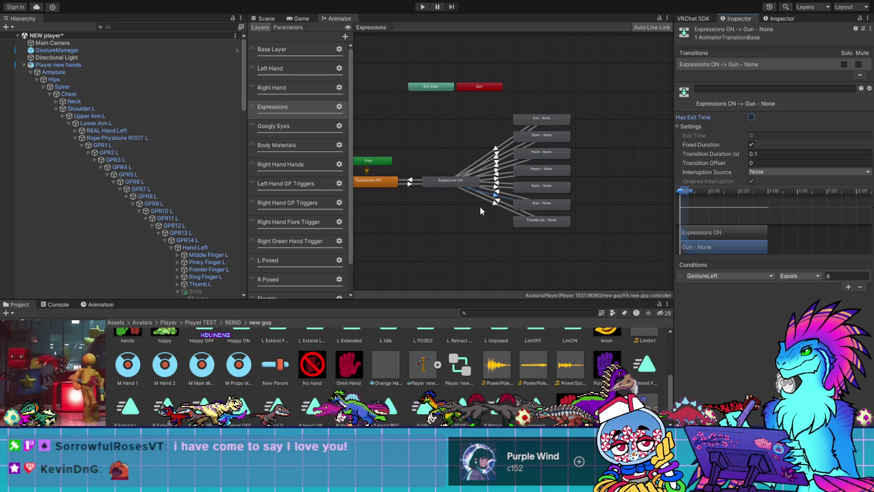
left_click(501, 206)
left_click(752, 118)
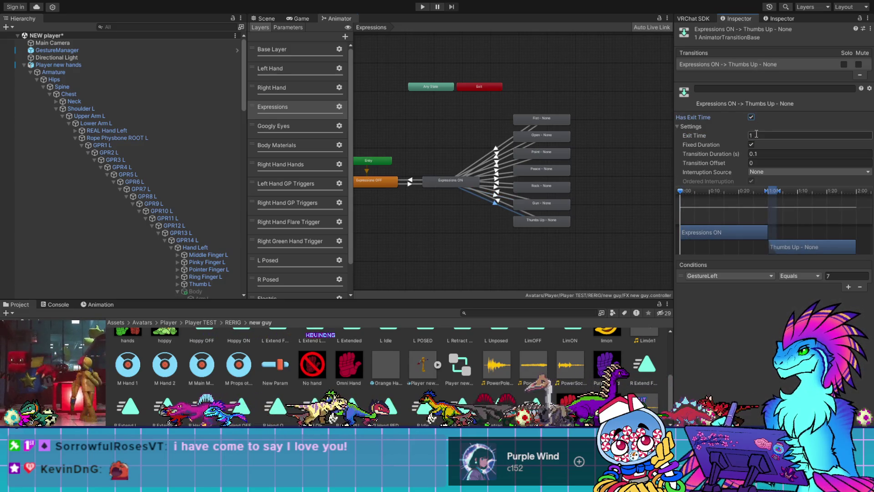
key("Tab")
type("0")
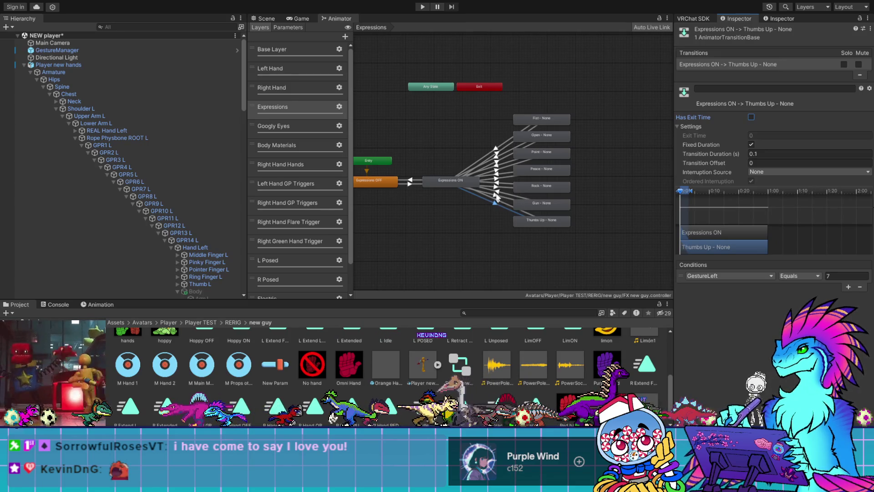
left_click(496, 197)
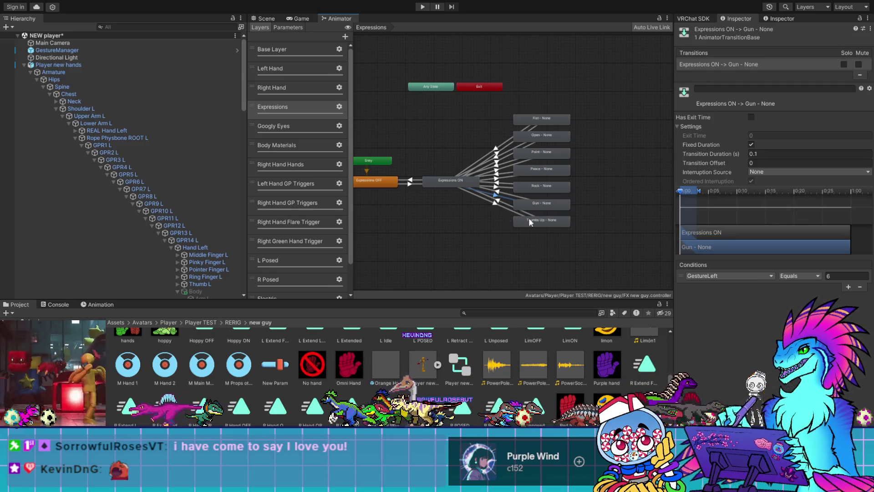
left_click(57, 50)
left_click(755, 170)
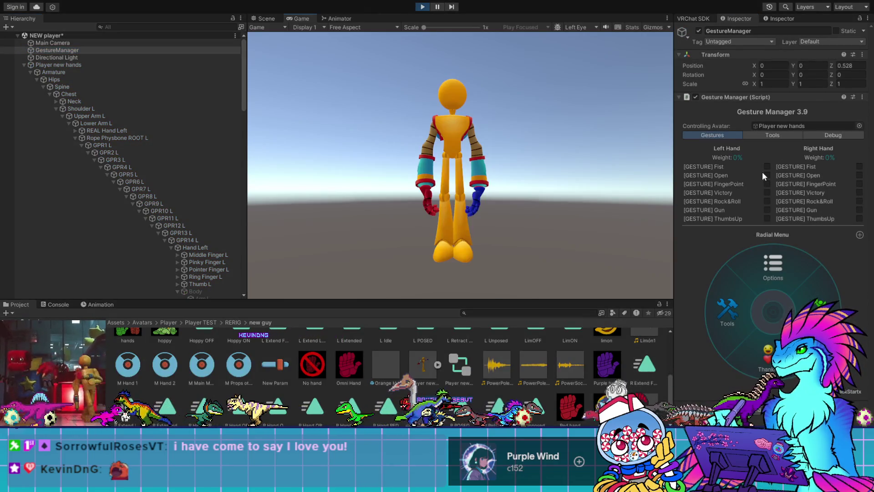
Try the left hand on Fist, FingerPoint, Victory, Rock&Roll and Gun, end on FingerPoint, and view the Scene
left_click(767, 167)
left_click(768, 184)
left_click(768, 191)
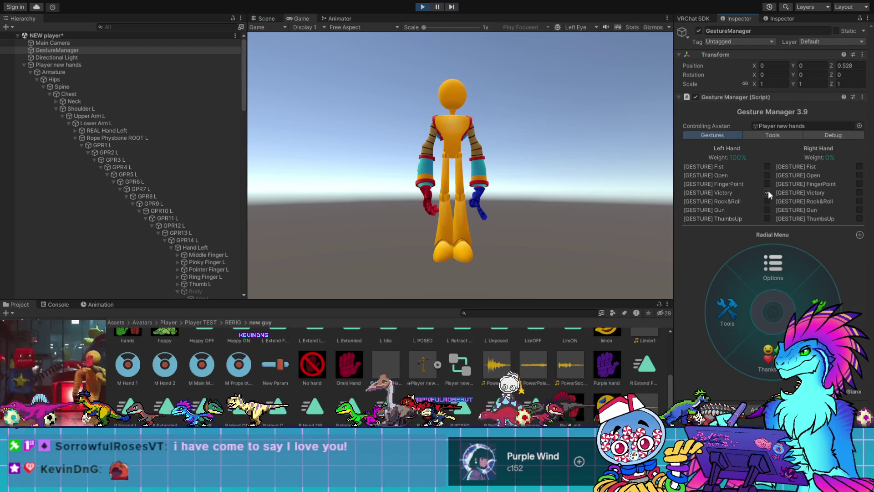
left_click(767, 201)
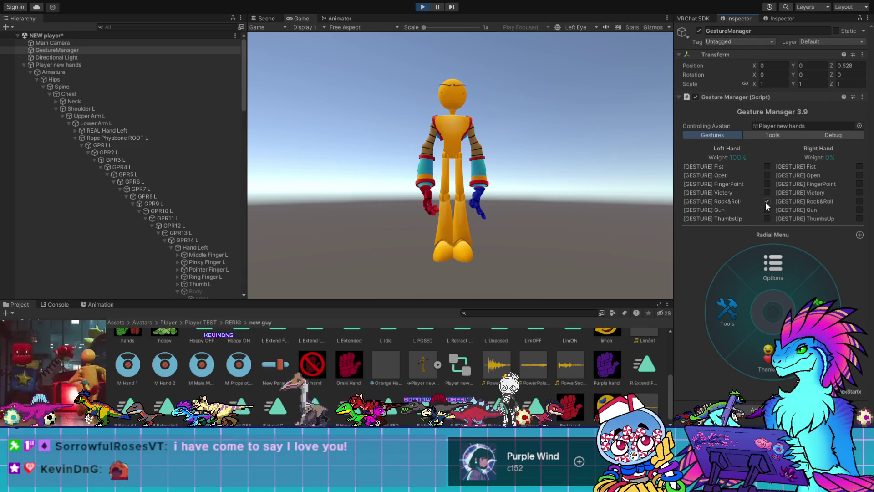
left_click(767, 208)
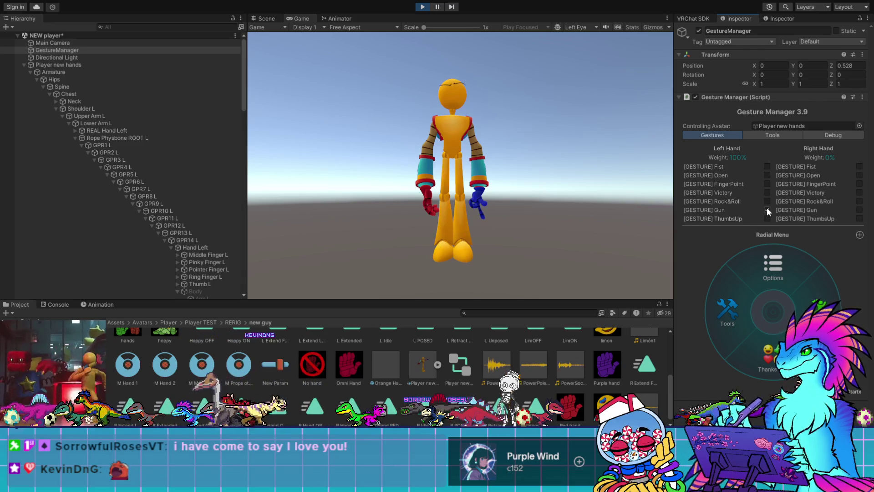
left_click(767, 193)
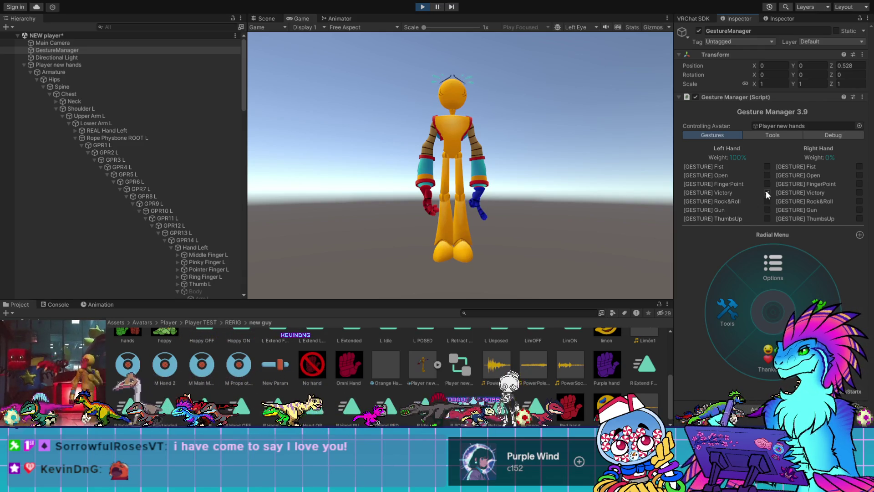
left_click(767, 199)
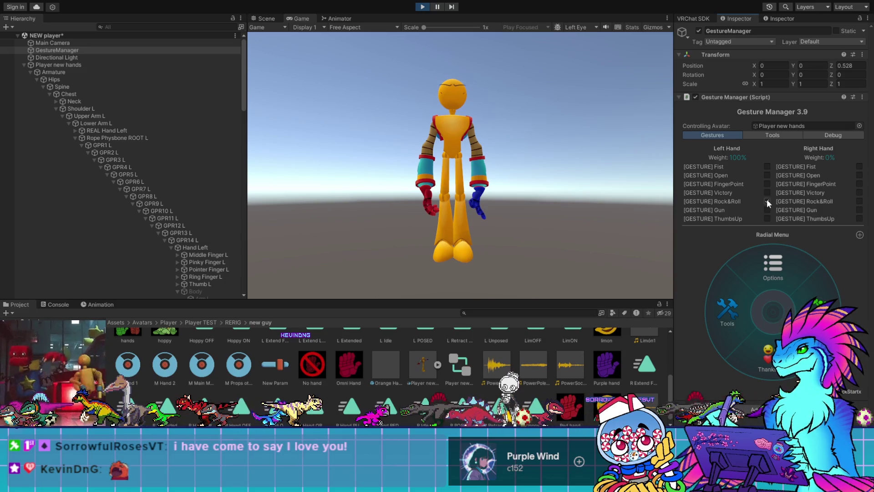
left_click(767, 184)
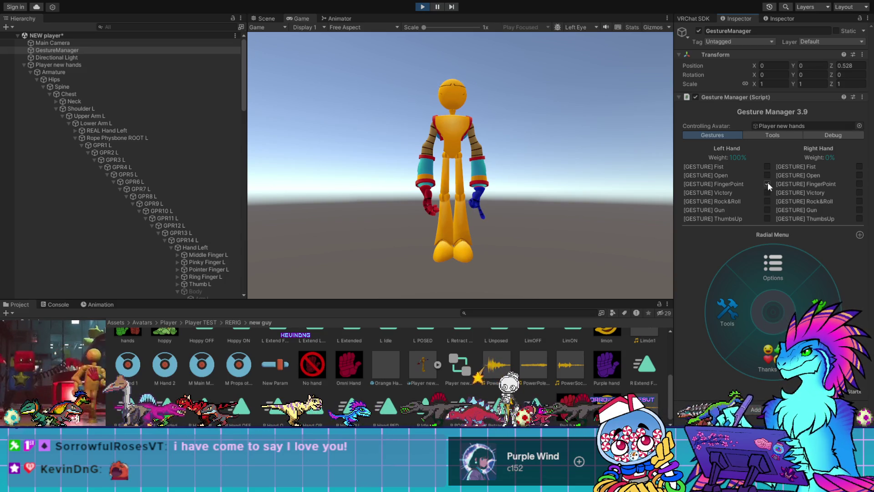
left_click(275, 17)
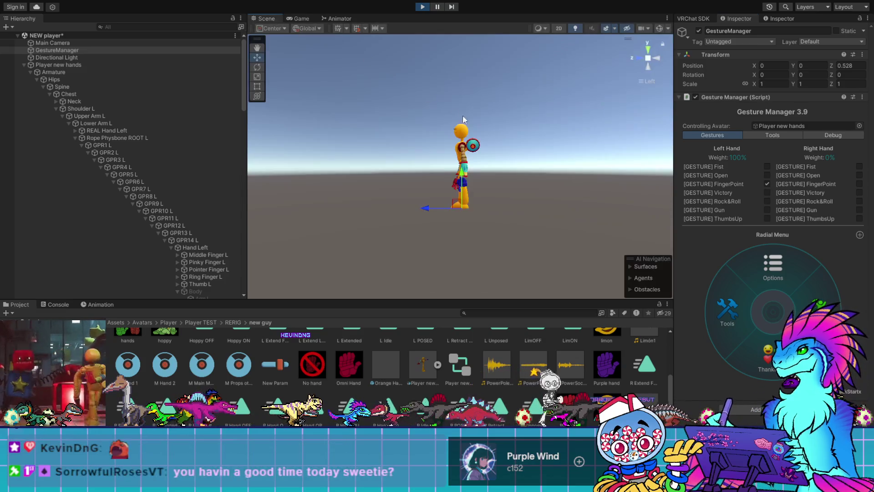
Orbit to a low front view of the avatar and try the left hand on Open, Victory, Rock&Roll and Gun
left_click_drag(408, 127, 411, 127, "alt")
scroll(410, 126, "up", 5)
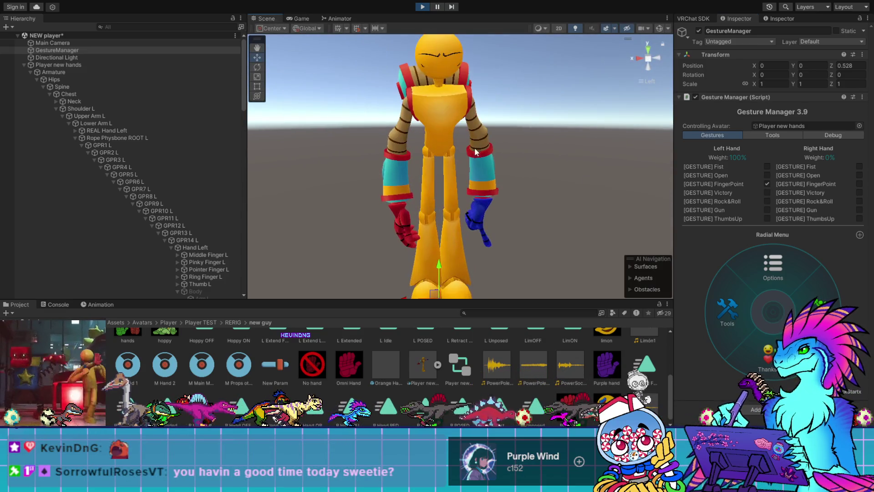
left_click_drag(525, 172, 588, 185, "alt")
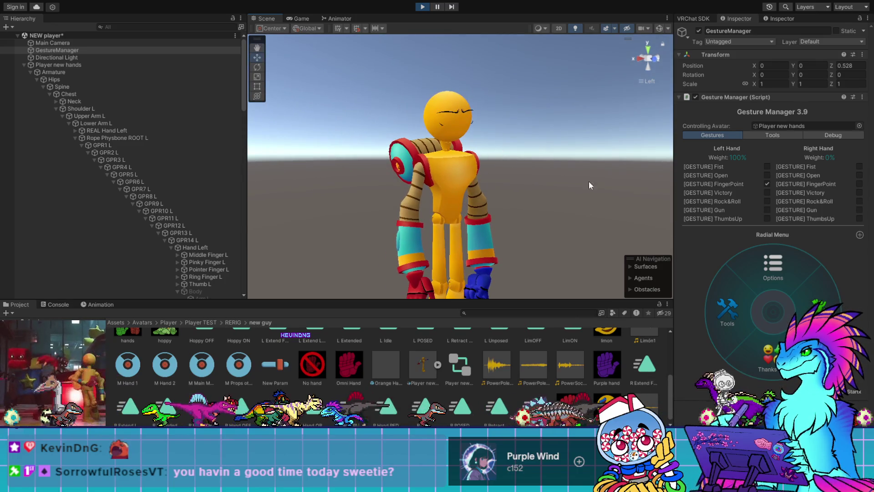
left_click(766, 175)
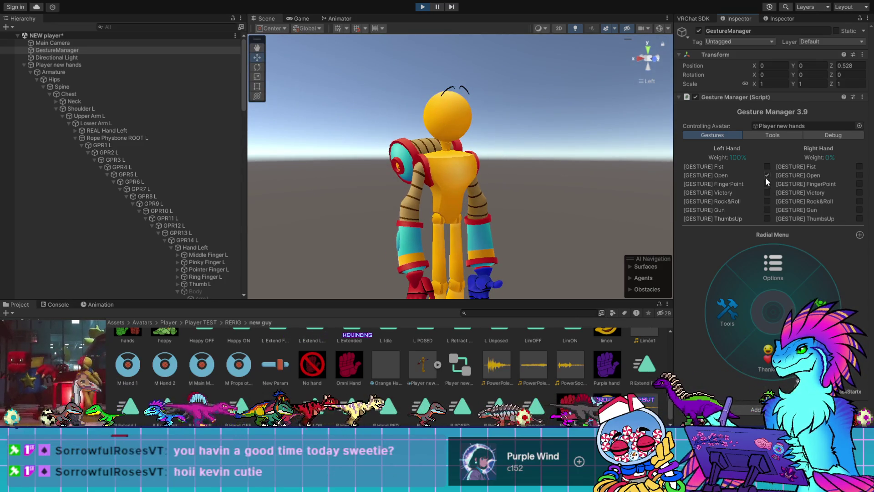
left_click(767, 193)
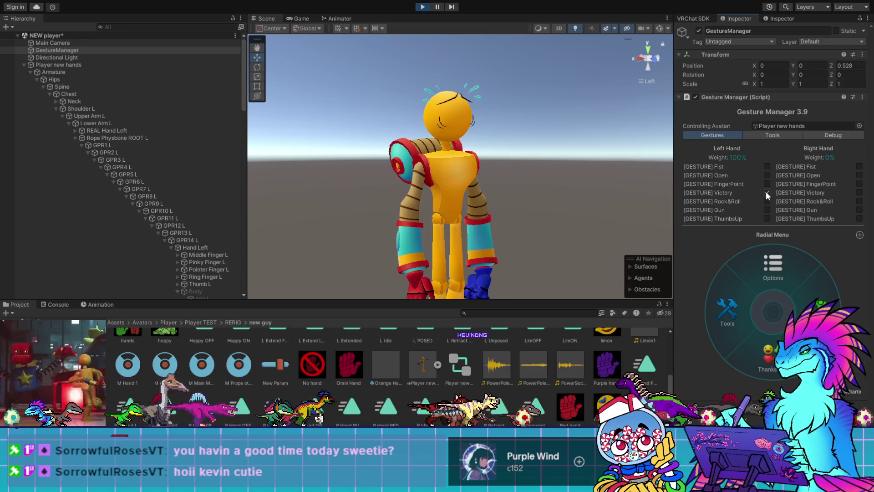
left_click(767, 202)
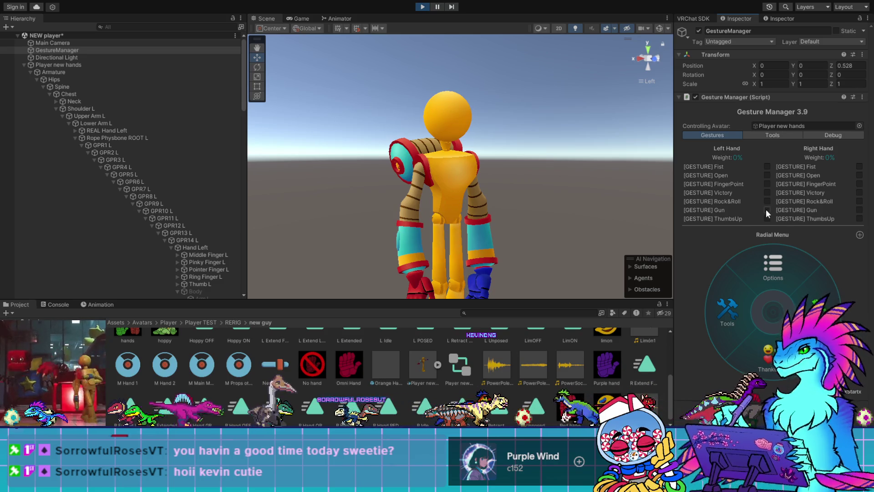
left_click(766, 209)
left_click(765, 209)
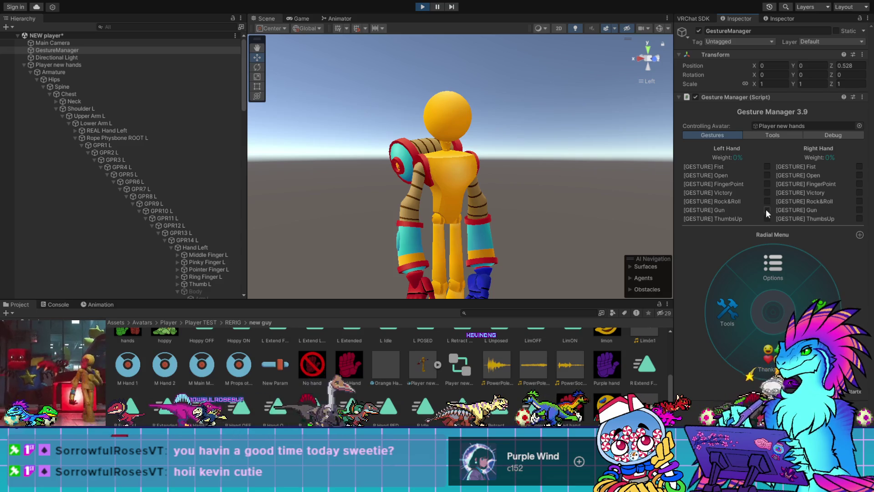
Retest FingerPoint, Open, Gun and Victory, end on Rock&Roll, and return to the Expressions graph
left_click(767, 184)
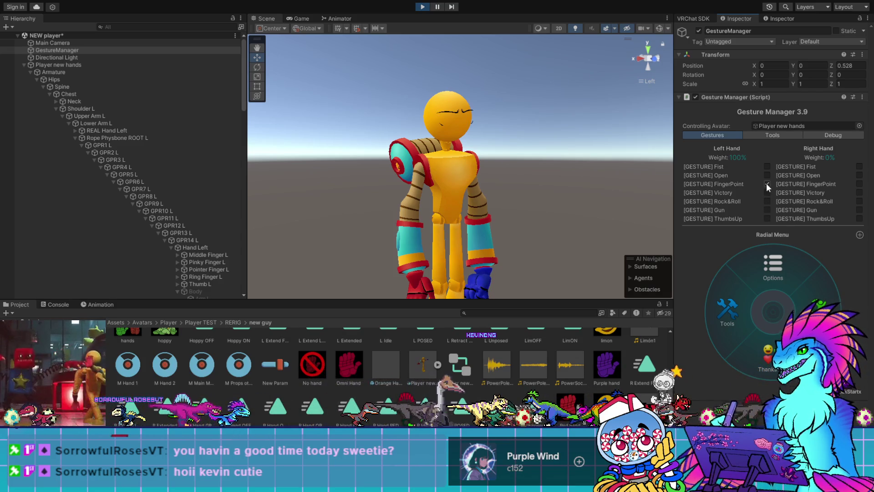
left_click(766, 183)
left_click(768, 175)
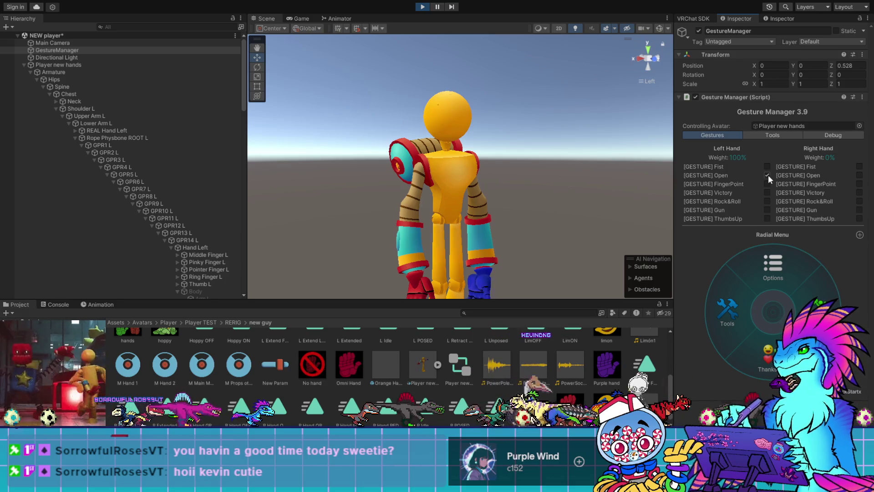
left_click(766, 210)
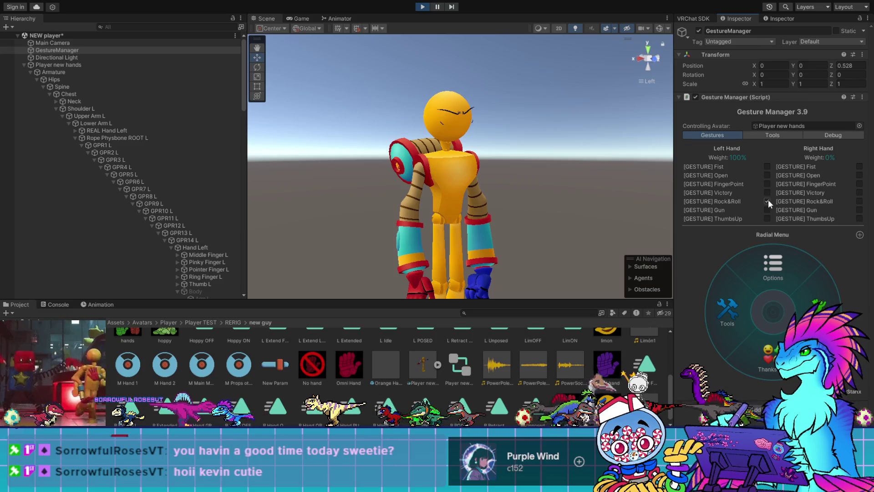
left_click(768, 192)
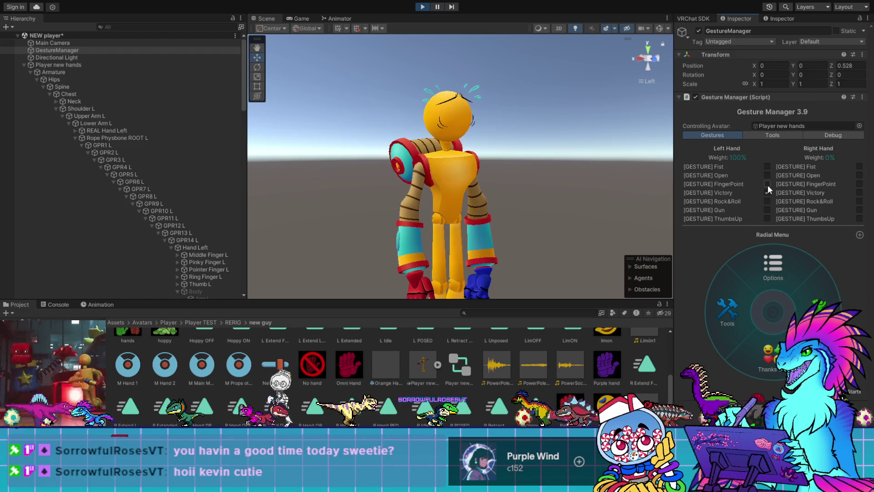
left_click(767, 184)
left_click(766, 189)
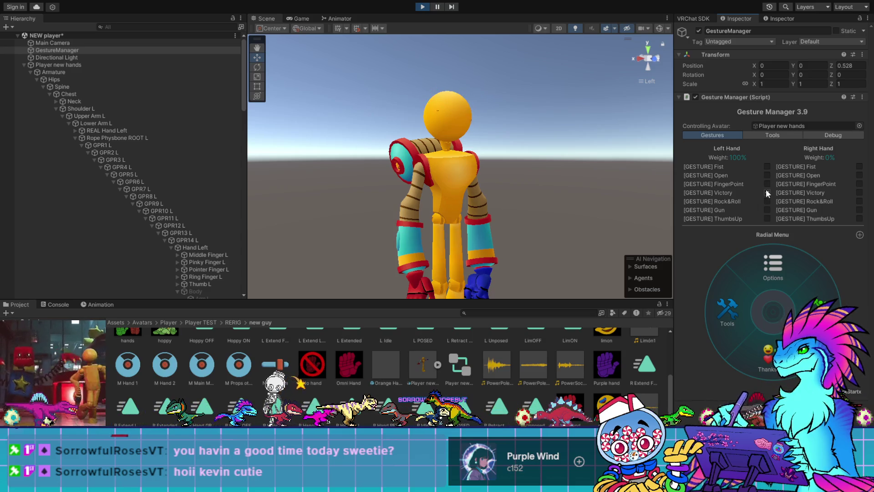
left_click(767, 202)
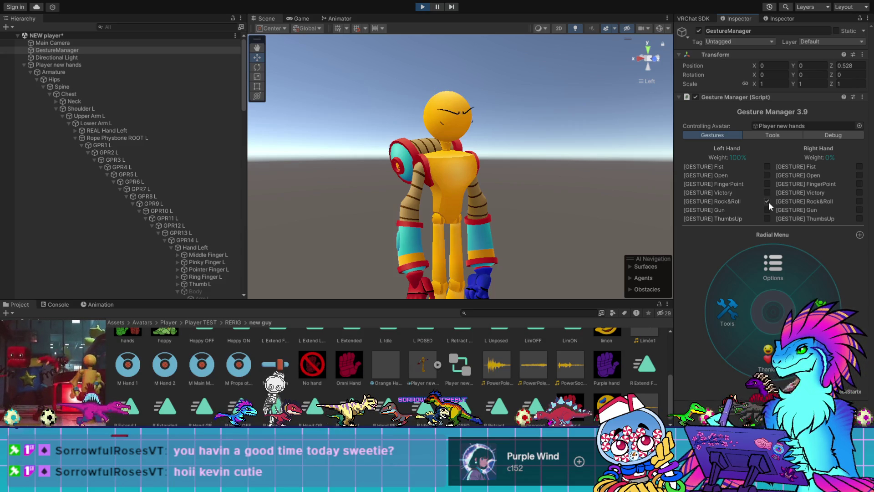
left_click(331, 19)
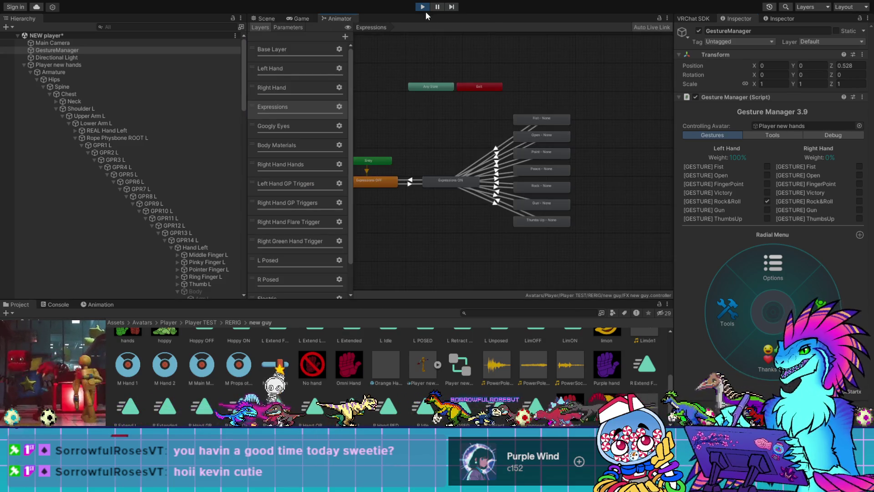
Stop Play mode and turn off Fixed Duration on the Expressions ON to Fist, Open, Point, Peace and Rock transitions
left_click(424, 8)
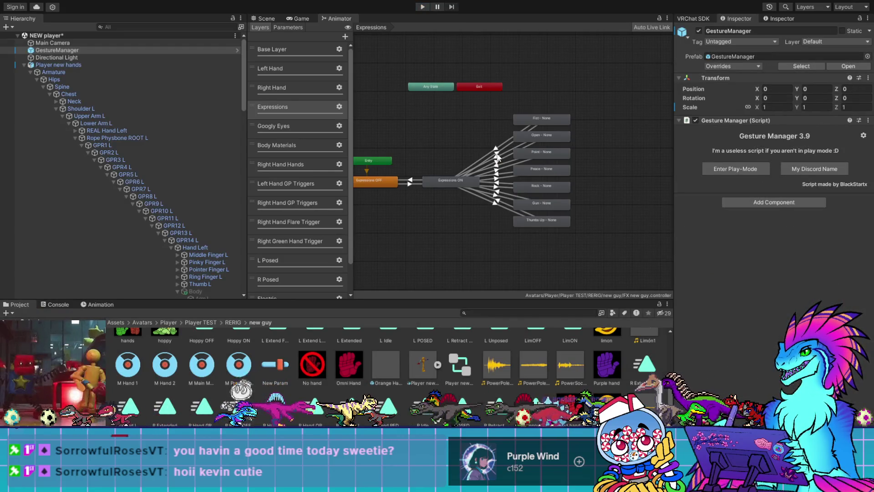
left_click(496, 155)
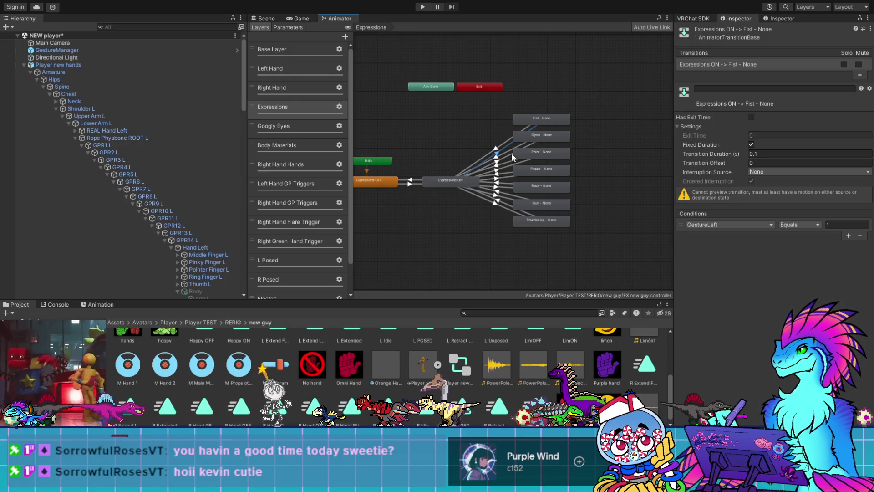
left_click(750, 144)
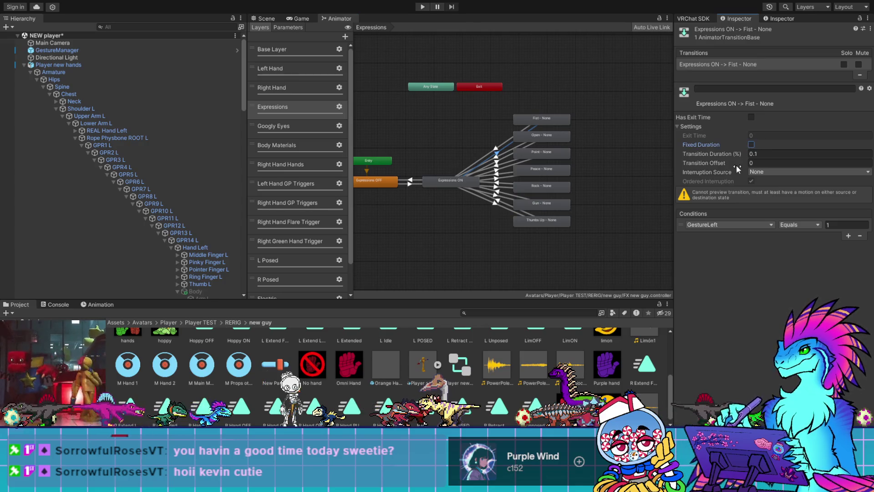
left_click(503, 157)
left_click(750, 144)
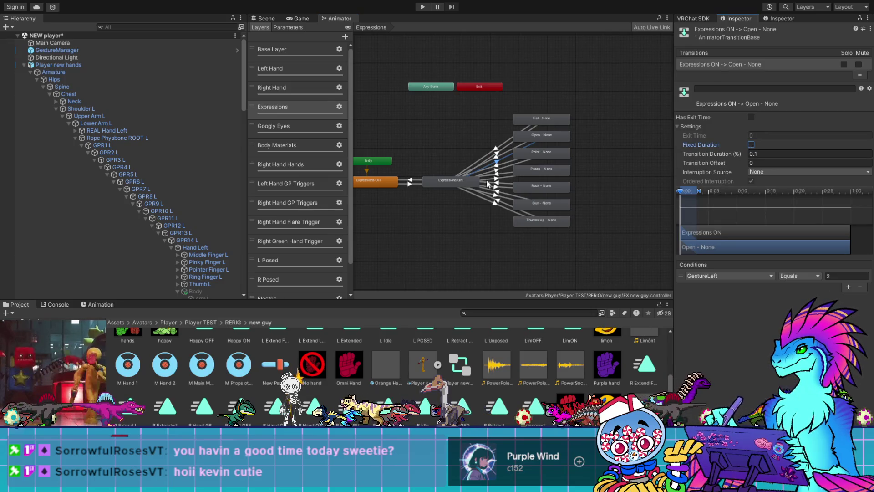
left_click(508, 167)
left_click(751, 145)
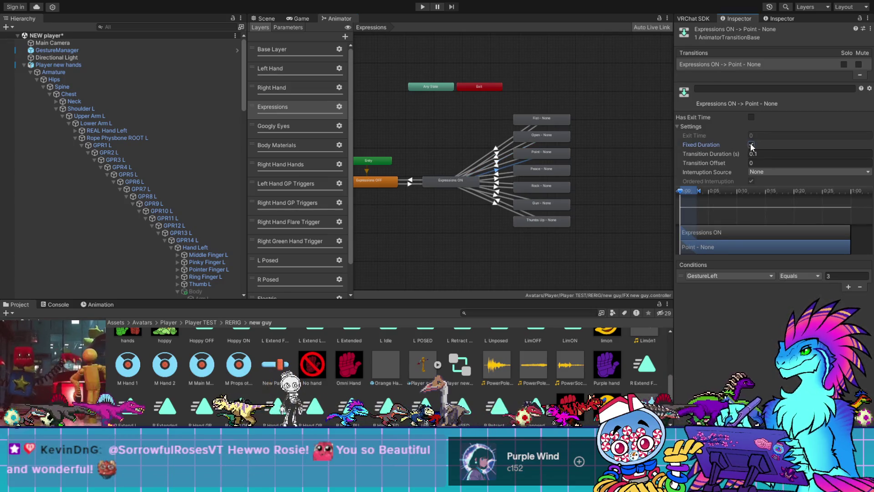
left_click(507, 177)
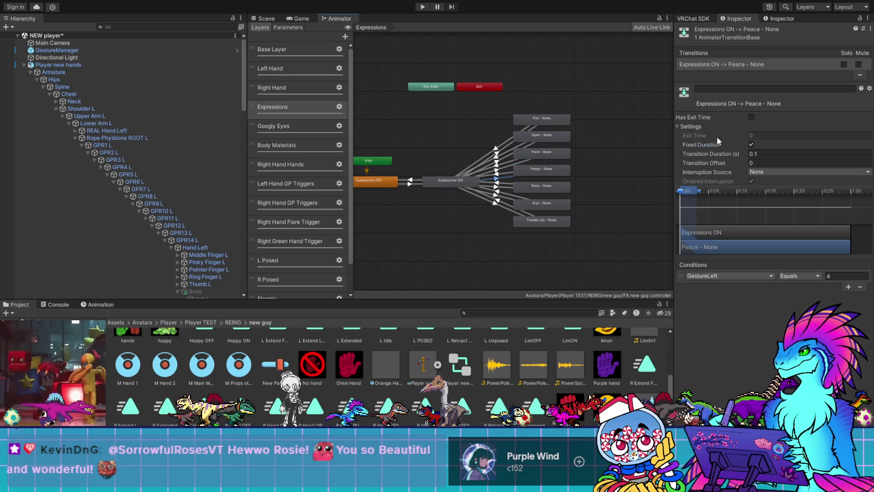
left_click(750, 144)
left_click(497, 188)
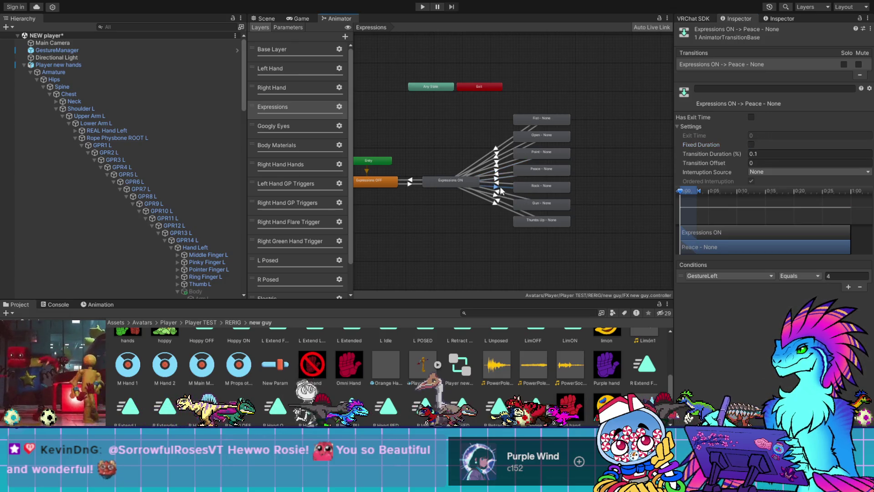
left_click(750, 144)
Check the Gun and Thumbs Up transitions and turn off Fixed Duration on the Thumbs Up return transition
left_click(502, 203)
left_click(751, 145)
left_click(504, 209)
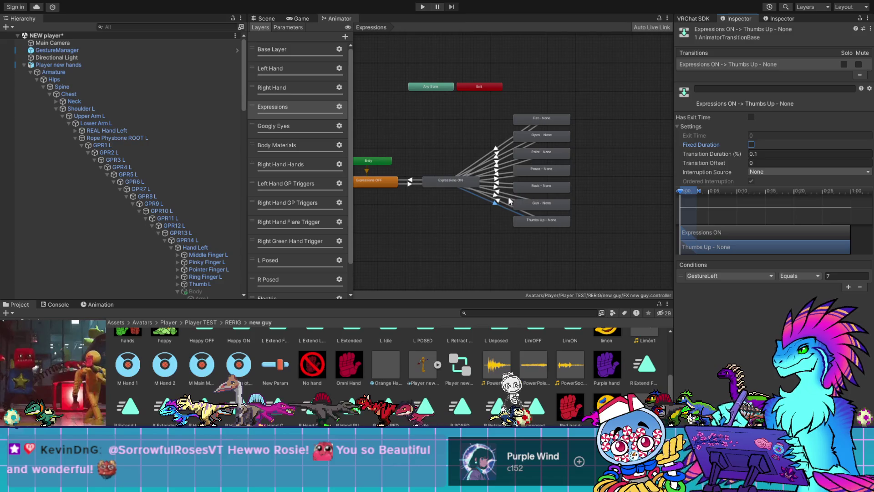
left_click(496, 200)
left_click(751, 144)
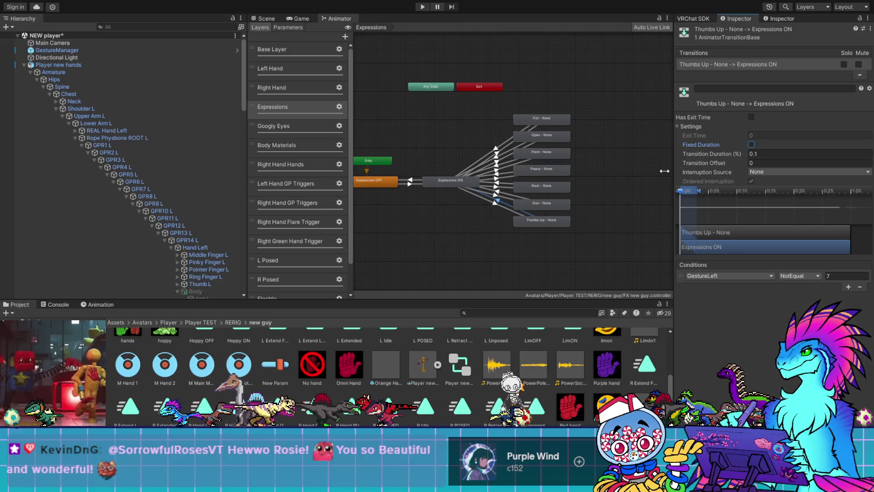
Review the Gun, Rock, Peace, Point, Open and Fist return transitions, turning off Open's Fixed Duration, then view the Scene
left_click(496, 193)
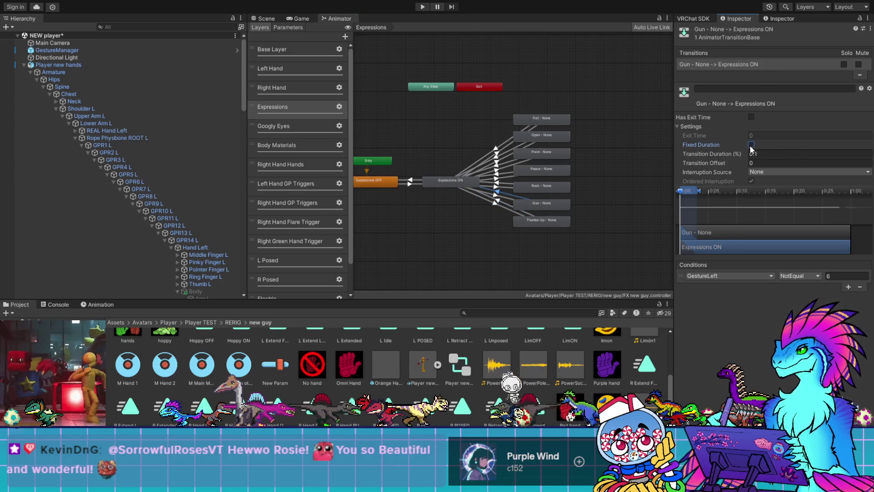
left_click(514, 182)
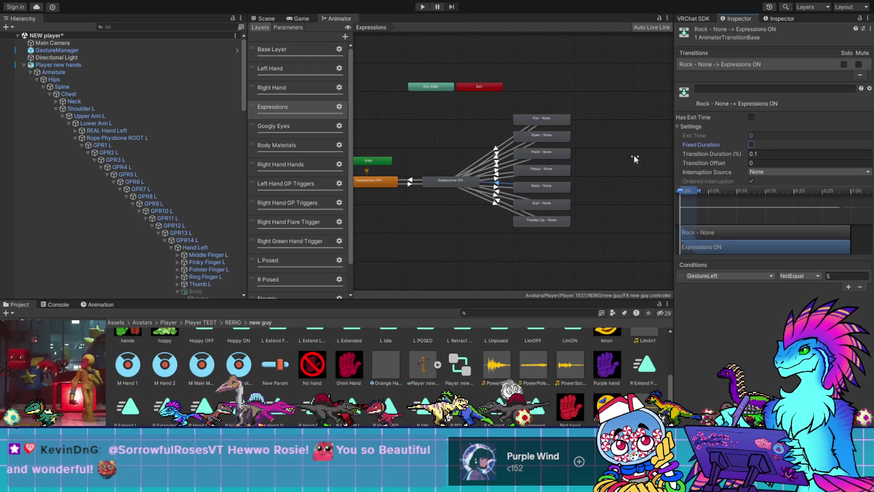
left_click(503, 170)
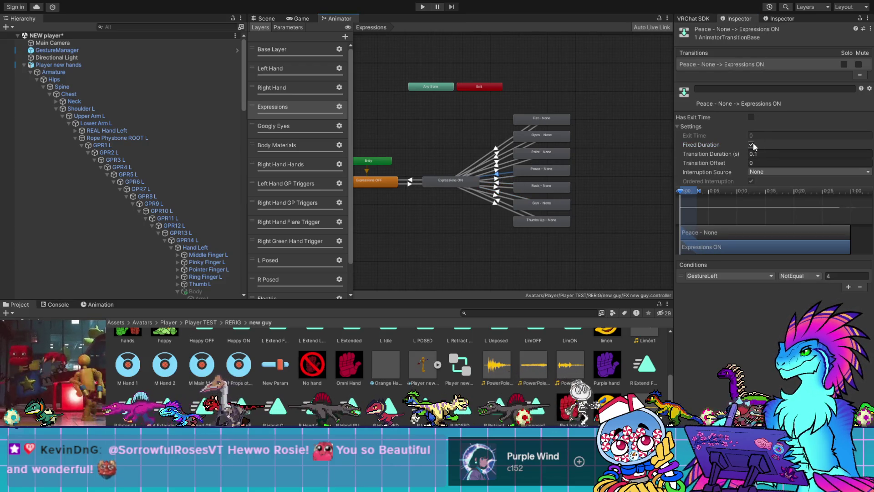
left_click(516, 159)
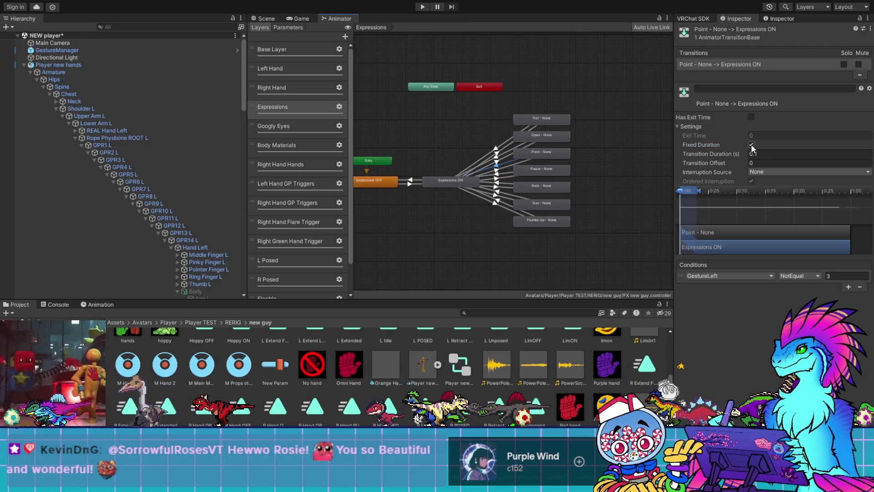
left_click(503, 154)
left_click(751, 145)
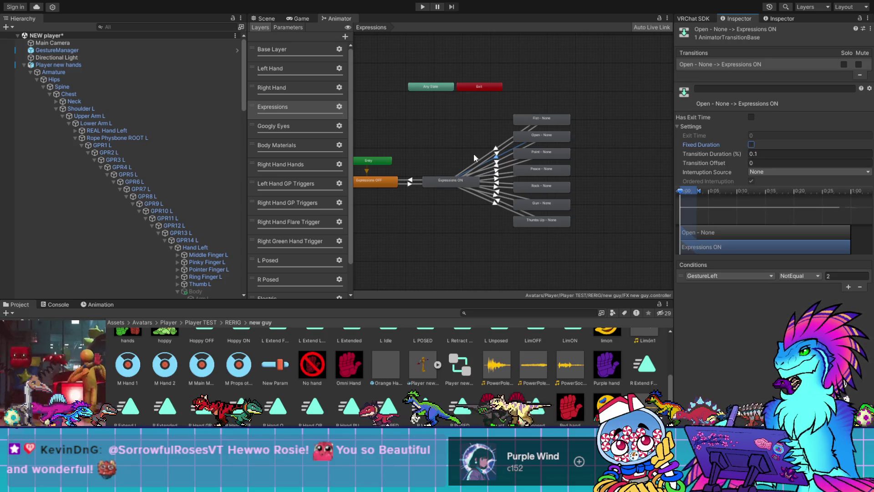
left_click(496, 149)
left_click(499, 154)
left_click(267, 19)
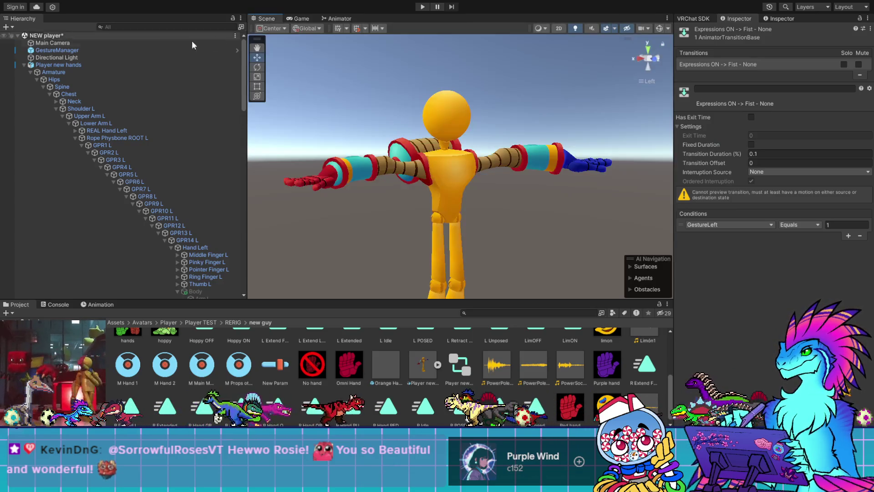
Play from GestureManager, test left-hand FingerPoint, Rock&Roll and Gun, then stop and return to the Animator
left_click(125, 51)
left_click(752, 167)
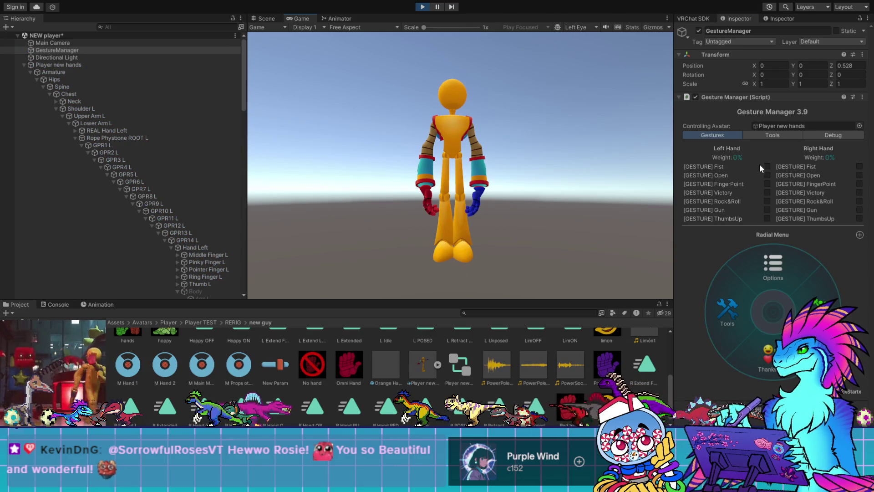
left_click(767, 183)
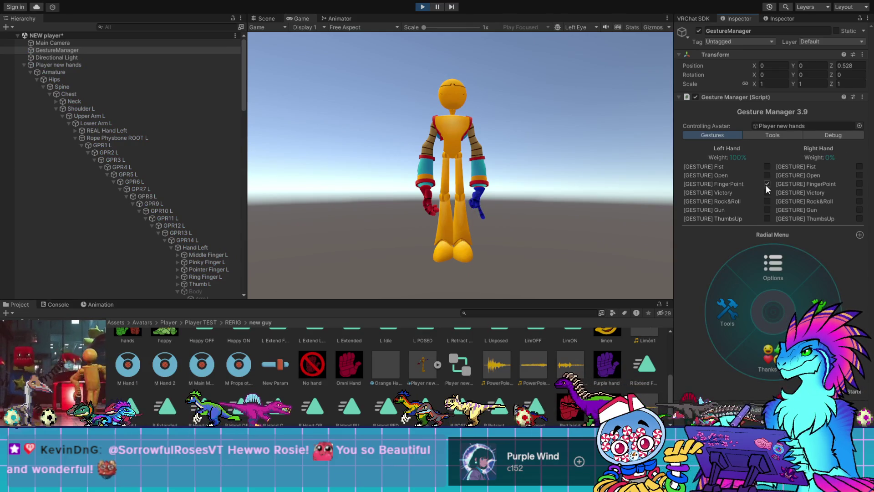
left_click(766, 201)
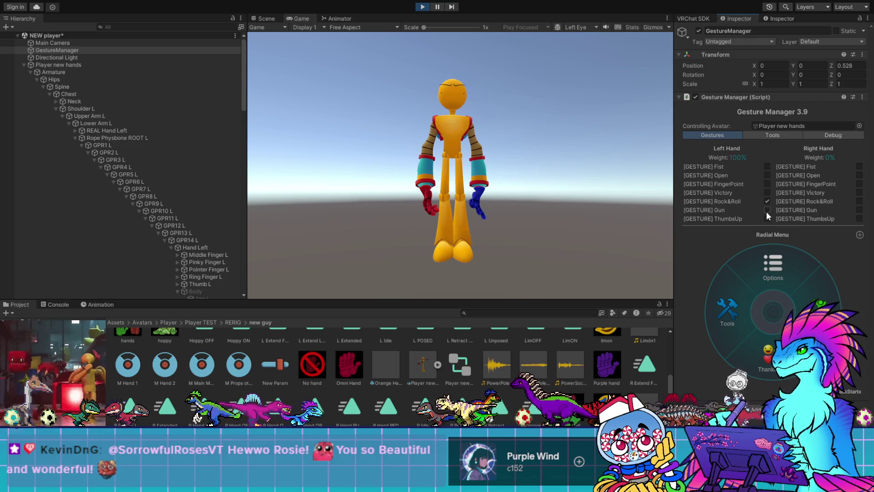
left_click(766, 210)
left_click(767, 184)
left_click(423, 6)
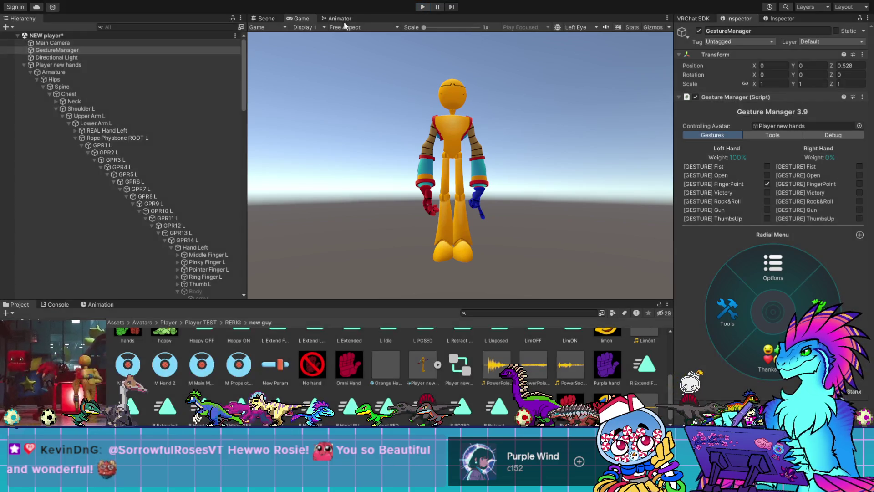
left_click(336, 18)
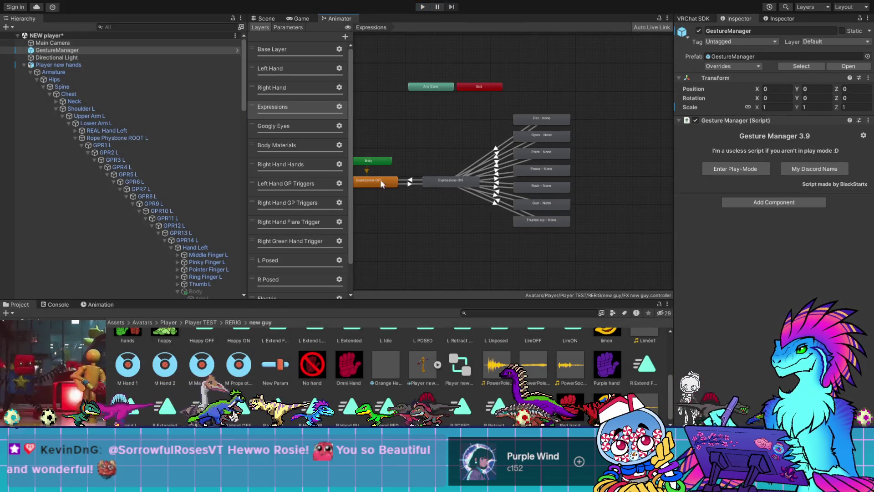
Set both Thumbs Up transitions to Current State interruption
scroll(477, 196, "up", 5)
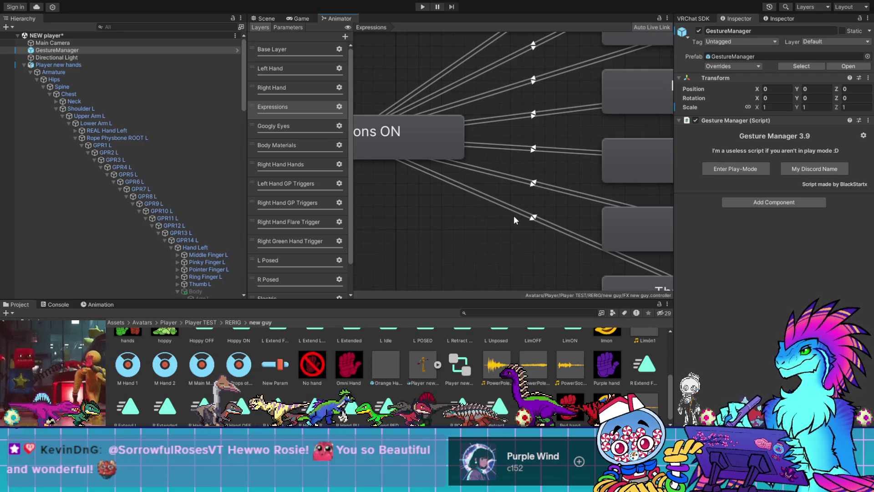
left_click(526, 216)
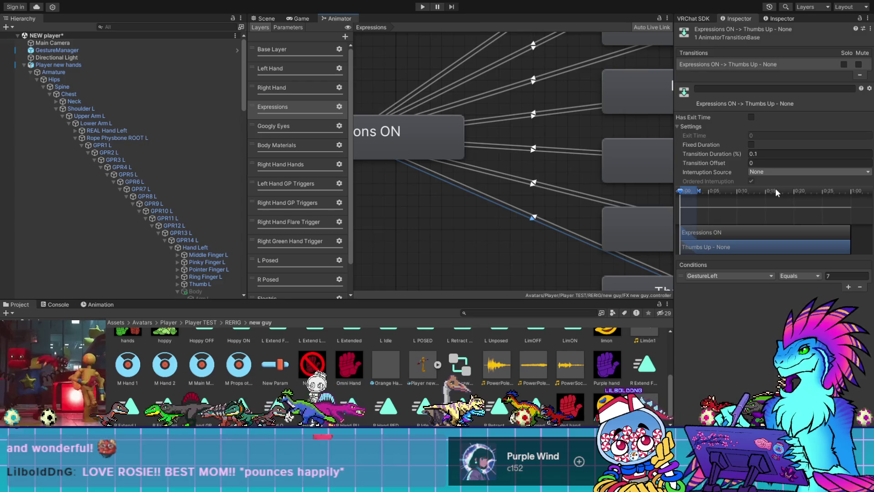
left_click(776, 191)
left_click(534, 218)
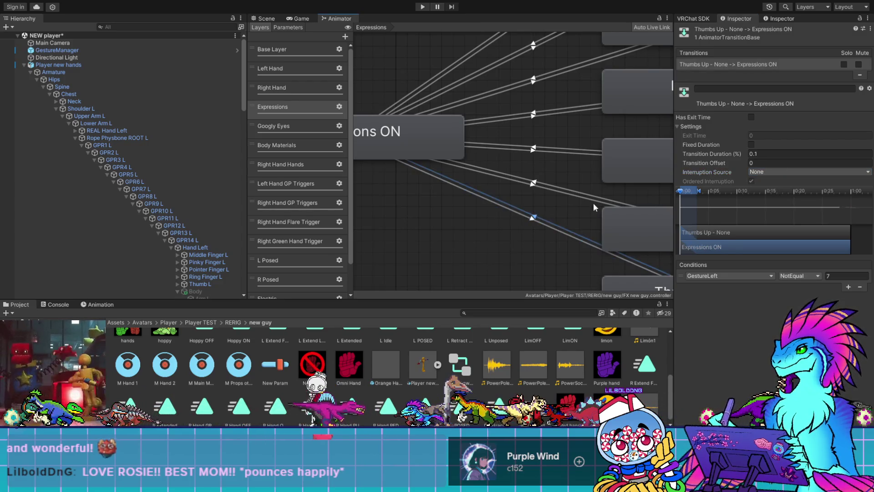
left_click(780, 173)
left_click(780, 186)
Give the Expressions ON to Gun transition Fixed Duration and Current State interruption
left_click(562, 189)
left_click(761, 170)
left_click(772, 188)
left_click(751, 145)
left_click(534, 219)
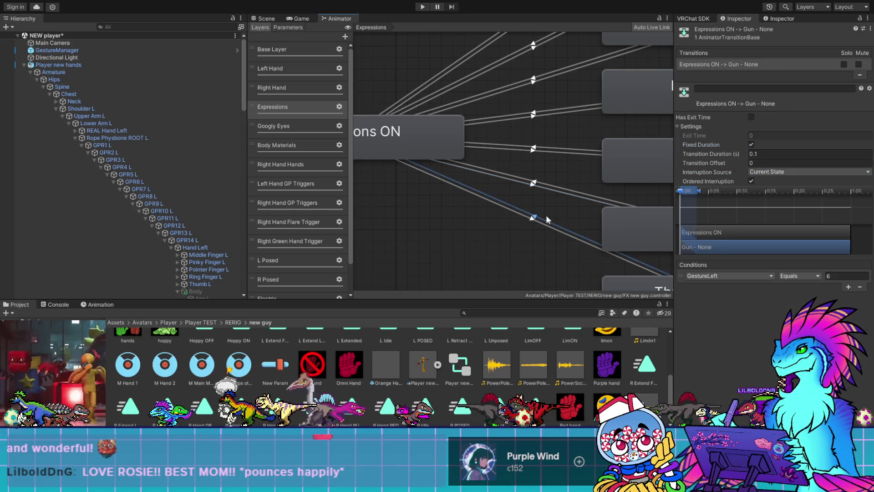
left_click(533, 223)
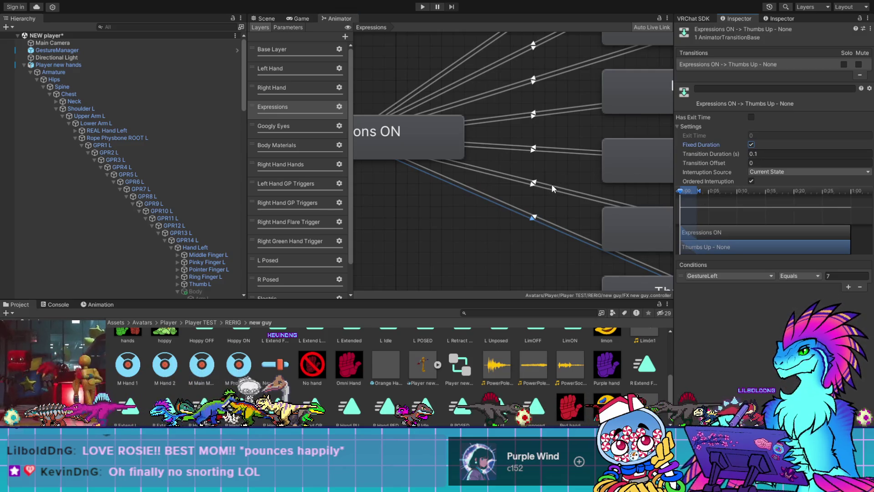
left_click(535, 184)
left_click(534, 183)
left_click(536, 181)
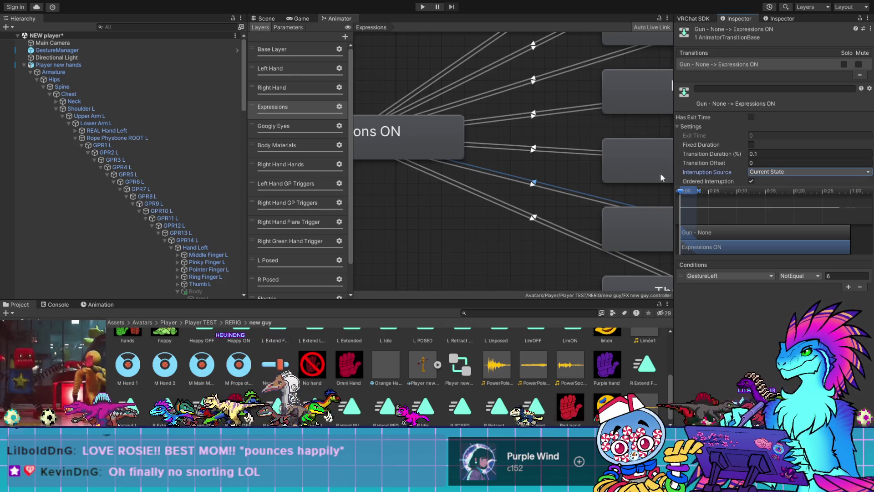
Check the Rock and Peace transitions and set the Peace return to Current State interruption
left_click(536, 149)
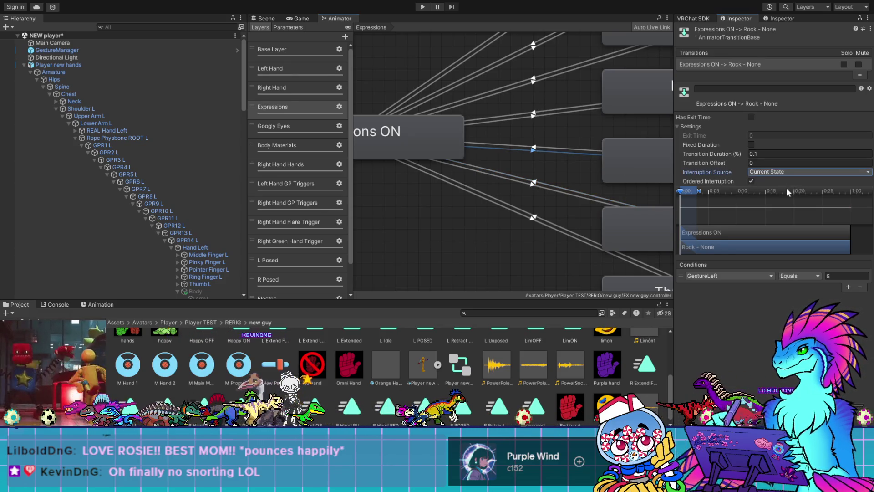
left_click(542, 150)
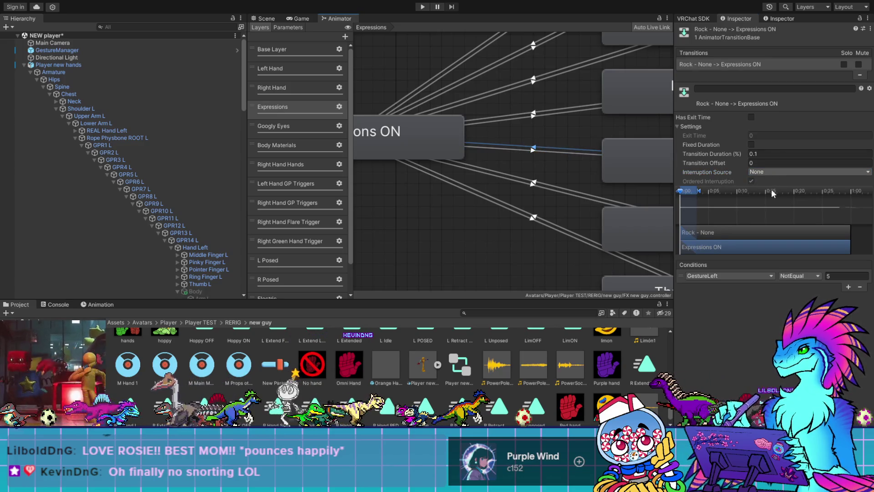
left_click(535, 115)
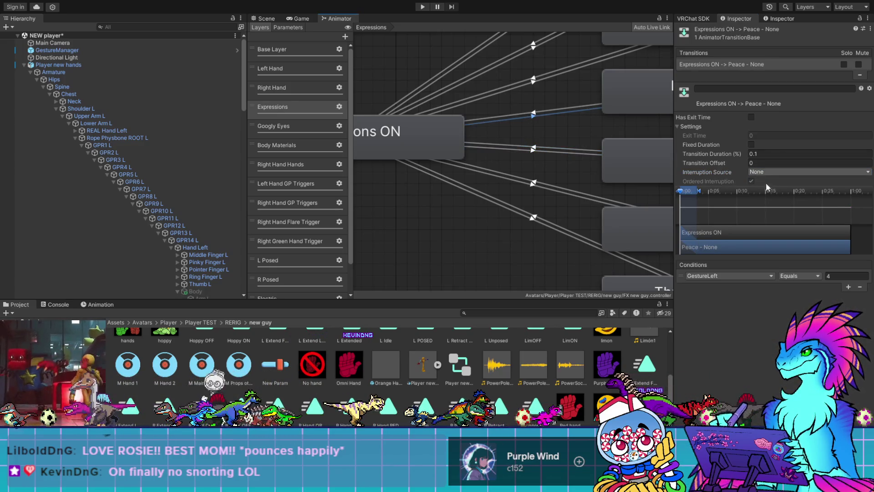
left_click(553, 111)
left_click(768, 173)
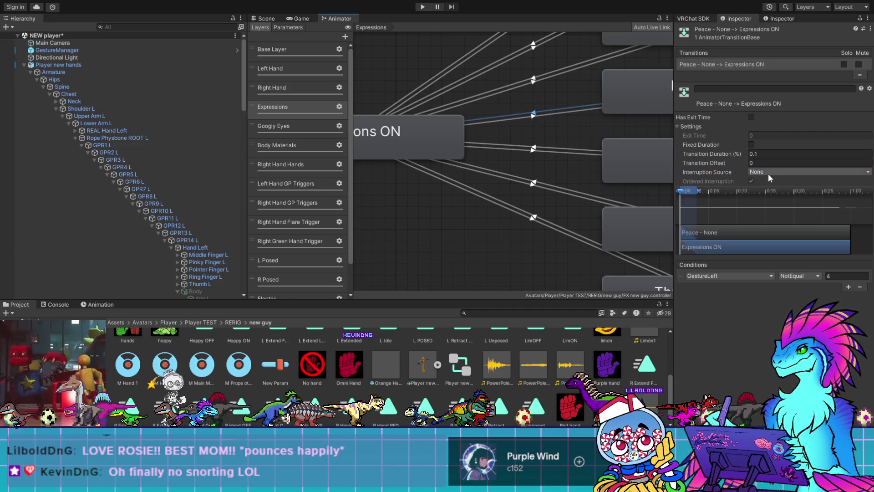
left_click(775, 190)
Set both Point transitions to Current State interruption; turn off Fixed Duration on Expressions ON to Point
left_click(541, 78)
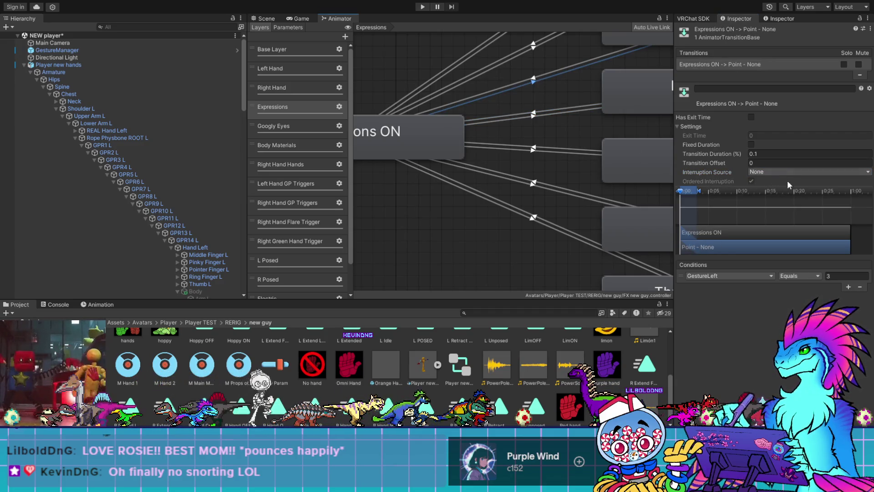
left_click(791, 189)
left_click(543, 79)
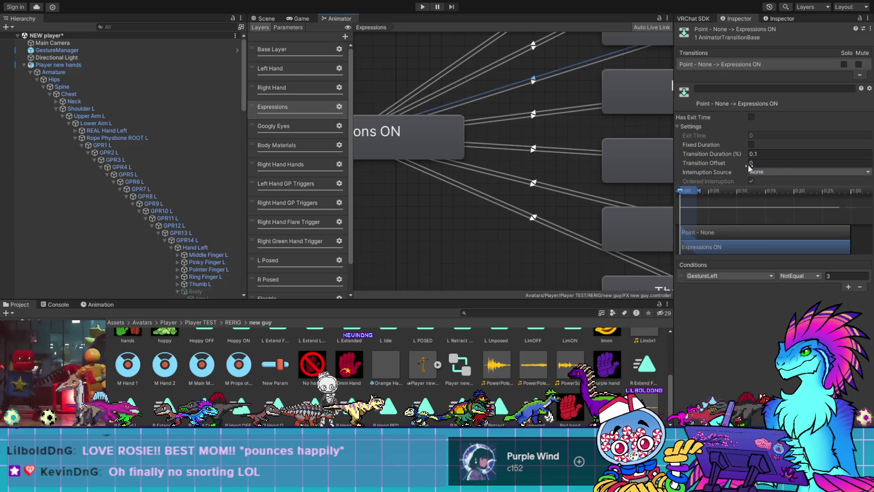
left_click(760, 172)
left_click(773, 187)
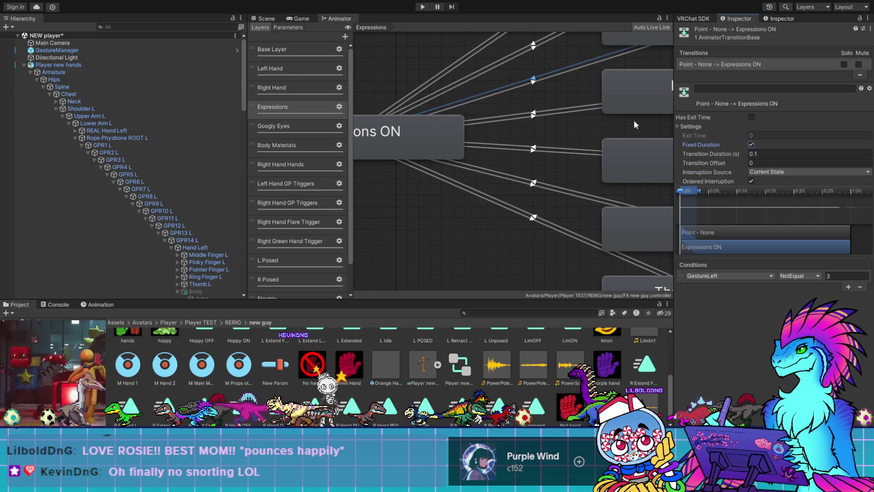
left_click(534, 80)
left_click(750, 145)
Turn off Fixed Duration on the Rock return and turn it on for the Gun return
left_click(533, 114)
left_click(533, 148)
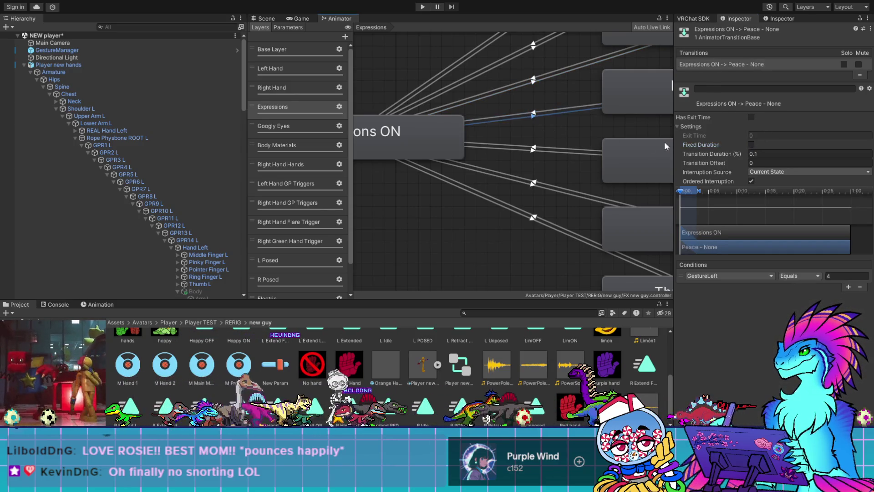
left_click(751, 145)
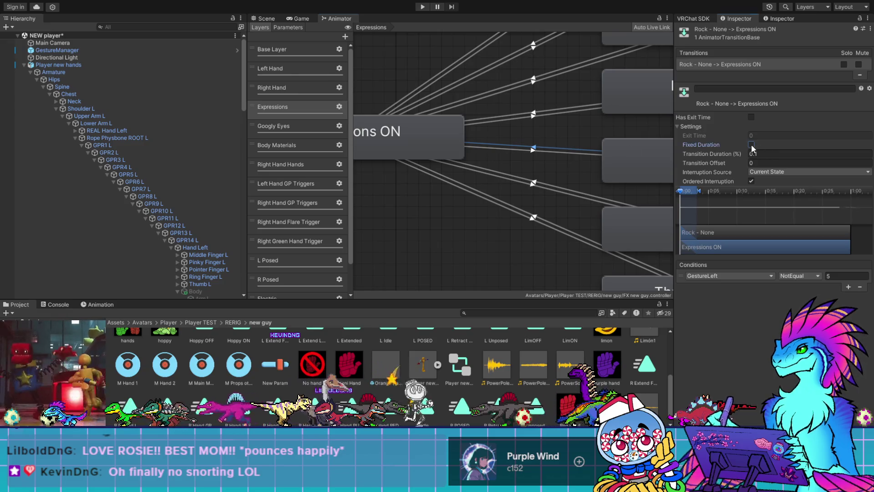
left_click(537, 151)
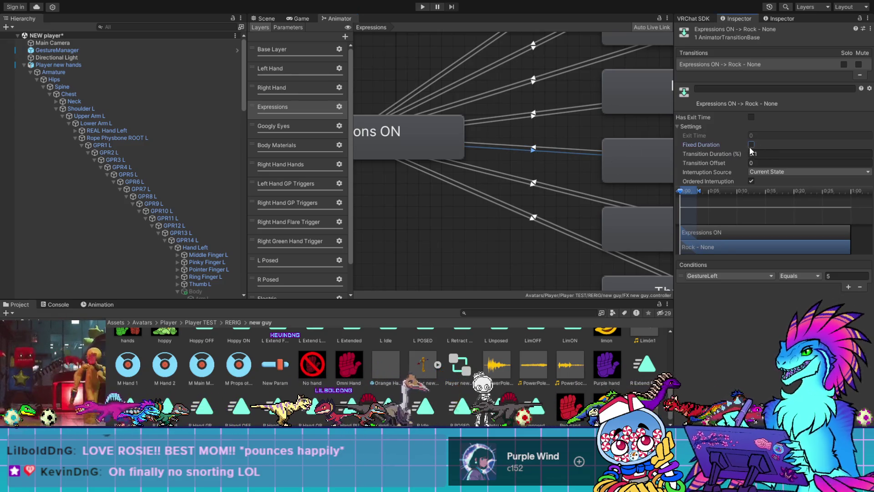
left_click(537, 181)
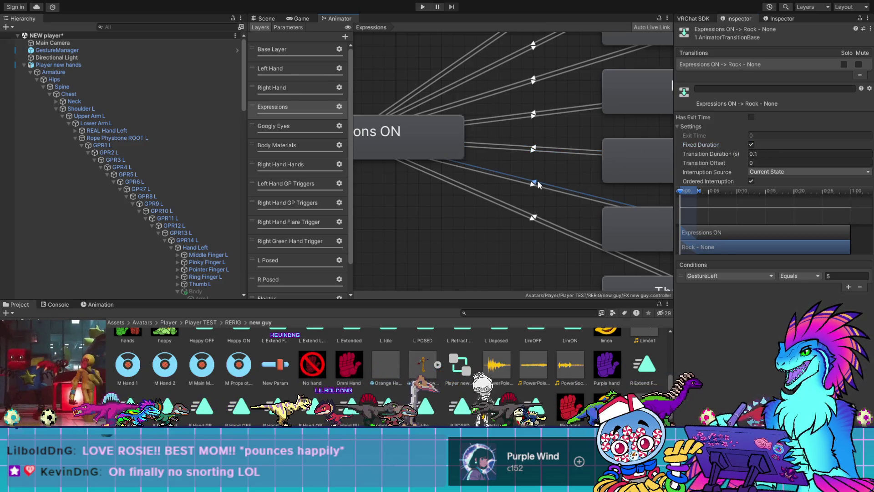
left_click(751, 145)
Turn off Fixed Duration on Expressions ON to Open; give the Open return Fixed Duration and Current State interruption
middle_click_drag(512, 121, 483, 211)
left_click(506, 170)
left_click(506, 168)
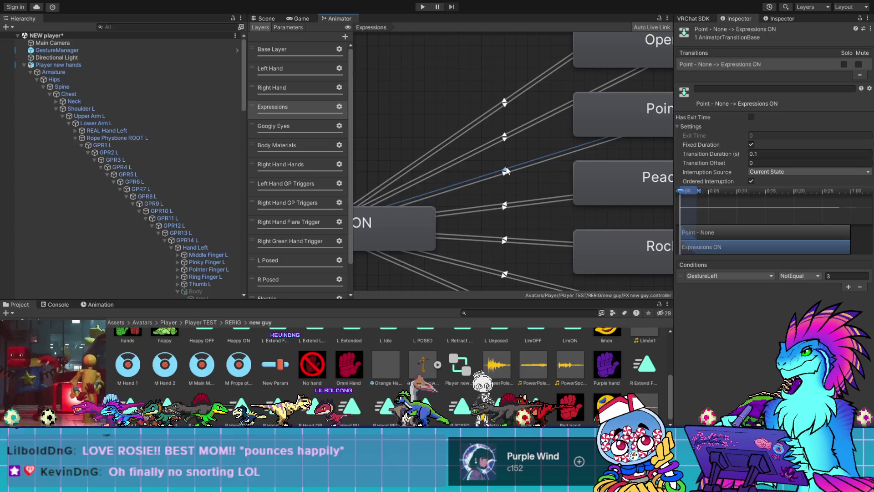
left_click(505, 138)
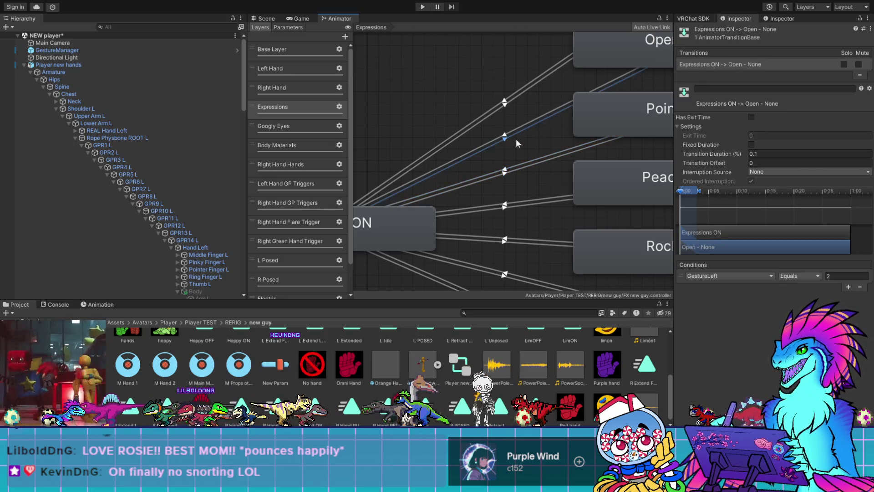
left_click(751, 144)
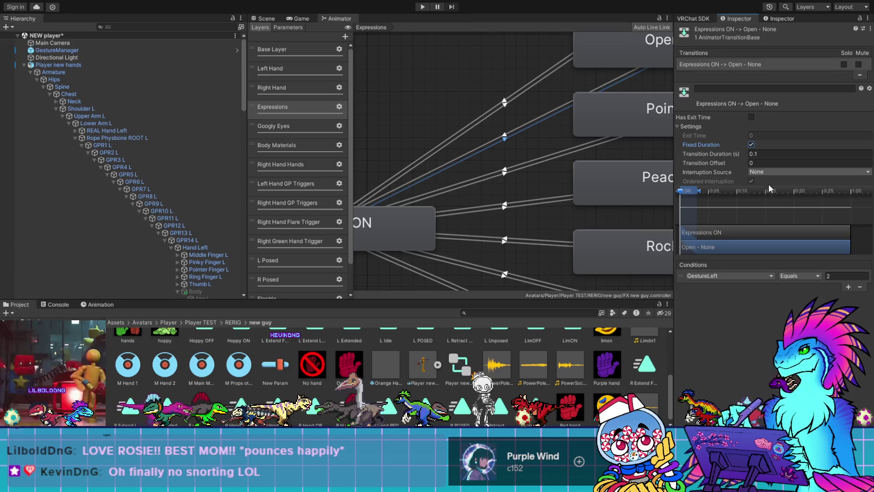
left_click(505, 134)
left_click(751, 144)
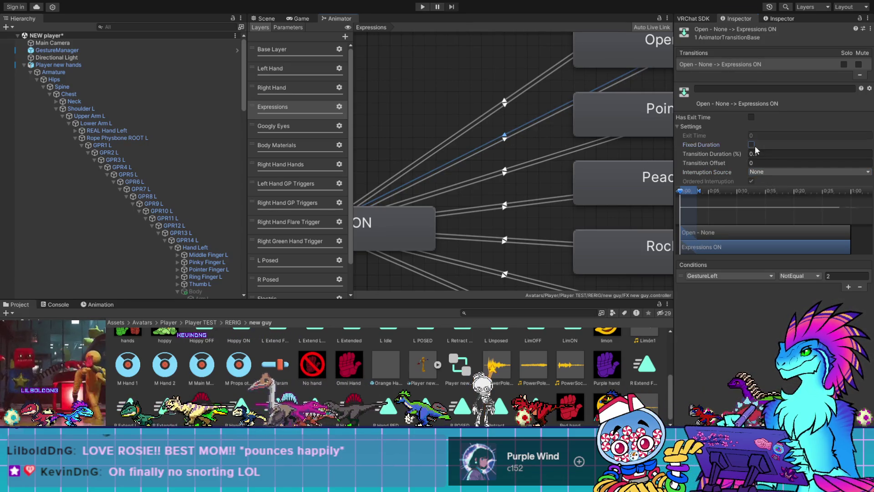
left_click(770, 172)
left_click(770, 189)
Set both Fist transitions to Current State interruption, with Fixed Duration on the Fist return
left_click(504, 104)
left_click(769, 172)
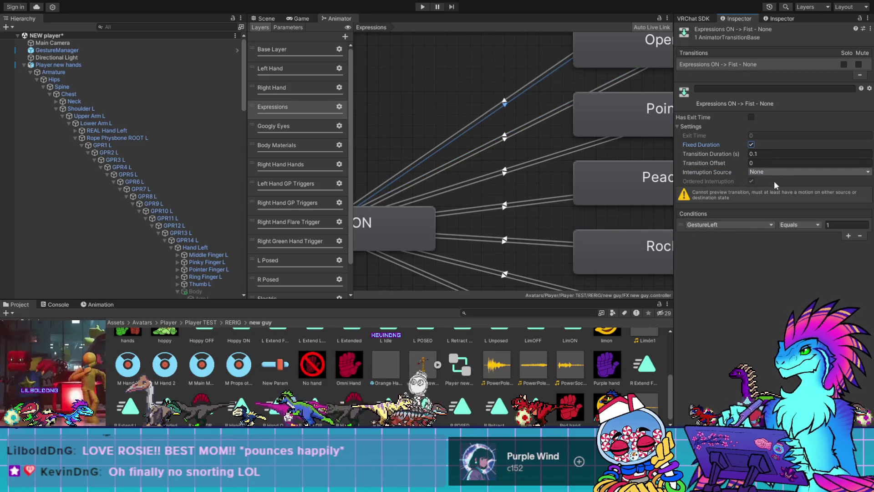
left_click(780, 189)
left_click(505, 104)
left_click(751, 145)
left_click(774, 172)
left_click(769, 189)
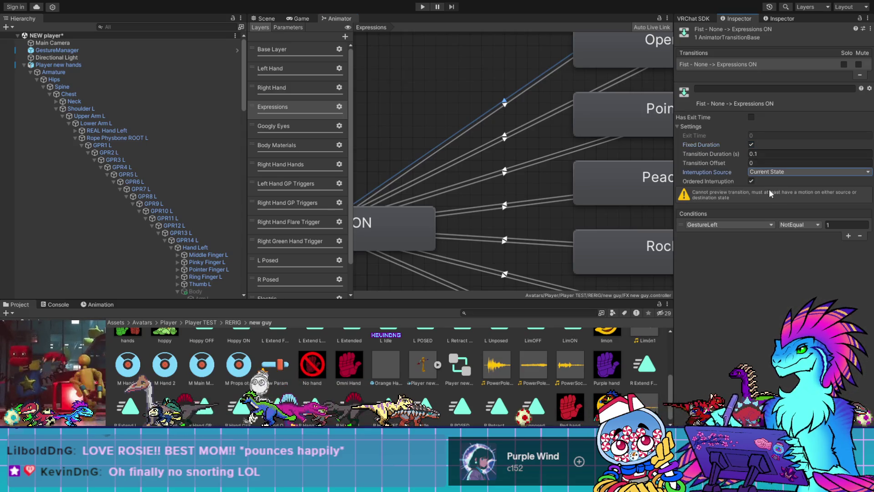
left_click(263, 19)
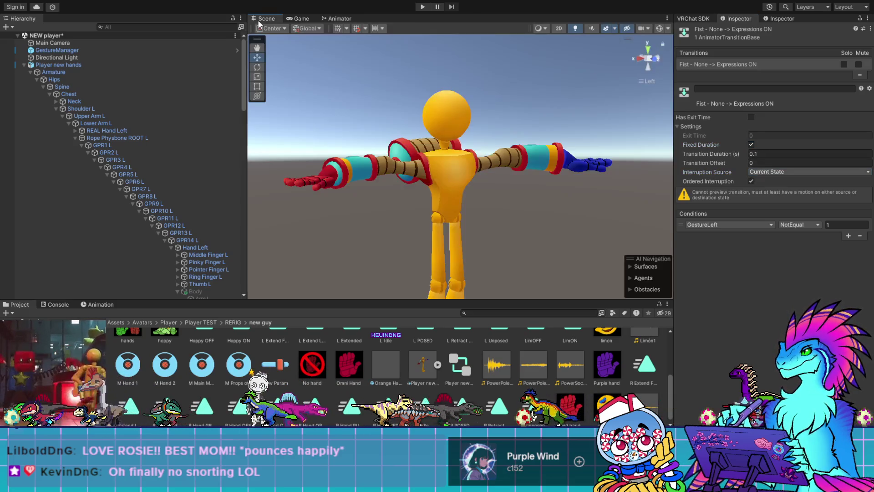
Enter Play Mode from GestureManager and cycle the left hand through Victory, Rock&Roll, FingerPoint and Gun
left_click(57, 50)
left_click(752, 170)
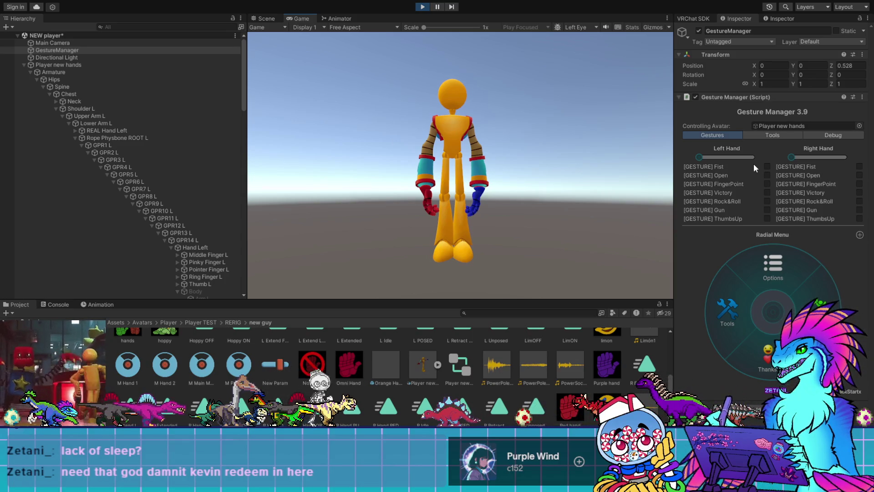
left_click(768, 193)
left_click(767, 202)
left_click(766, 183)
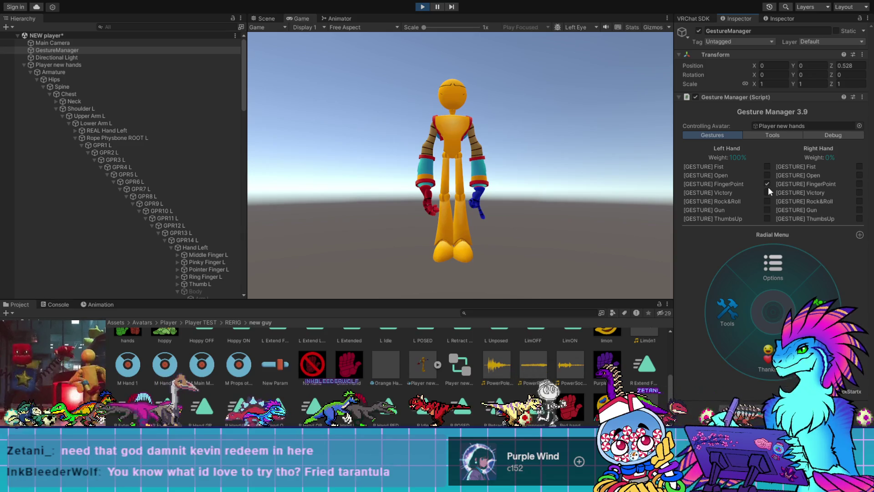
left_click(766, 209)
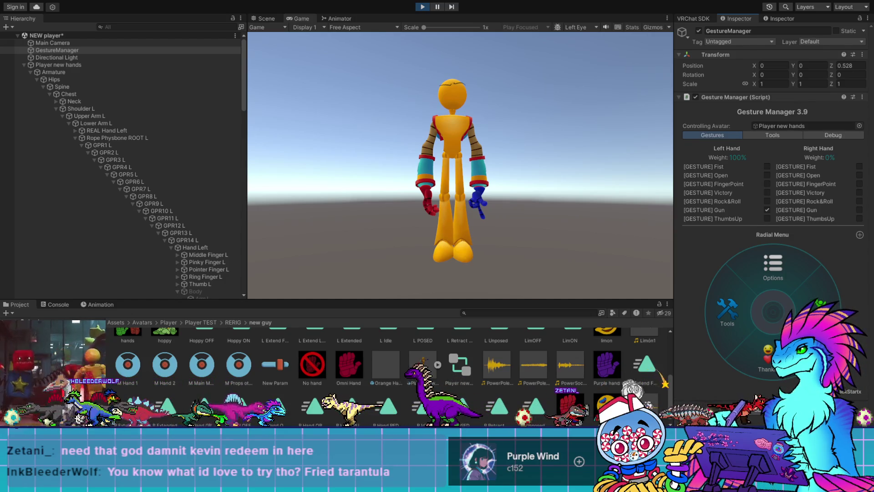
Show the Console and inspect its log messages
left_click(64, 304)
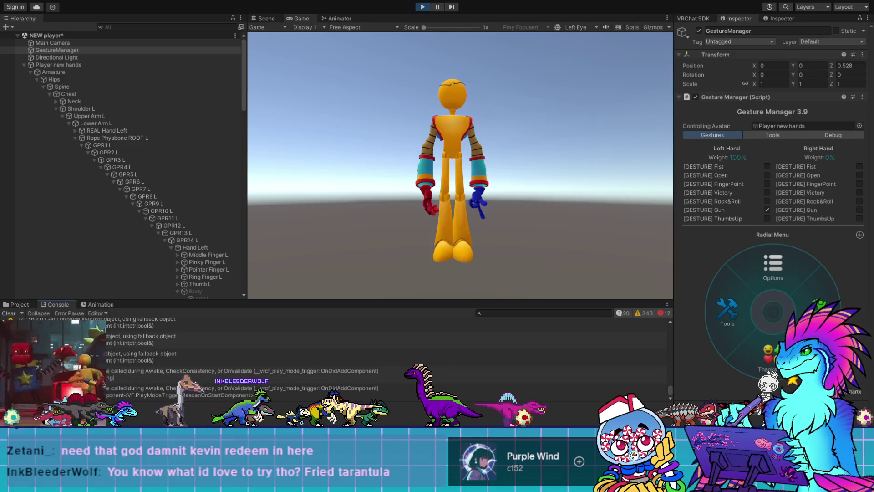
left_click(501, 374)
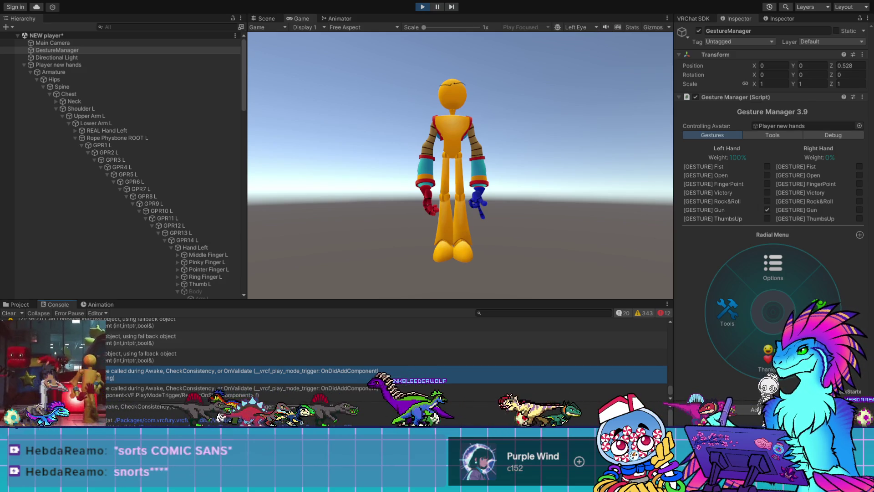
left_click(387, 393)
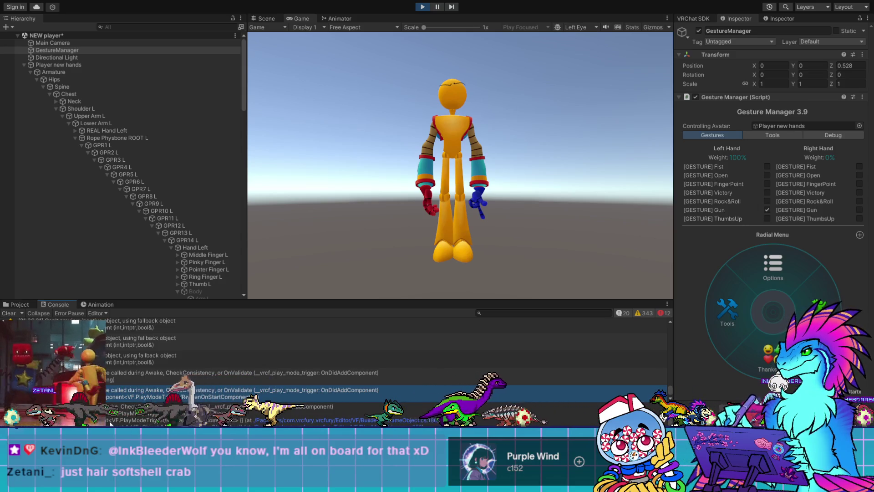
Check a console message, test Rock&Roll, then stop Play mode and reopen the Expressions graph
left_click(122, 356)
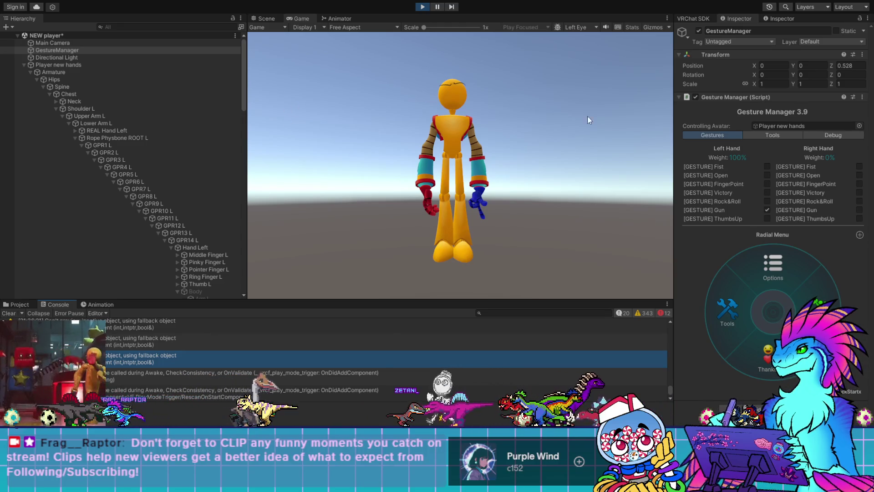
left_click(768, 201)
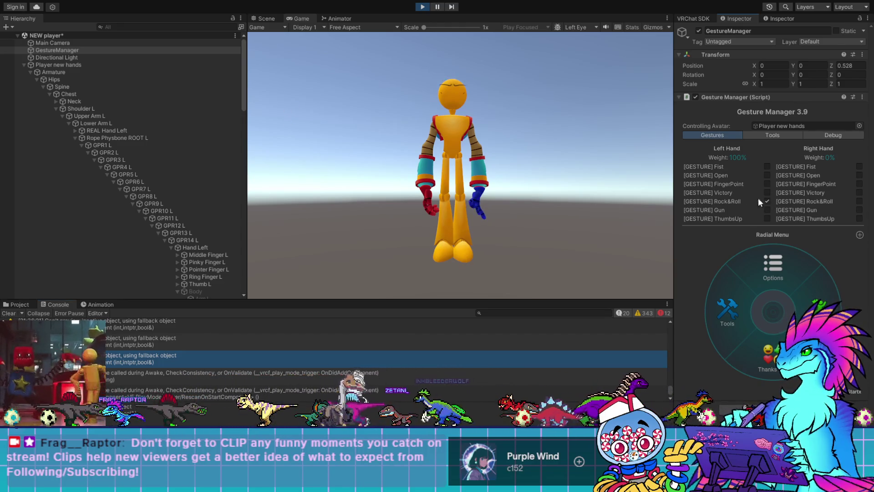
left_click(417, 7)
left_click(343, 19)
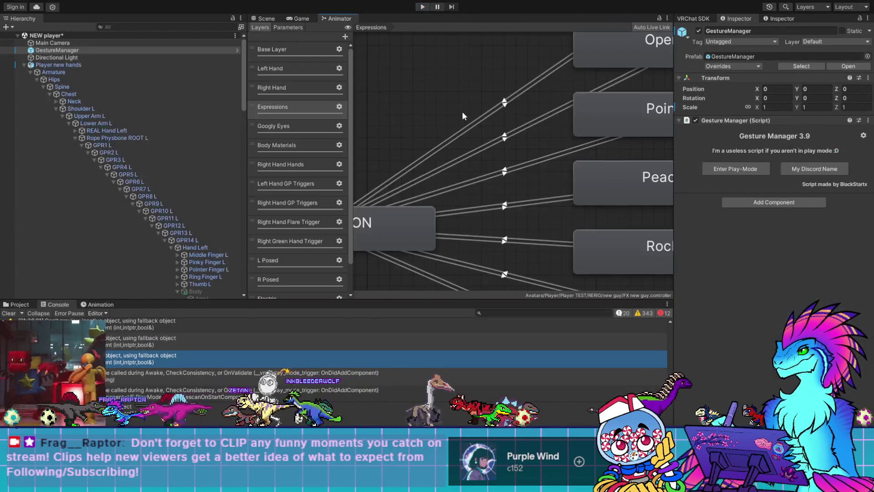
Set the Fist and Open transitions' interruption source to Next State
left_click(504, 104)
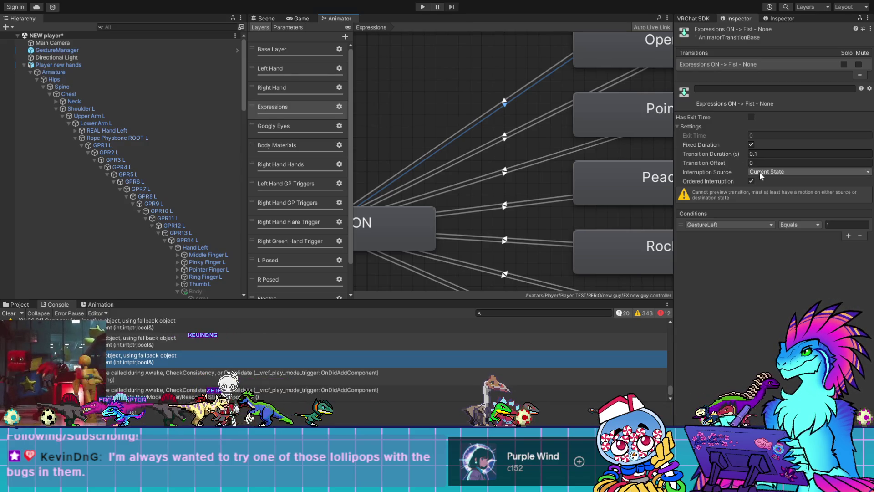
left_click(774, 171)
left_click(773, 181)
left_click(505, 100)
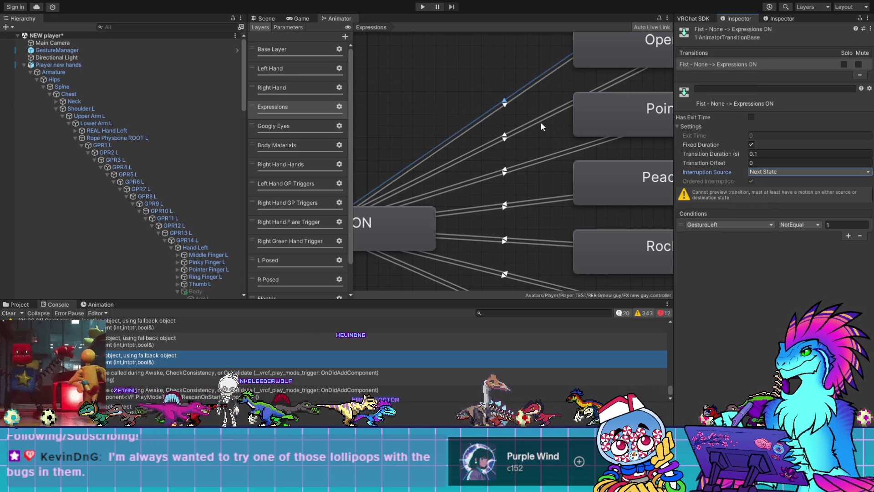
left_click(524, 127)
left_click(776, 199)
left_click(517, 137)
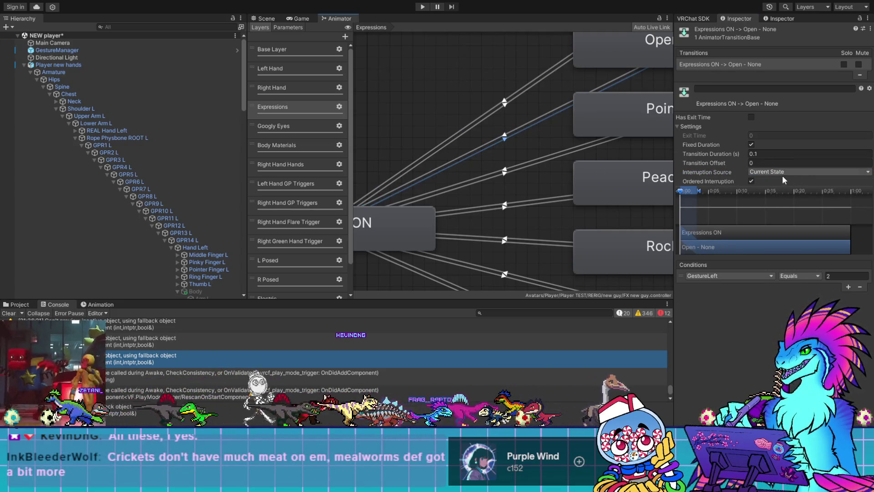
left_click(776, 199)
Set the Point and Peace transitions to Next State interruption
left_click(528, 166)
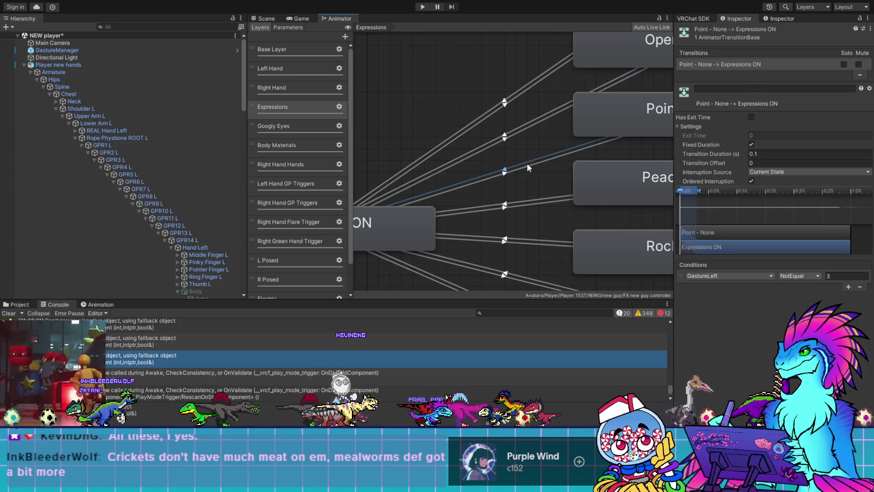
left_click(778, 200)
left_click(528, 169)
left_click(771, 171)
left_click(775, 200)
left_click(544, 201)
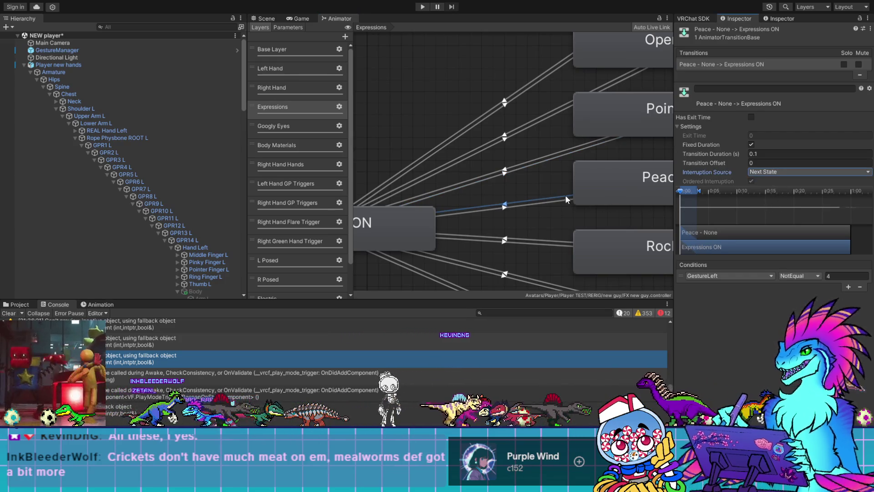
left_click(537, 202)
left_click(779, 198)
Set both Rock transitions to Next State interruption
left_click(521, 241)
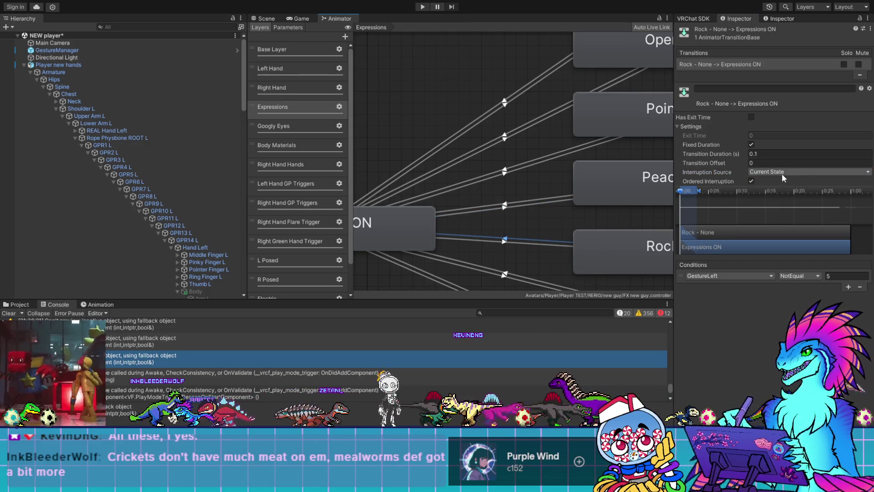
left_click(780, 198)
left_click(534, 244)
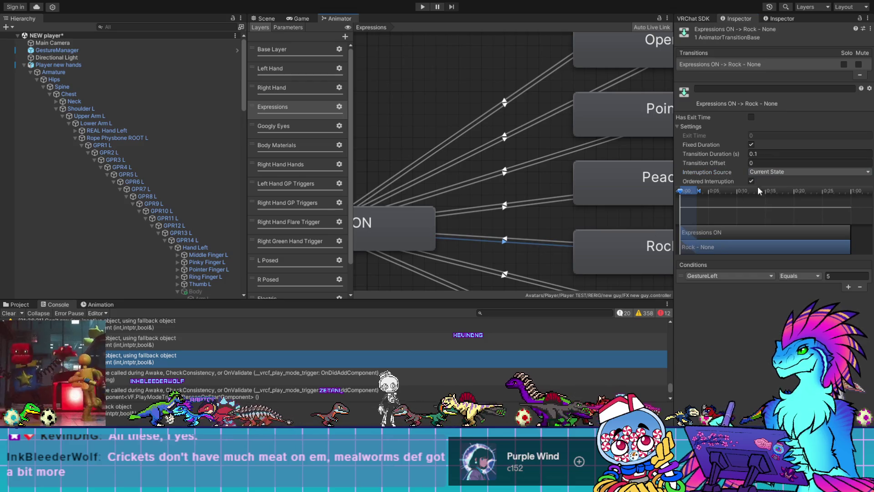
left_click(766, 171)
left_click(766, 198)
Set both Gun transitions to Next State interruption
middle_click_drag(507, 257, 471, 154)
left_click(491, 172)
left_click(765, 171)
left_click(766, 197)
left_click(471, 174)
left_click(765, 171)
left_click(760, 200)
Set both Thumbs Up transitions to Next State, then select GestureManager in the Scene view
left_click(468, 205)
left_click(768, 172)
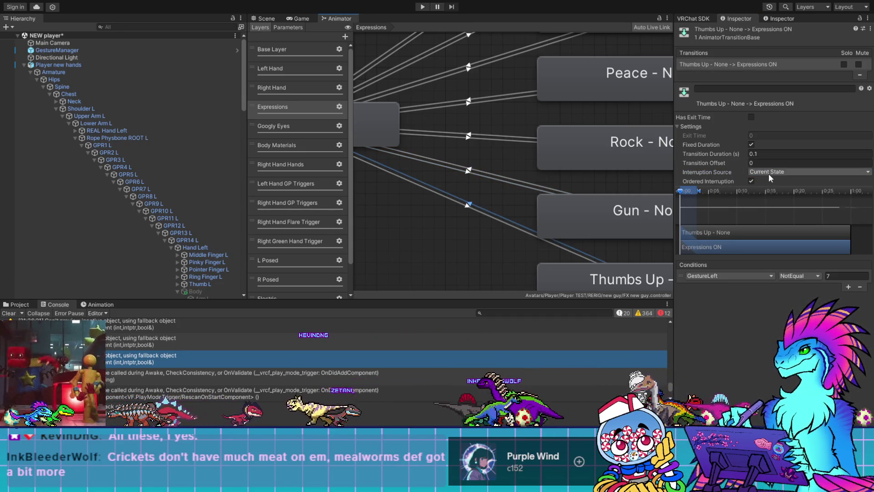
left_click(777, 195)
left_click(465, 206)
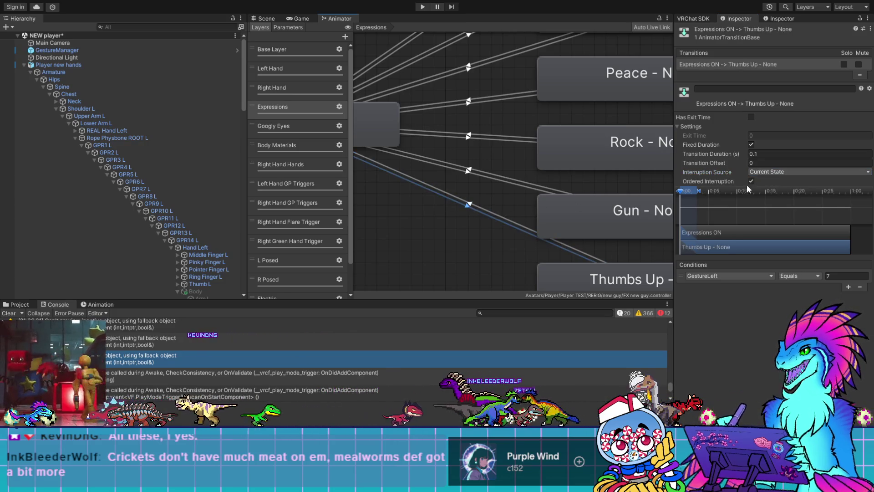
left_click(758, 174)
left_click(779, 201)
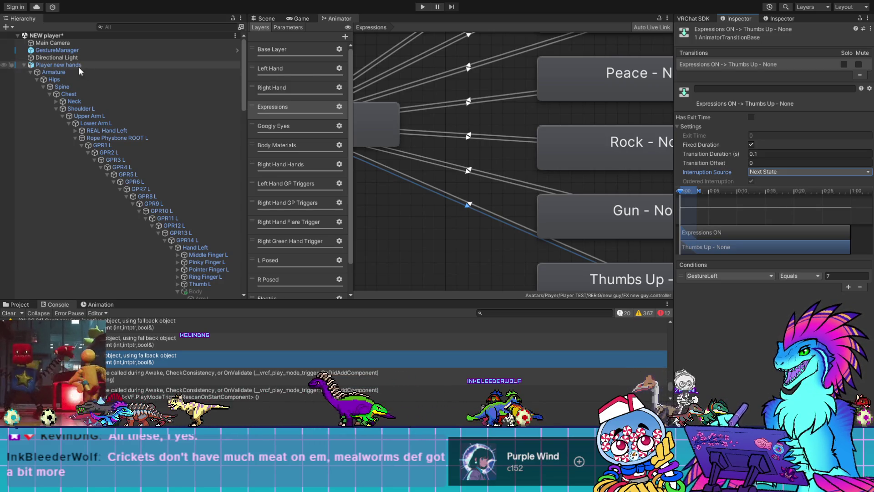
left_click(91, 50)
left_click(253, 18)
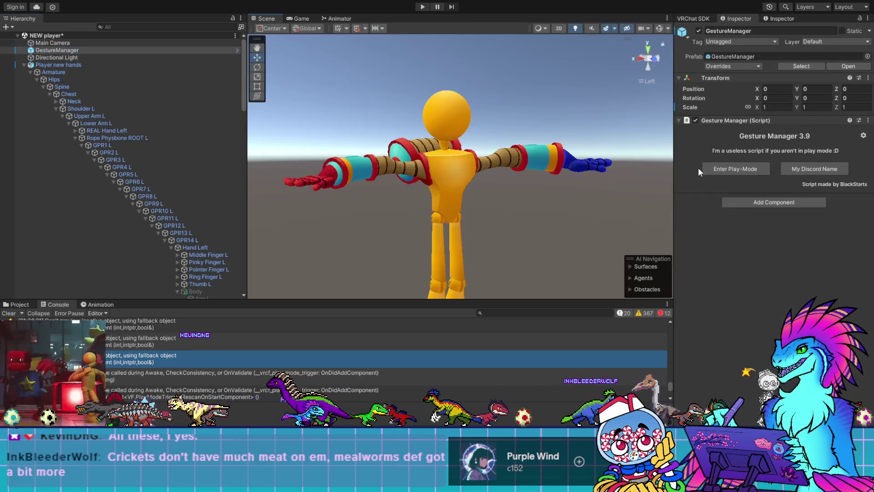
Enter Play Mode and cycle the left hand through FingerPoint, Victory, Open, Gun and ThumbsUp
left_click(745, 171)
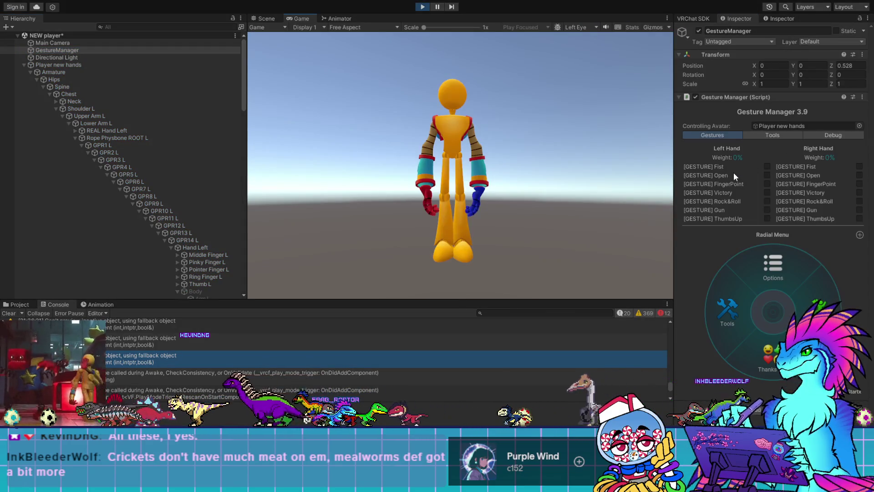
left_click(766, 185)
left_click(767, 193)
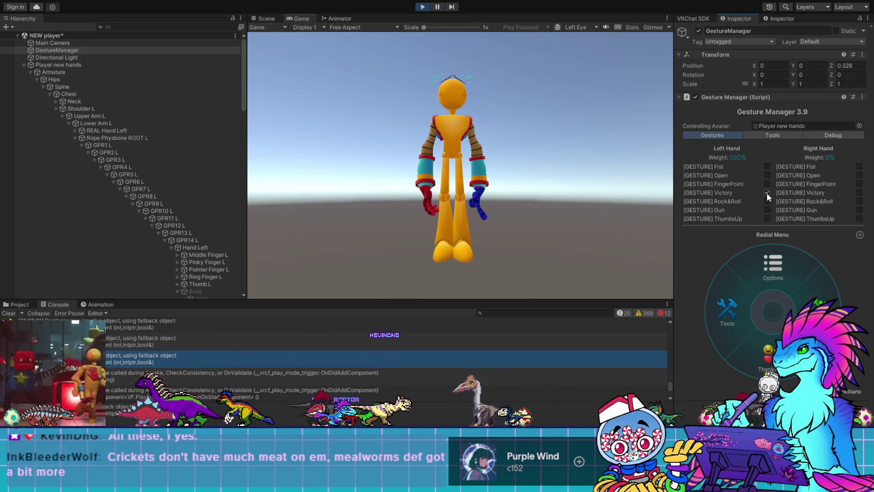
left_click(766, 176)
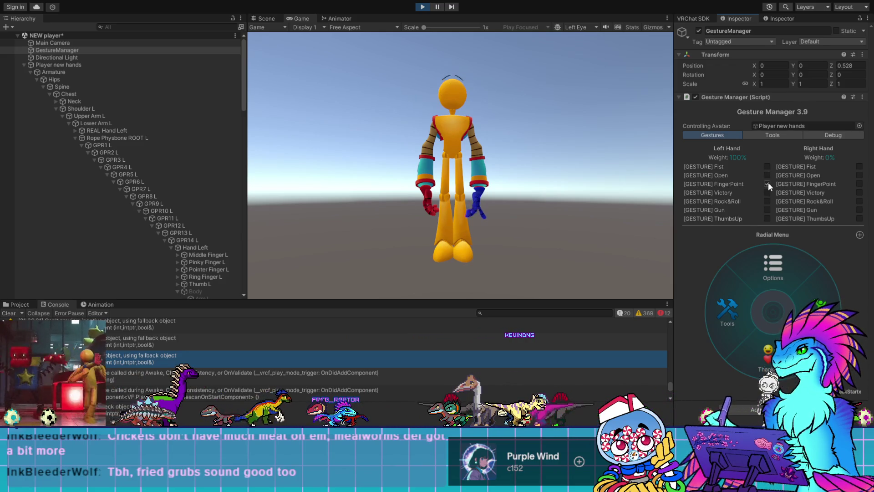
left_click(766, 192)
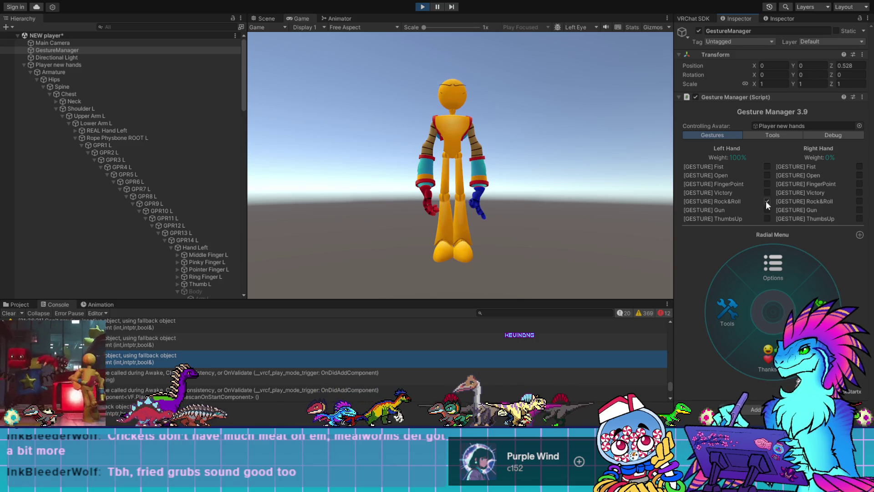
left_click(767, 210)
left_click(766, 220)
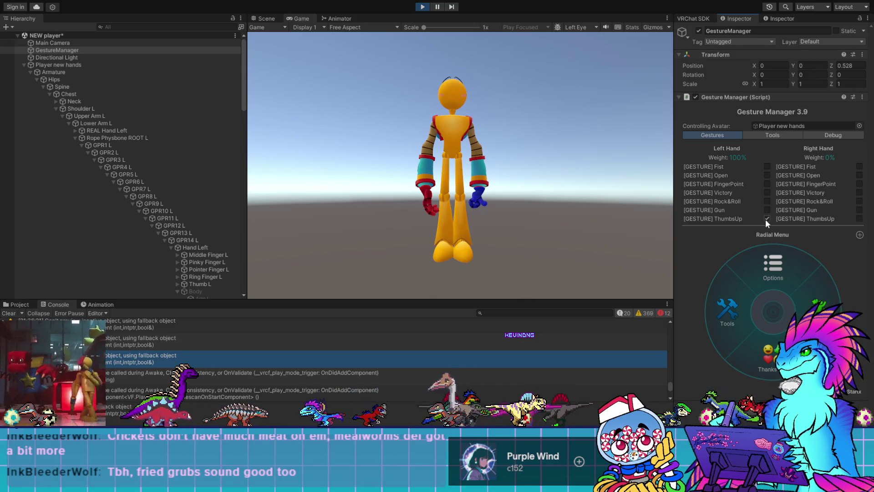
Try Gun again, uncheck the left-hand Victory gesture, and exit Play mode
double_click(767, 193)
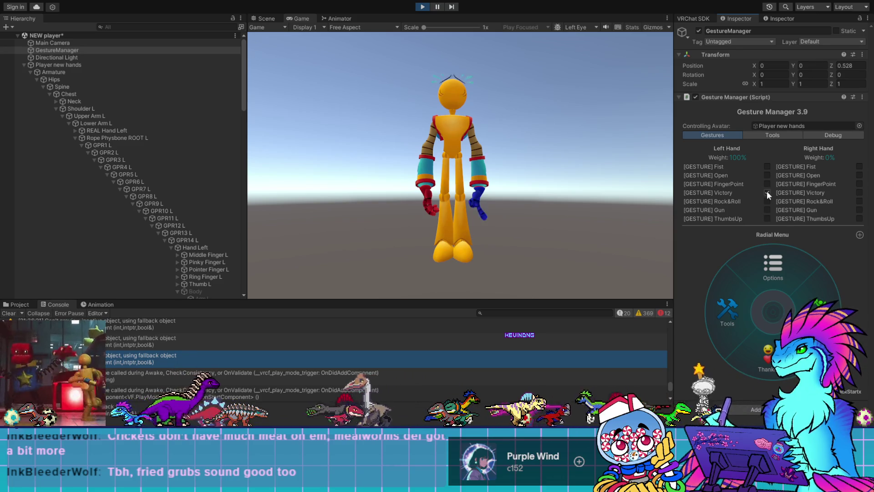
left_click(767, 210)
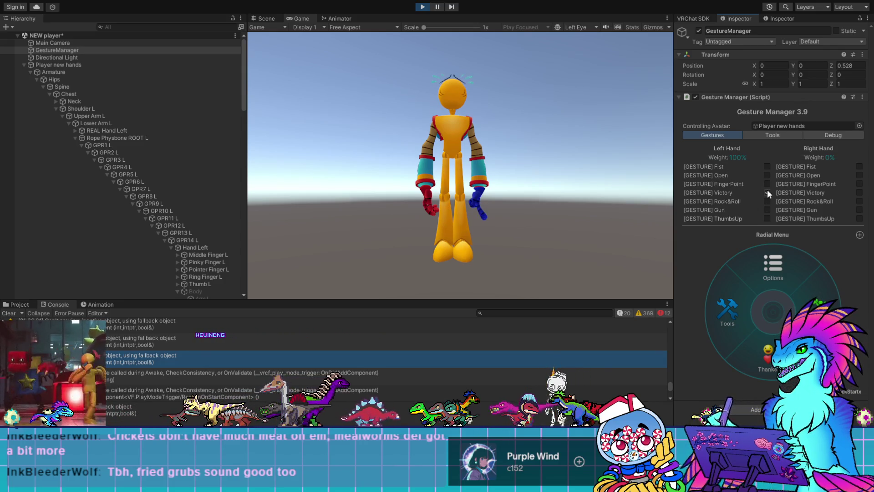
left_click(767, 191)
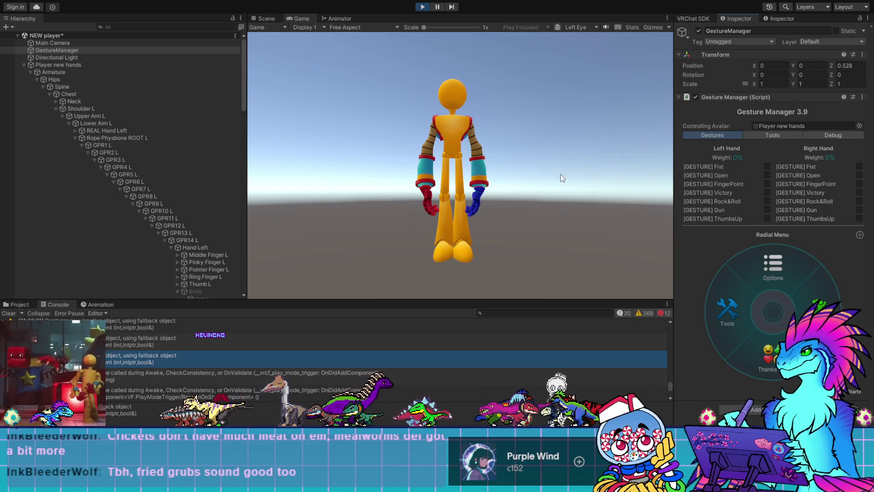
left_click(423, 7)
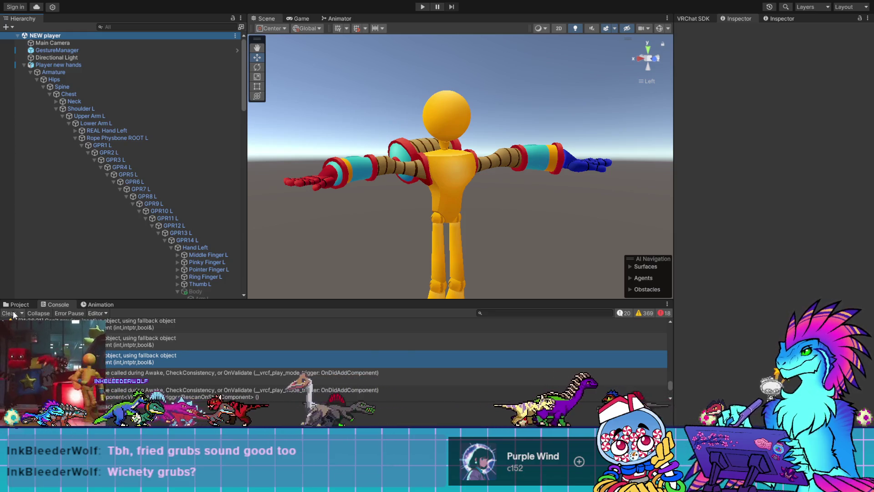
Show the new guy avatar folder in the Project tab, then switch to Blender
left_click(17, 304)
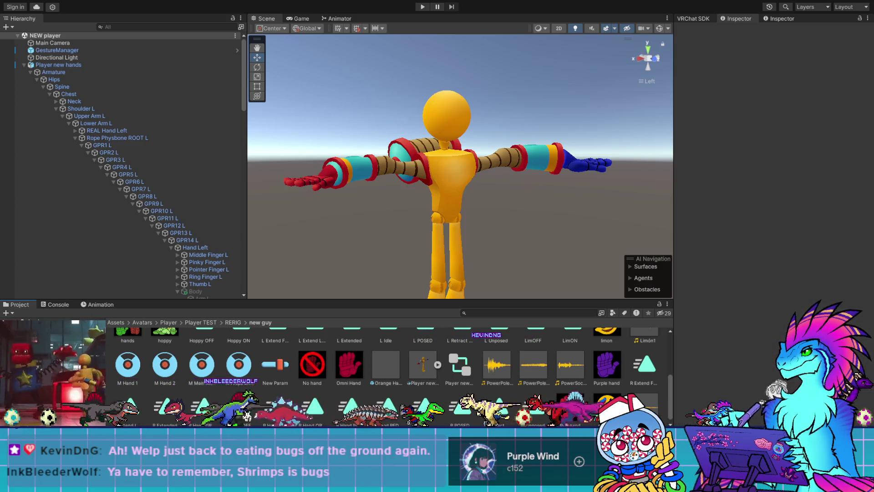
key("alt+Tab")
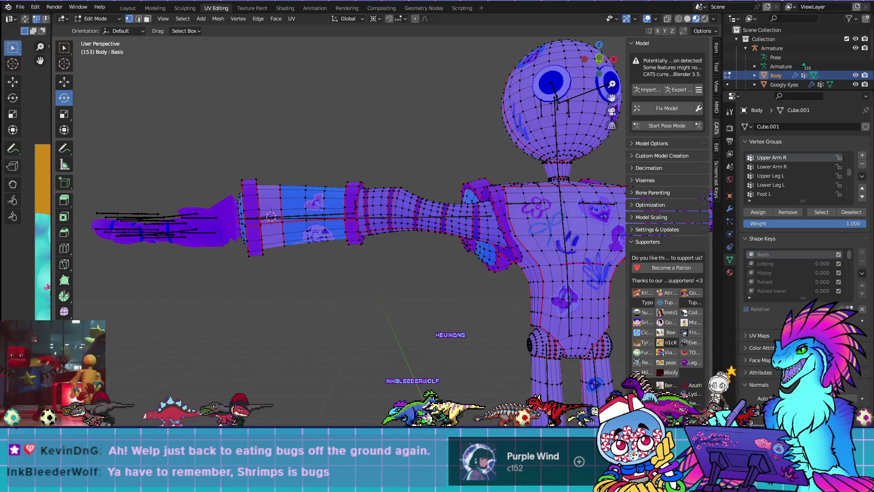
Frame the textured avatar with overlays hidden and move into the Modeling workspace
key("Home")
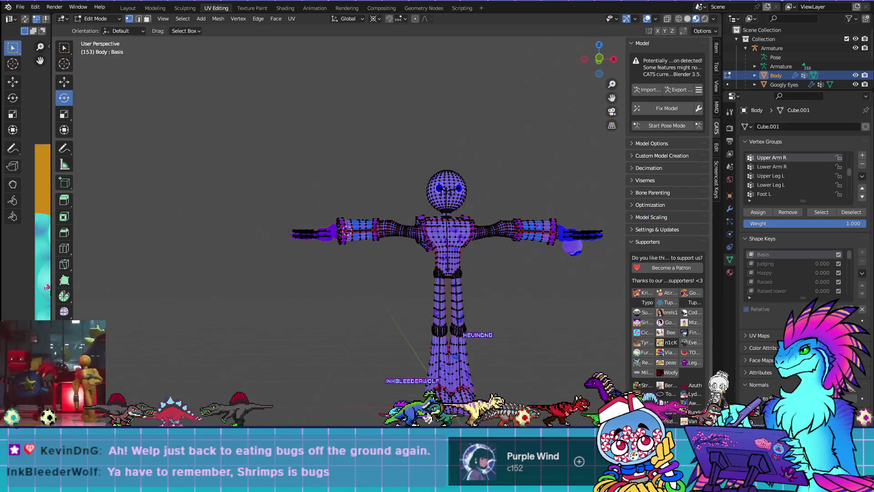
middle_click_drag(463, 328, 470, 324)
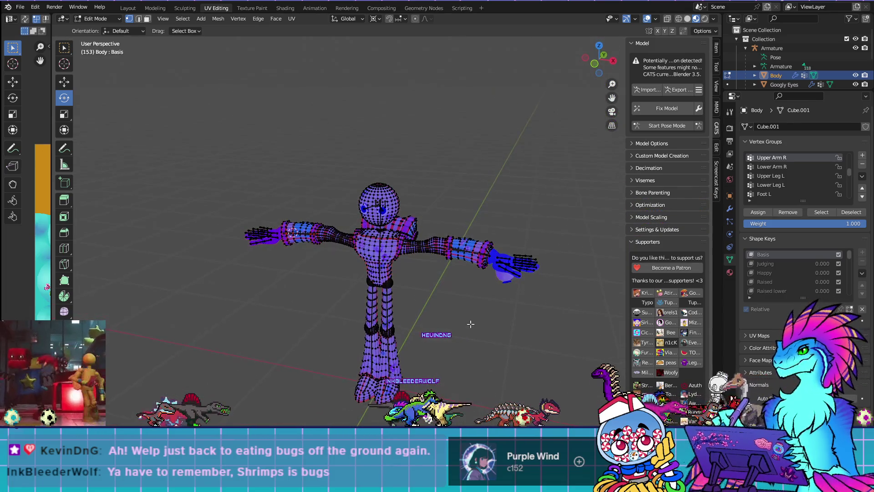
left_click(647, 20)
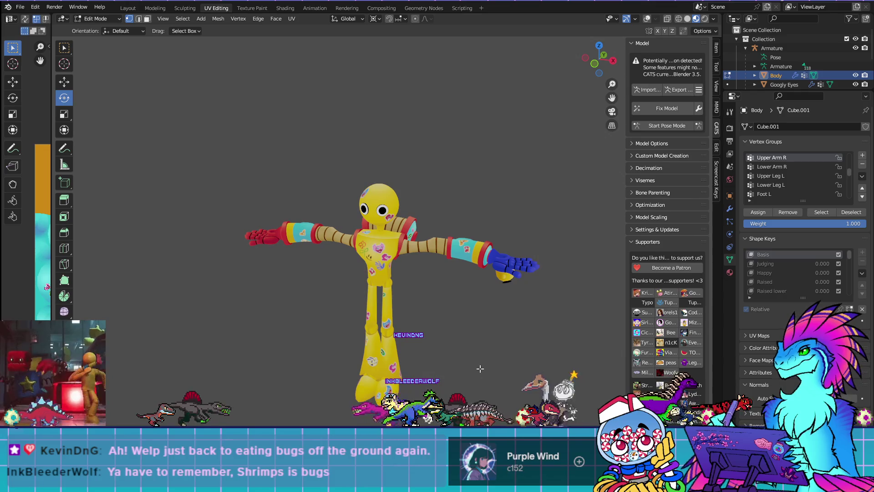
middle_click_drag(515, 392, 500, 364, "shift")
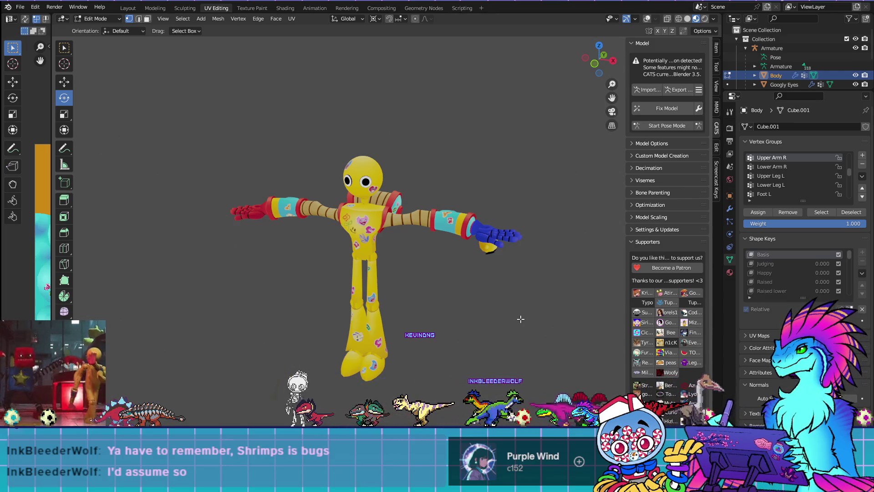
scroll(503, 330, "up", 1)
mouse_move(438, 330)
middle_mouse_down("shift")
mouse_move(400, 355)
mouse_move(426, 328)
middle_mouse_up("shift")
left_click(155, 7)
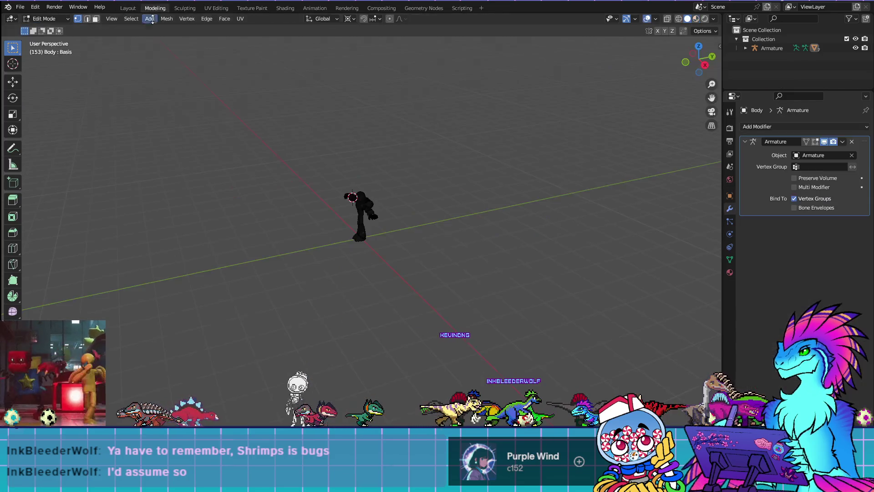
Frame the whole body in the viewport and show the N sidebar
mouse_move(344, 339)
middle_mouse_down()
mouse_move(337, 334)
mouse_move(342, 340)
middle_mouse_up()
scroll(368, 332, "up", 5)
scroll(459, 251, "down", 2)
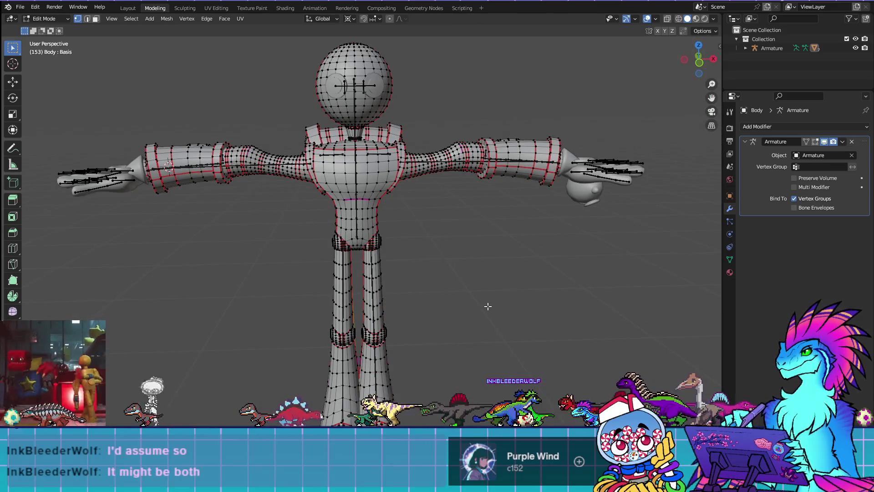
middle_click_drag(488, 306, 502, 276, "shift")
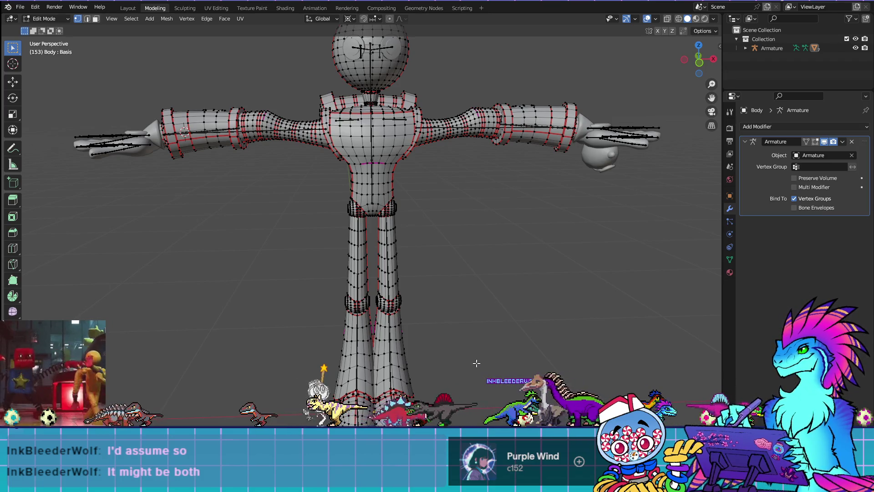
scroll(492, 334, "down", 2)
middle_click_drag(521, 289, 529, 267)
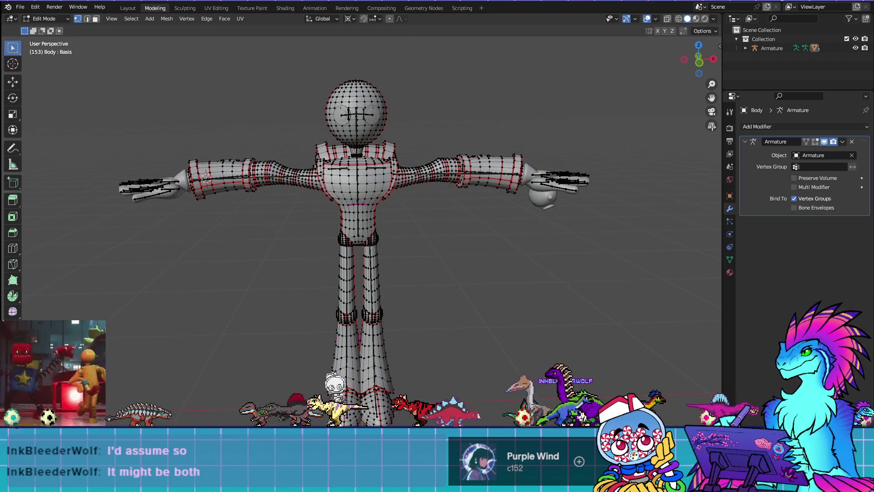
left_click(719, 46)
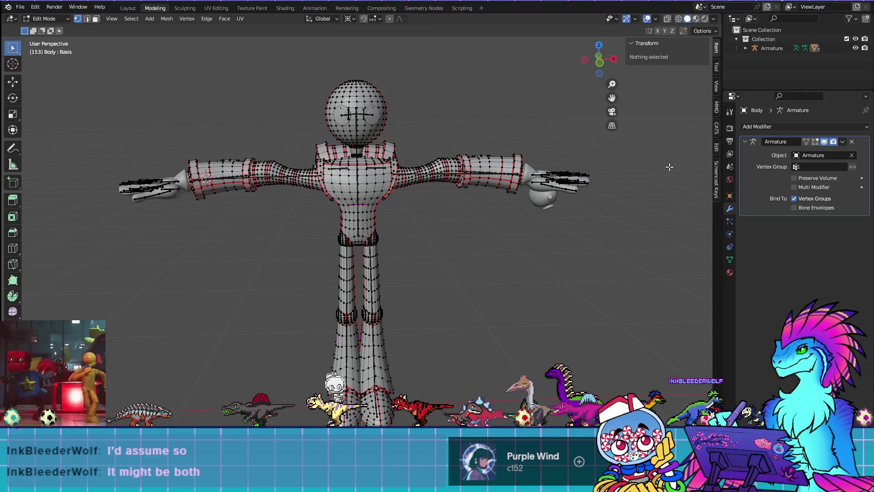
Expand Armature in an enlarged Outliner, show Body's vertex groups, and switch to Object Mode
left_click(746, 48)
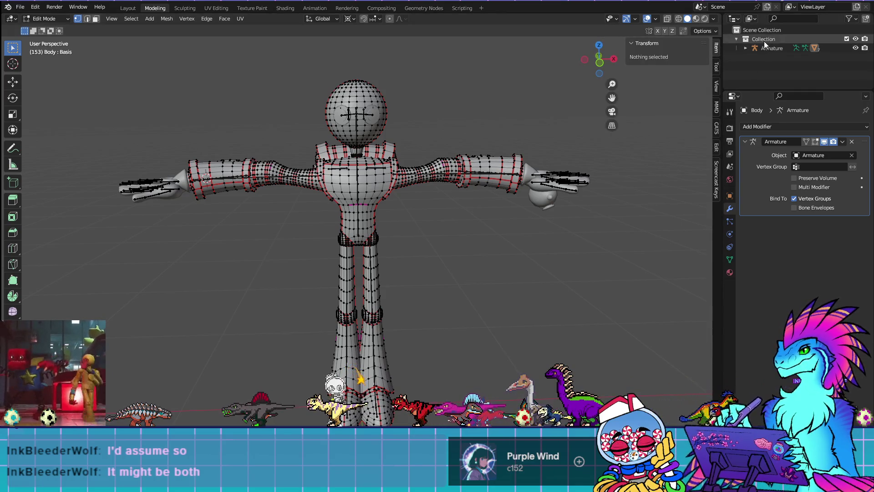
scroll(773, 59, "down", 2)
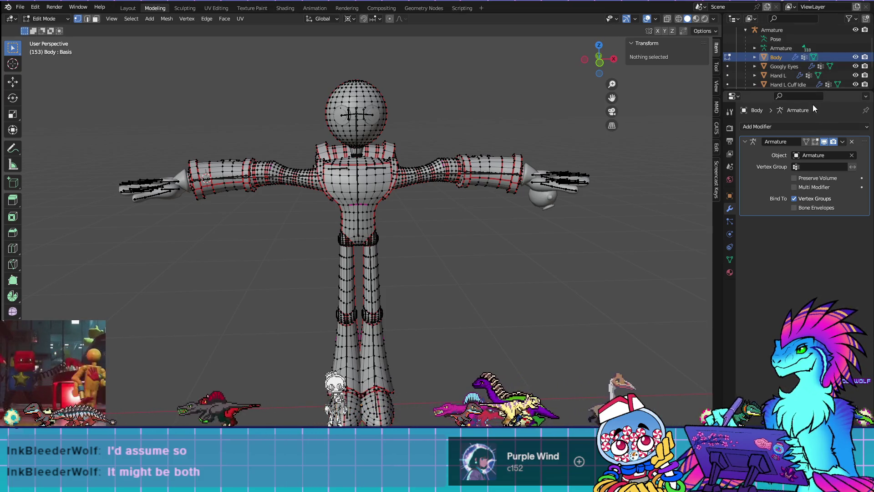
left_click_drag(797, 91, 807, 142)
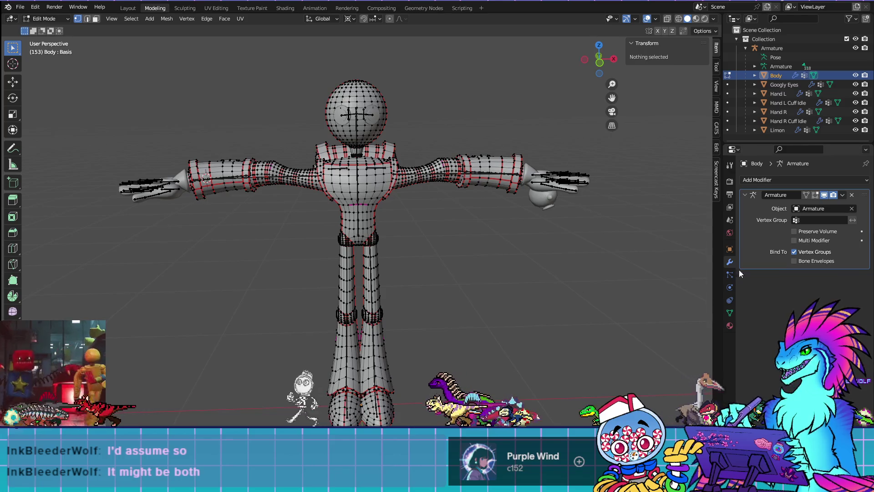
left_click(730, 313)
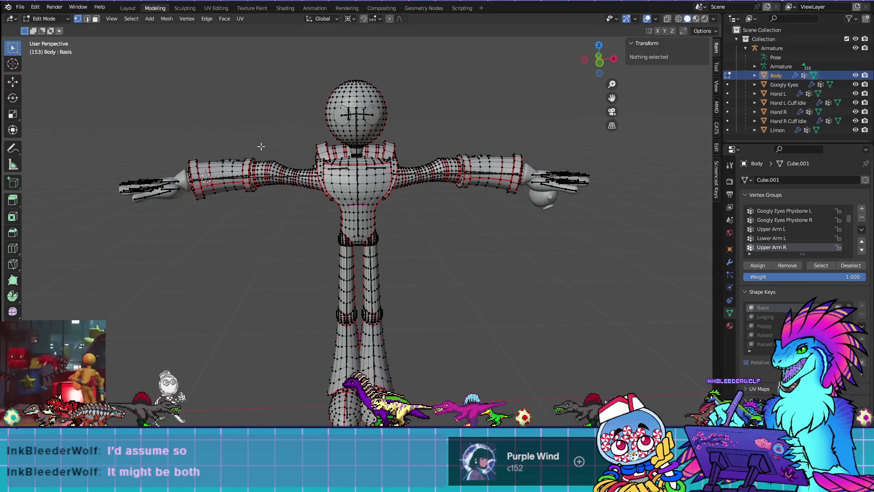
left_click(46, 18)
left_click(43, 28)
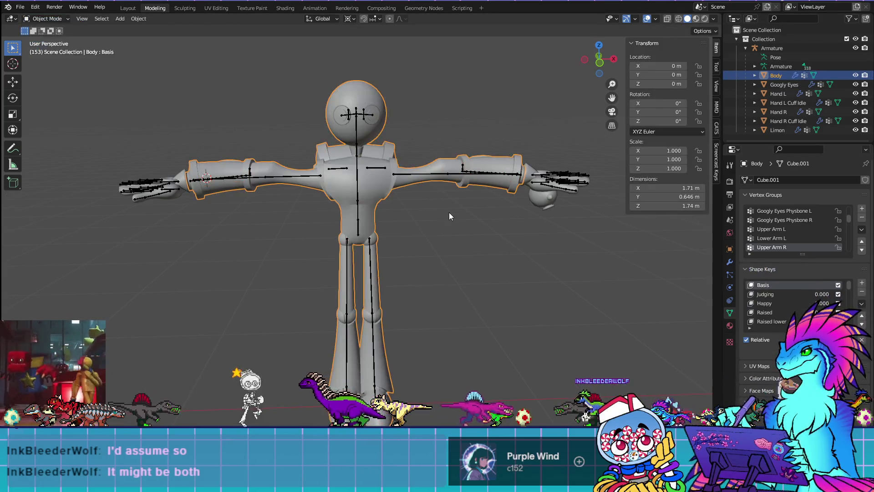
Put the Body back in Edit Mode, hide the armature, and inspect the Neck group's vertices
key("Tab")
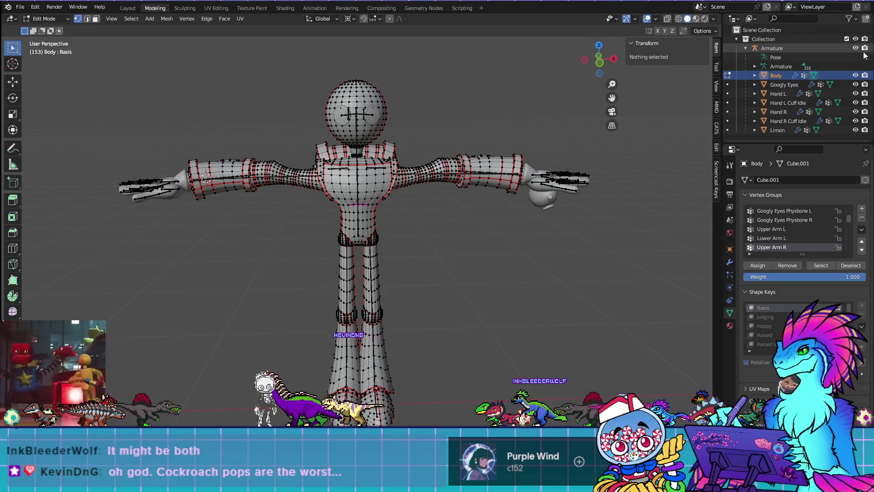
left_click(855, 48)
scroll(777, 246, "up", 5)
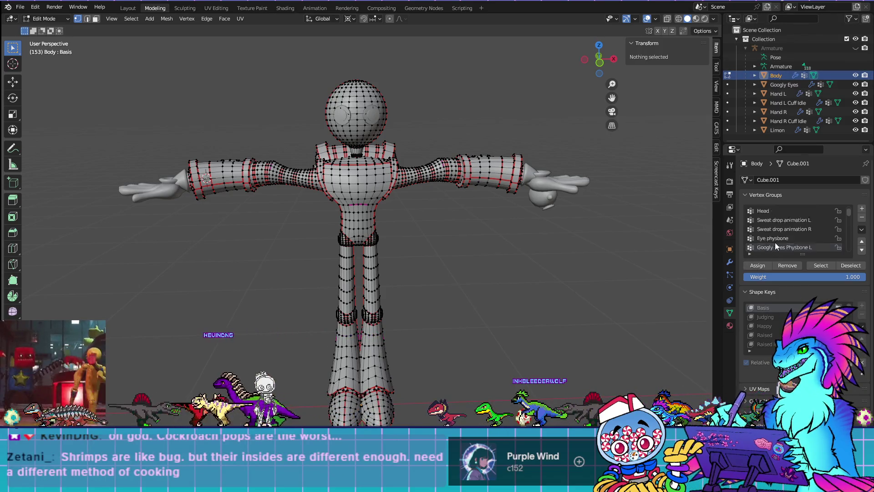
left_click(763, 211)
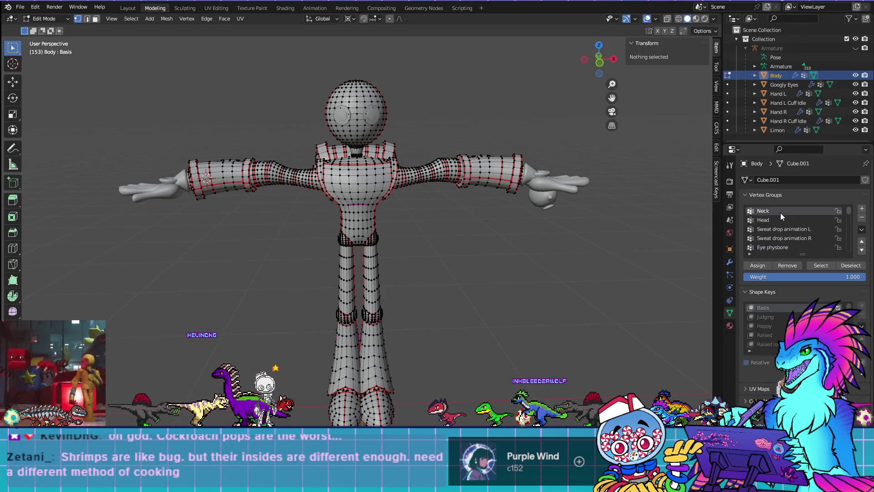
left_click(821, 265)
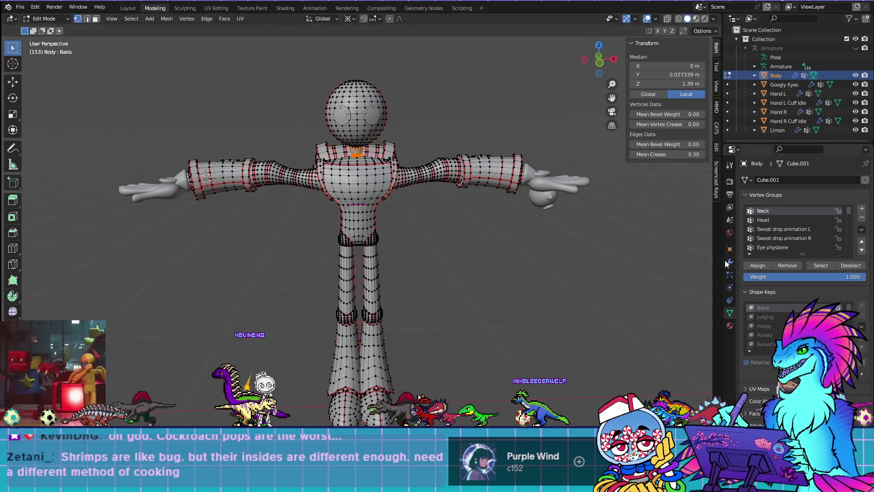
key("KP_Decimal")
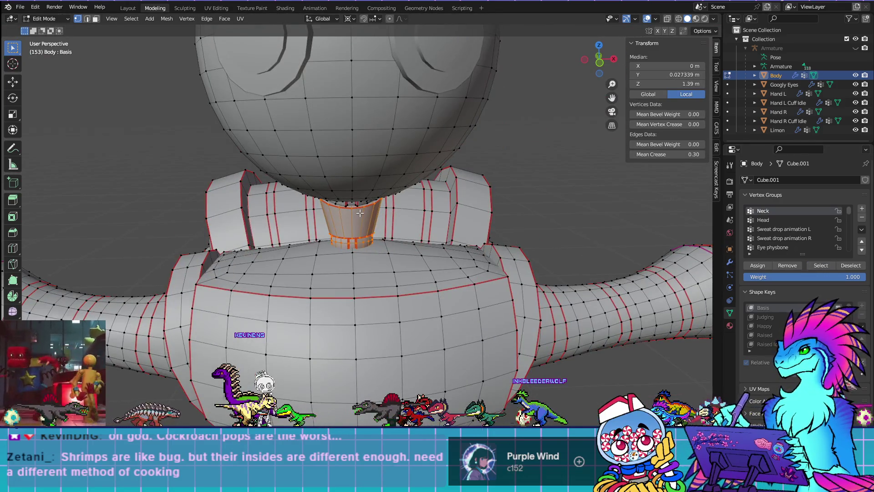
key("Home")
key("alt+a")
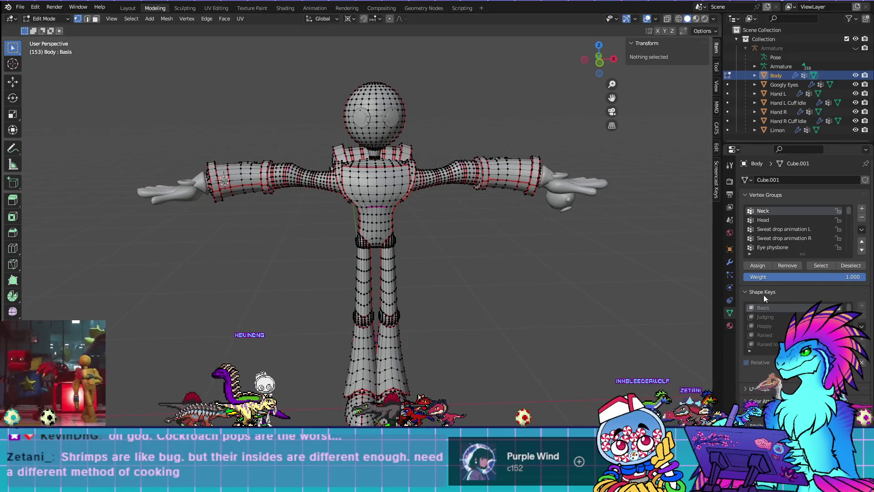
Inspect the Head group's vertices, then pick Sweat drop animation L and turn on X-ray
left_click(780, 220)
left_click(815, 267)
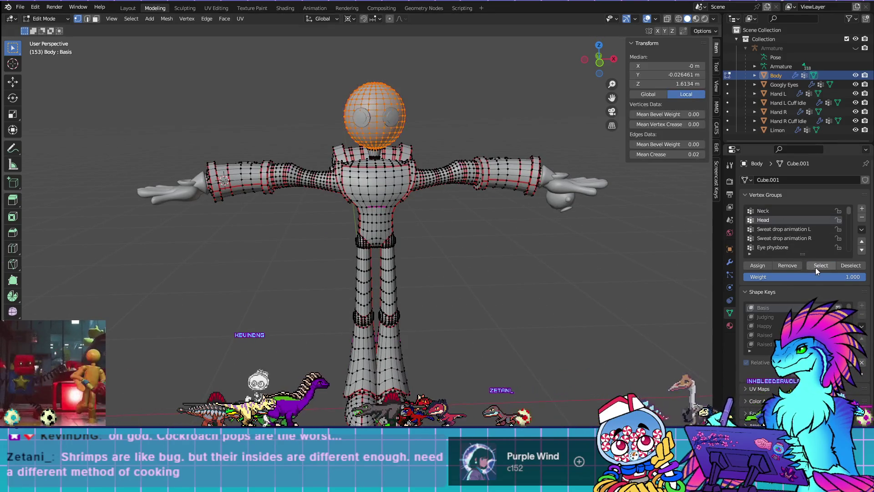
key("KP_Decimal")
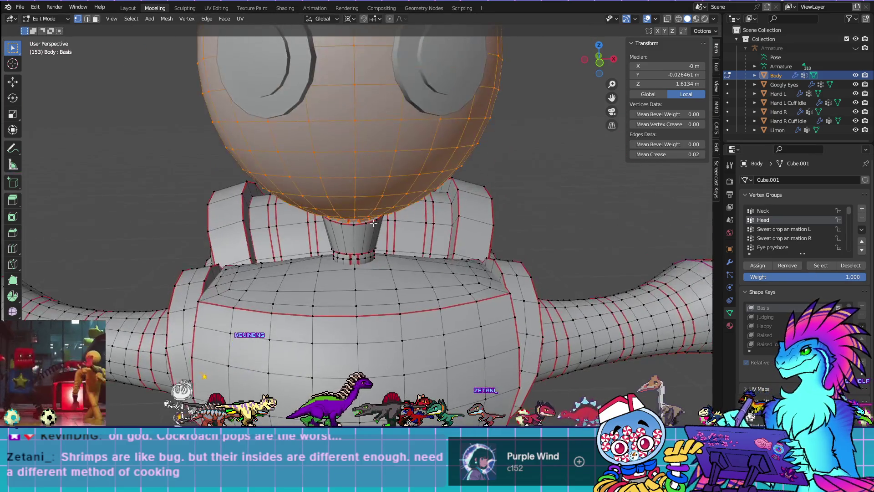
key("Home")
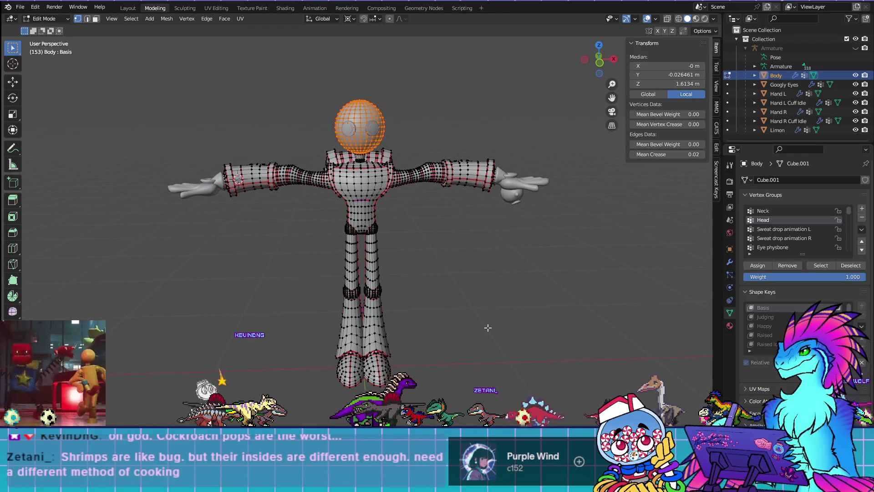
key("alt+a")
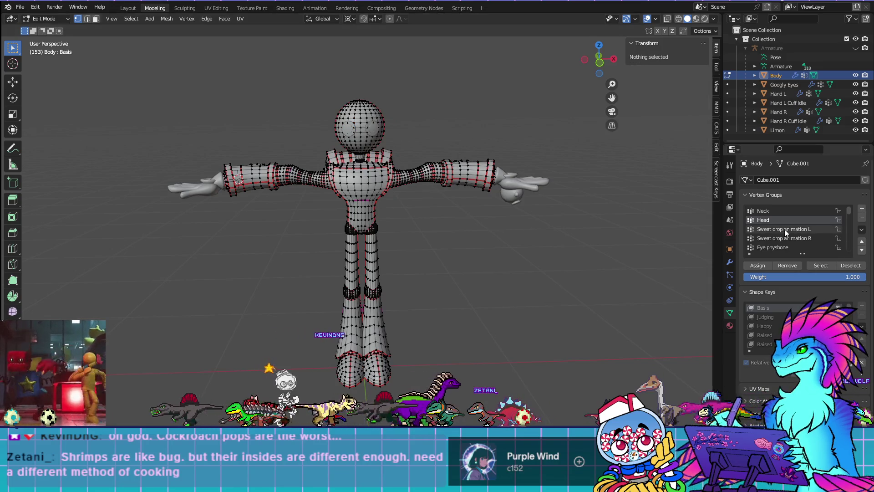
left_click(788, 230)
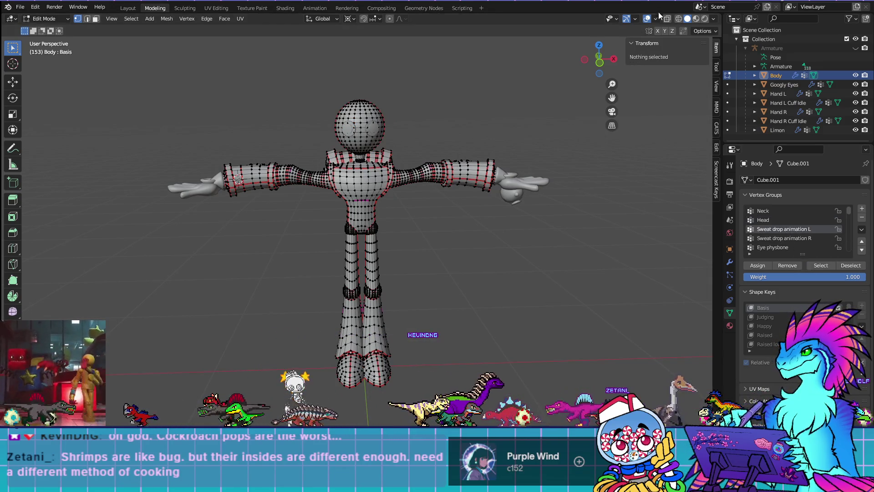
key("alt+z")
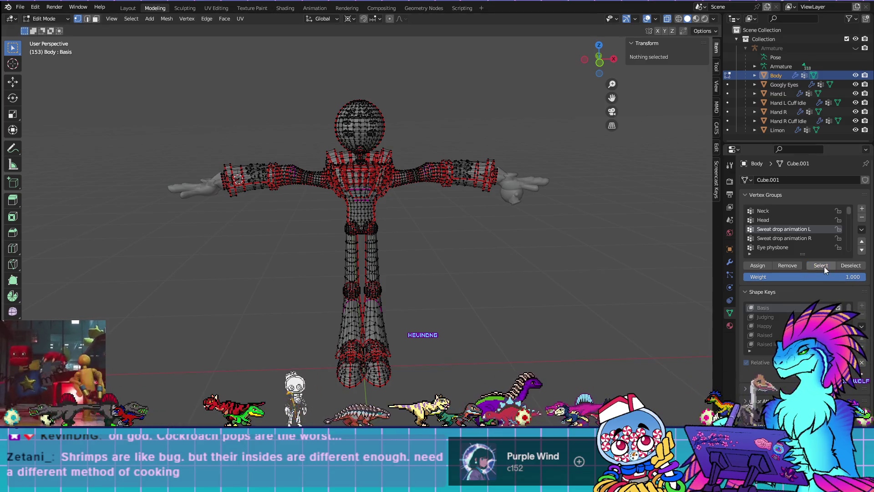
Zoom in on the head and chest and delete the Sweat drop animation R and L groups
scroll(463, 202, "up", 5)
middle_click_drag(464, 202, 463, 319, "shift")
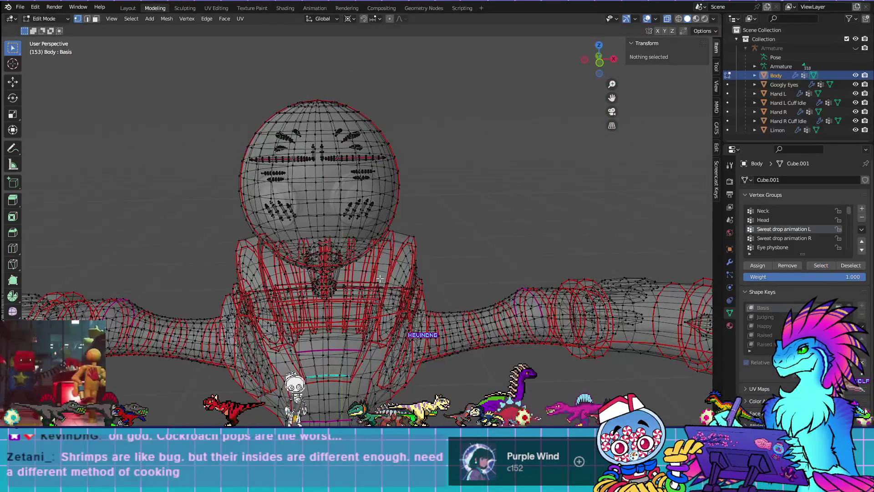
left_click(794, 239)
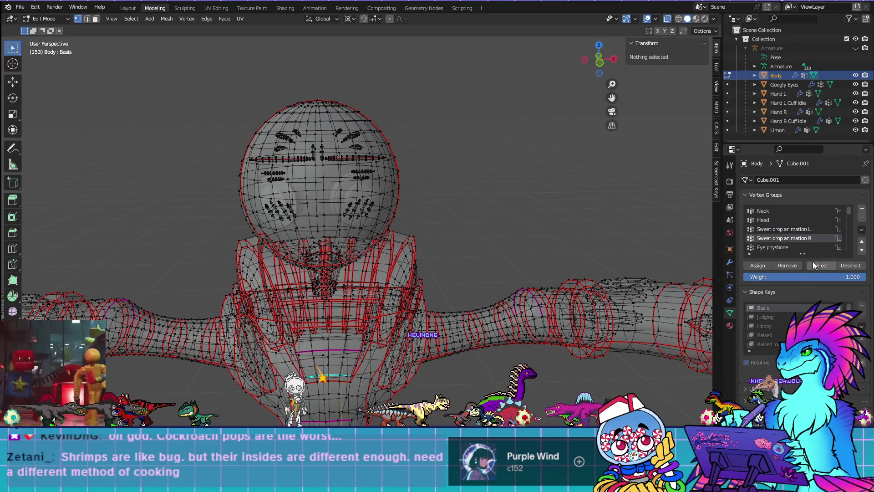
left_click(862, 217)
left_click(864, 220)
left_click(799, 230)
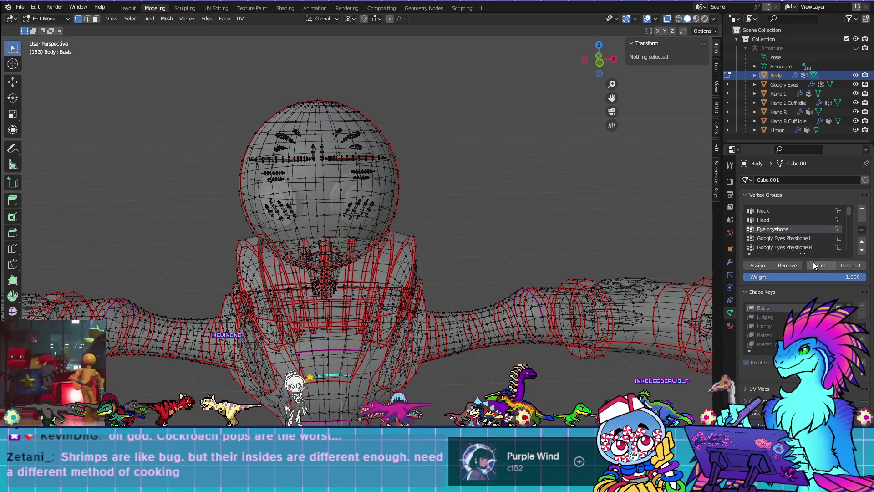
Delete the Eye physbone and Googly Eyes Physbone L and R vertex groups
left_click(862, 217)
left_click(799, 229)
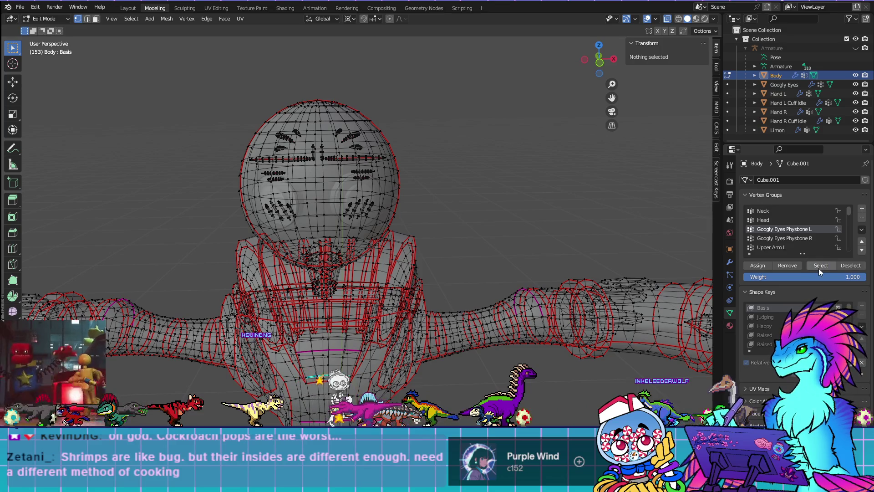
left_click(784, 238)
left_click(816, 266)
left_click(861, 217)
left_click(862, 218)
Select the Upper Arm L group's vertices and view the model from the front
left_click(776, 232)
left_click(820, 265)
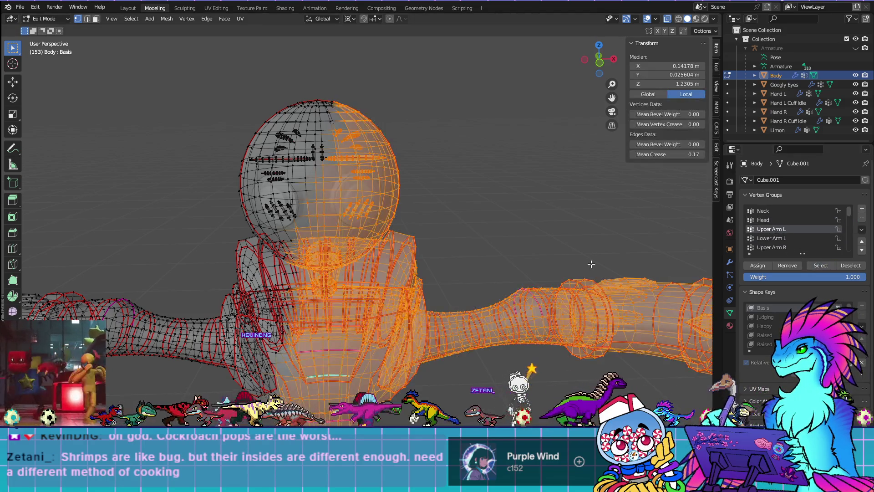
key("KP_1")
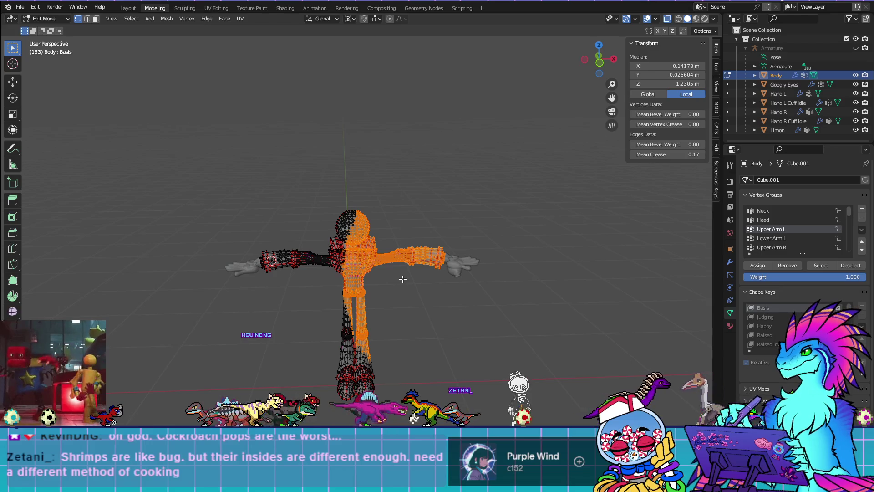
scroll(400, 277, "up", 5)
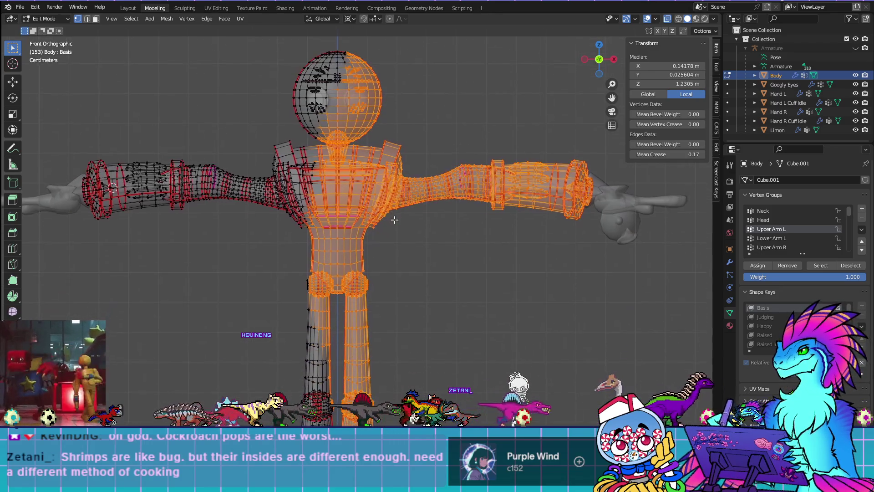
scroll(194, 133, "down", 1)
left_click(44, 18)
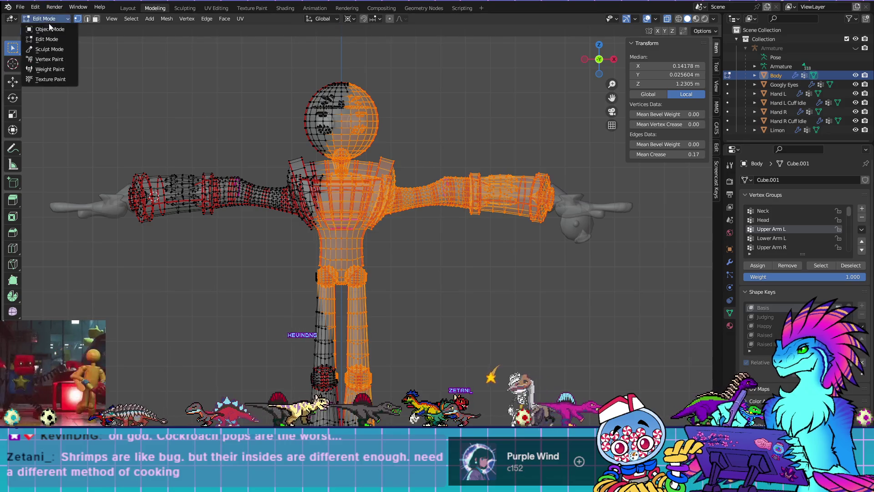
Switch the Body to Weight Paint mode and orbit in to inspect the arm weights
left_click(55, 69)
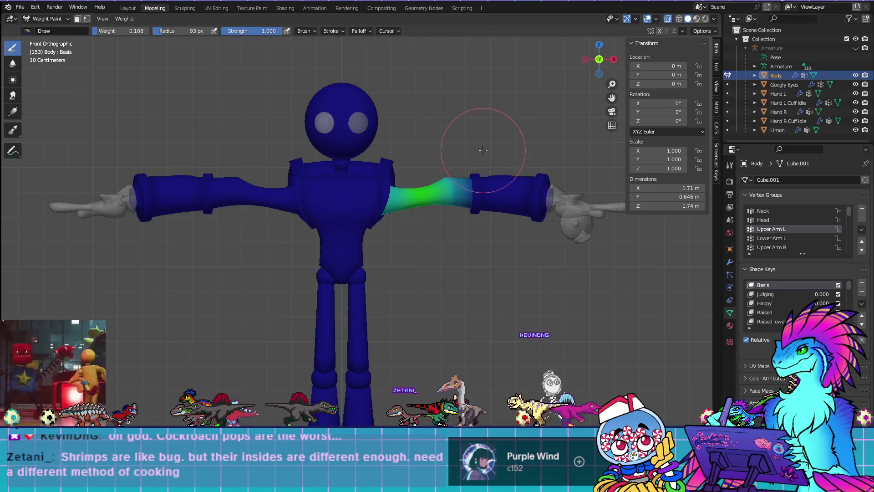
scroll(490, 139, "up", 6)
mouse_move(492, 137)
middle_mouse_down()
mouse_move(527, 244)
mouse_move(546, 264)
mouse_move(501, 260)
mouse_move(578, 253)
mouse_move(359, 287)
mouse_move(400, 286)
middle_mouse_up()
scroll(463, 293, "up", 4)
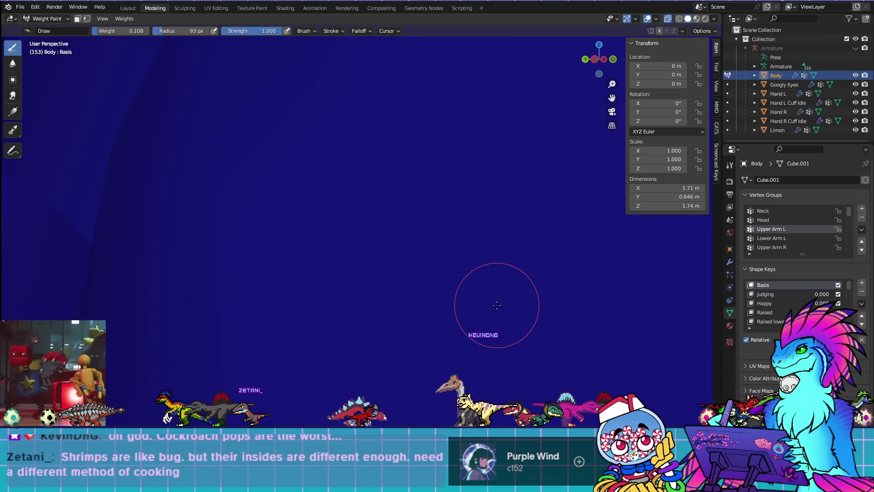
scroll(503, 302, "up", 2)
scroll(450, 298, "up", 3)
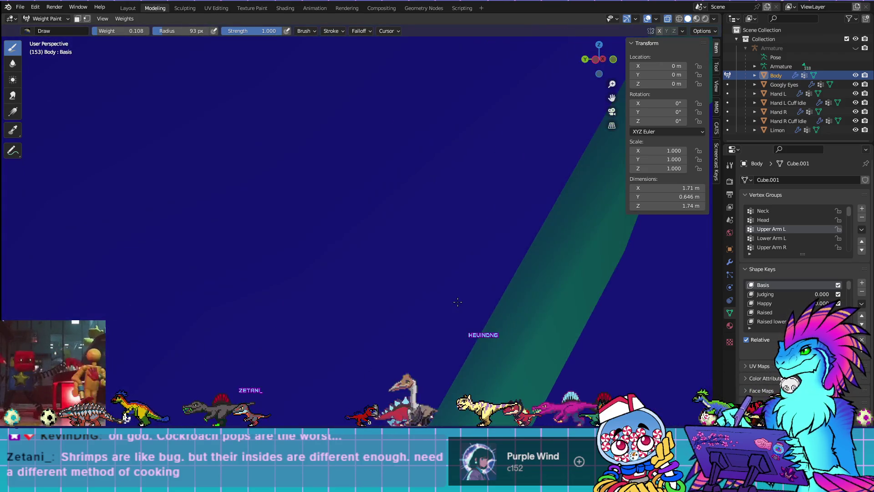
mouse_move(439, 300)
middle_mouse_down()
mouse_move(369, 300)
mouse_move(302, 273)
mouse_move(555, 269)
middle_mouse_up()
middle_click_drag(306, 273, 673, 275, "shift")
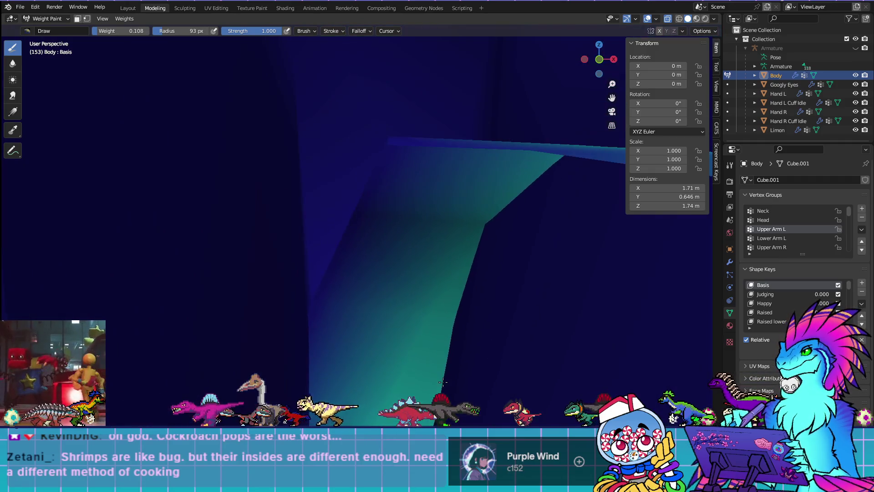
Display the Head and Chest group weights on the body
left_click(790, 222)
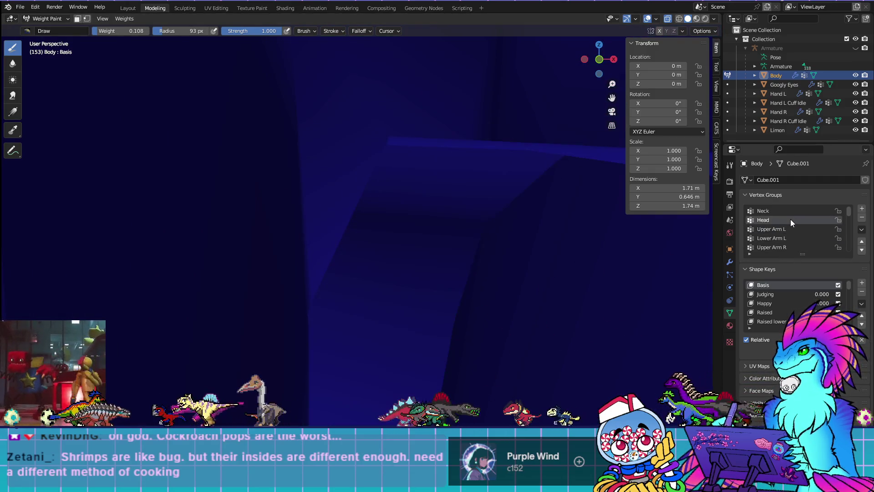
scroll(790, 226, "down", 5)
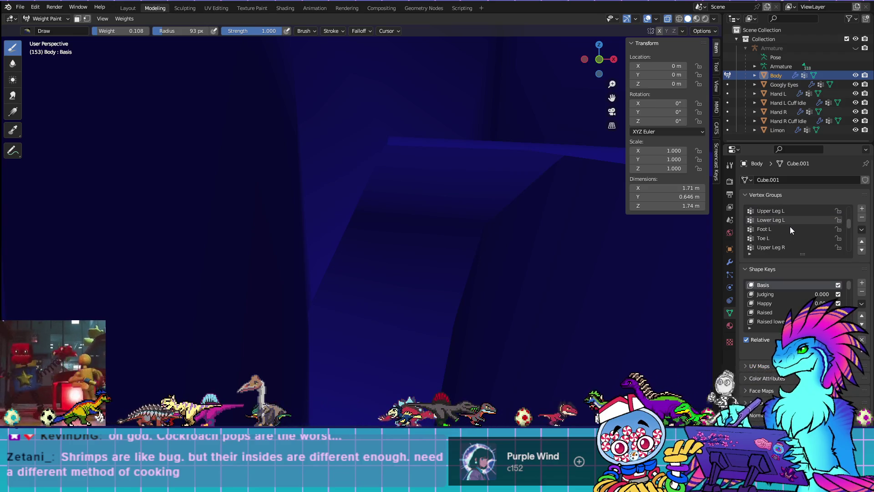
scroll(768, 246, "down", 2)
left_click(772, 247)
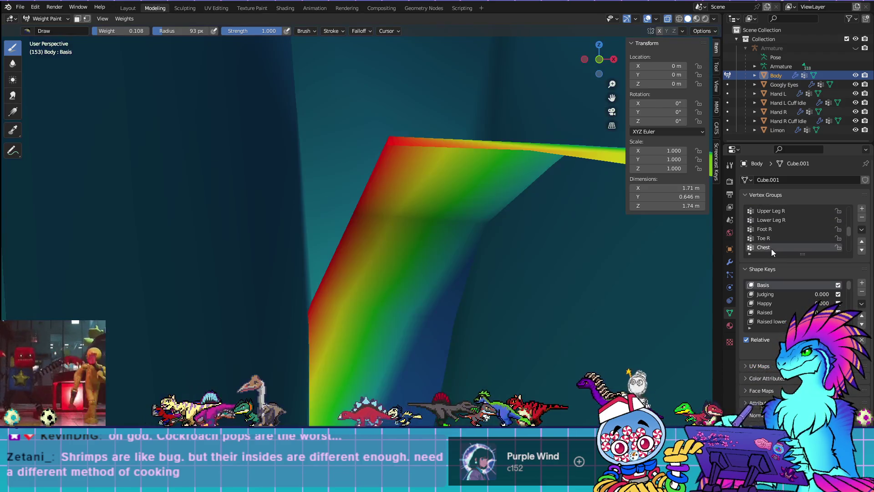
scroll(774, 234, "up", 7)
Select only the Upper Arm L group's vertices in Edit Mode, then return to weights
key("Tab")
scroll(459, 355, "down", 5)
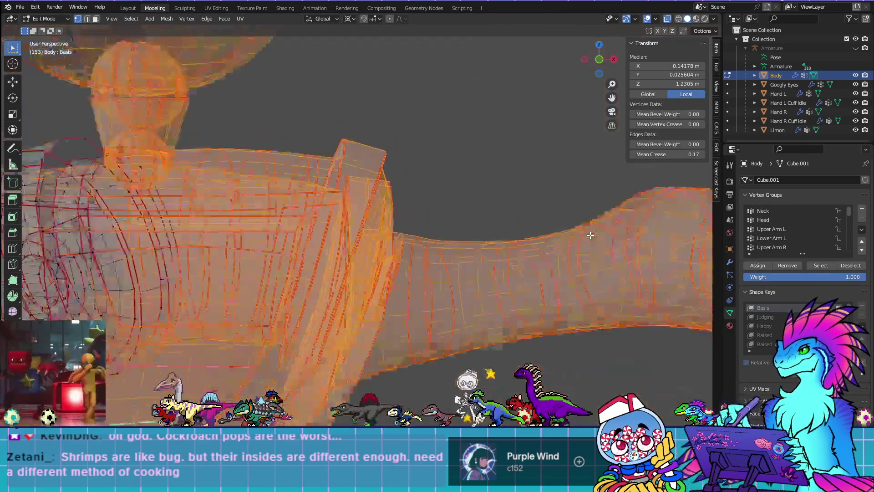
scroll(459, 355, "down", 2)
key("alt+a")
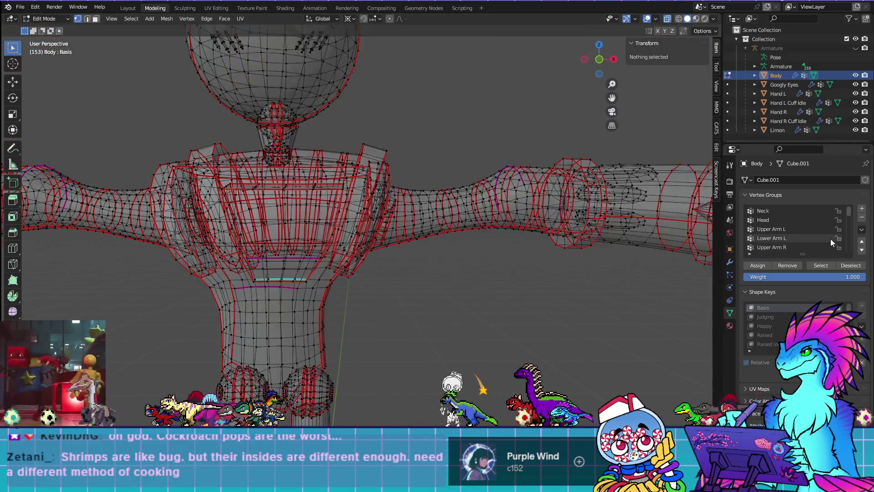
left_click(815, 266)
key("Tab")
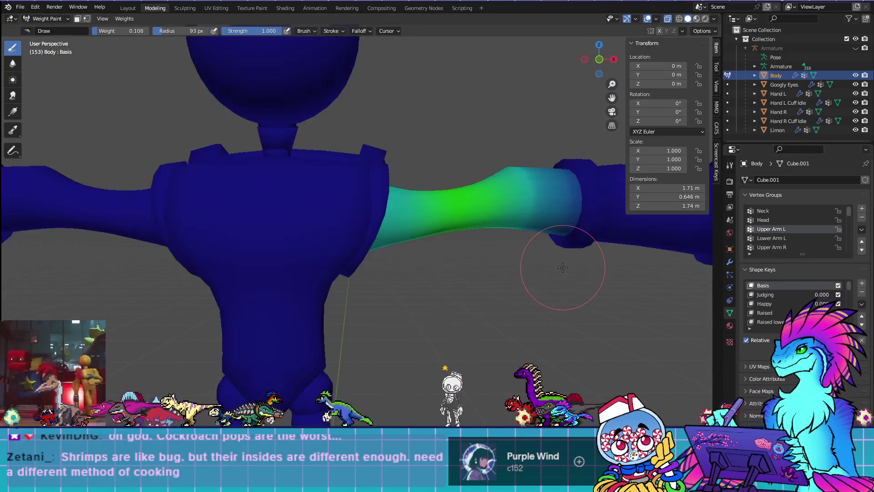
Compare the Lower Arm L and Upper Arm L weights, ending in front view
middle_click_drag(563, 267, 467, 281)
scroll(467, 281, "up", 5)
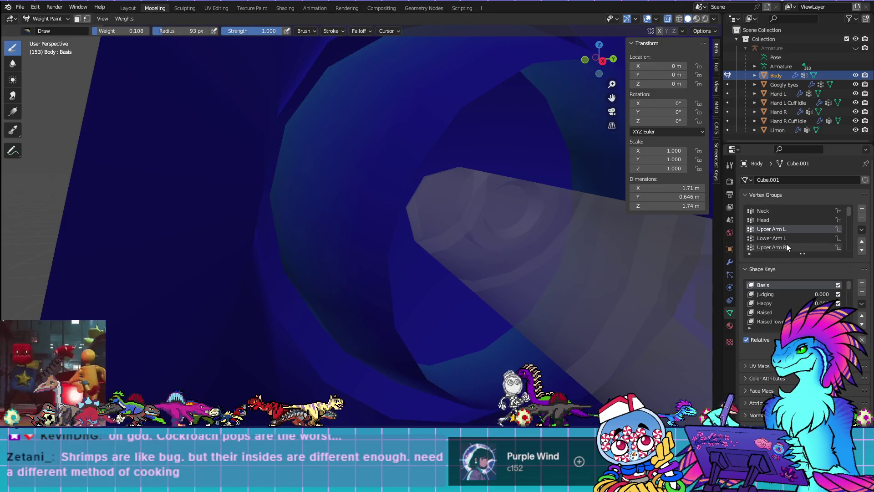
left_click(785, 240)
left_click(780, 229)
scroll(332, 234, "down", 8)
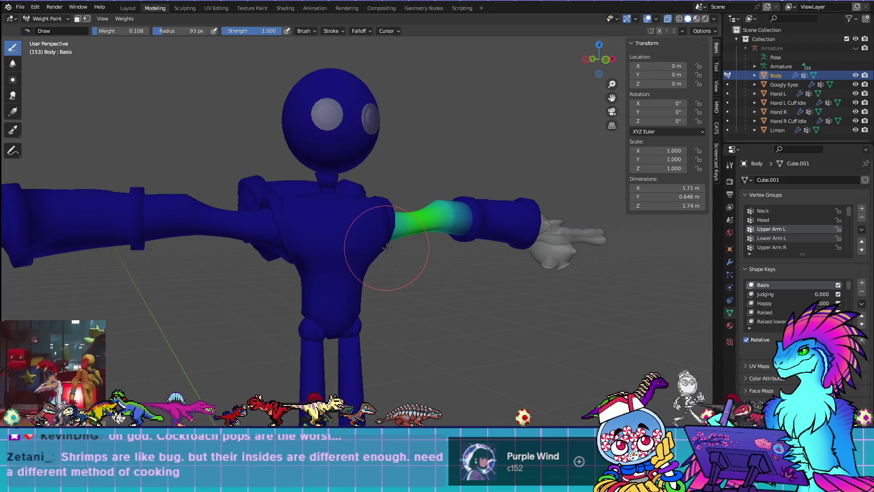
key("KP_1")
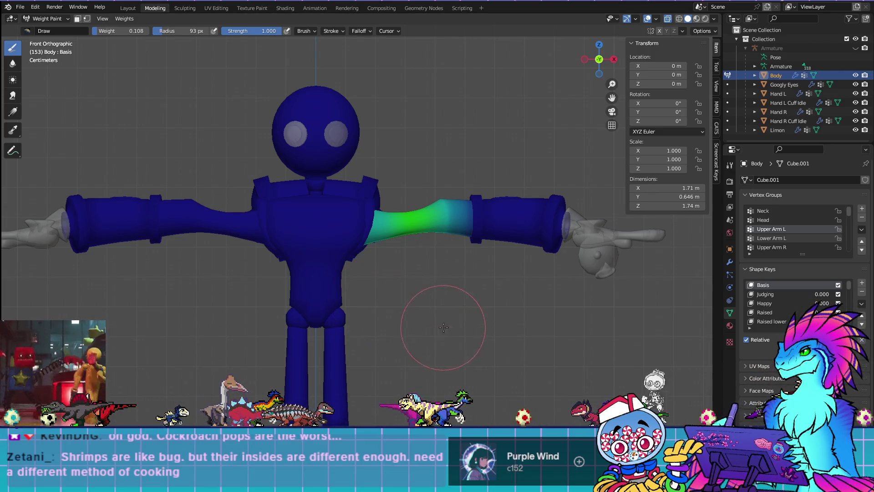
In Edit Mode, link-select the left upper arm and invert to select everything else
key("ctrl+z")
key("Tab")
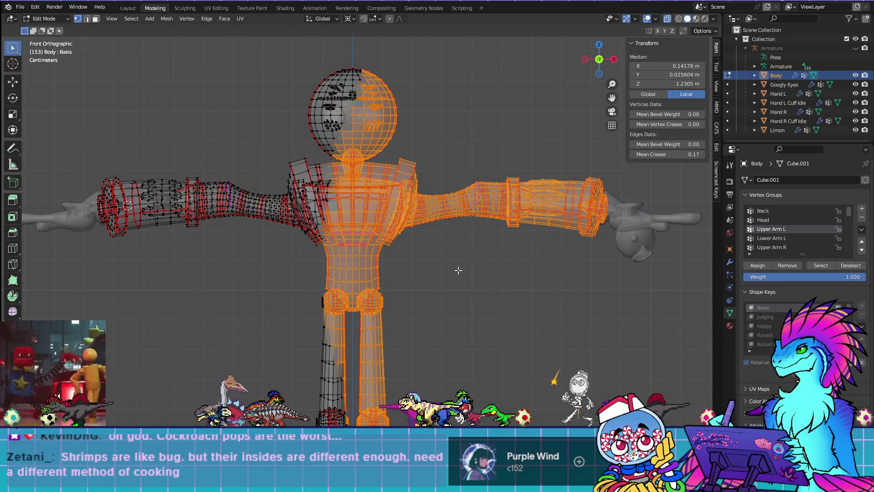
key("alt+a")
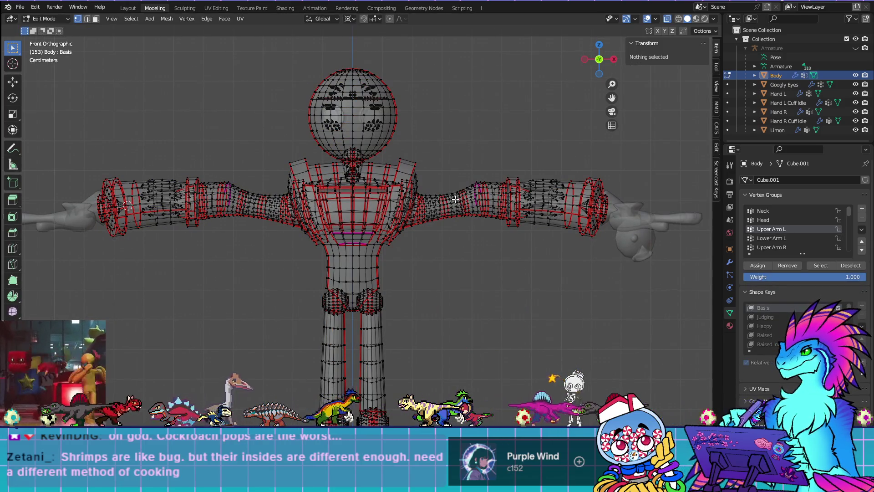
key("l")
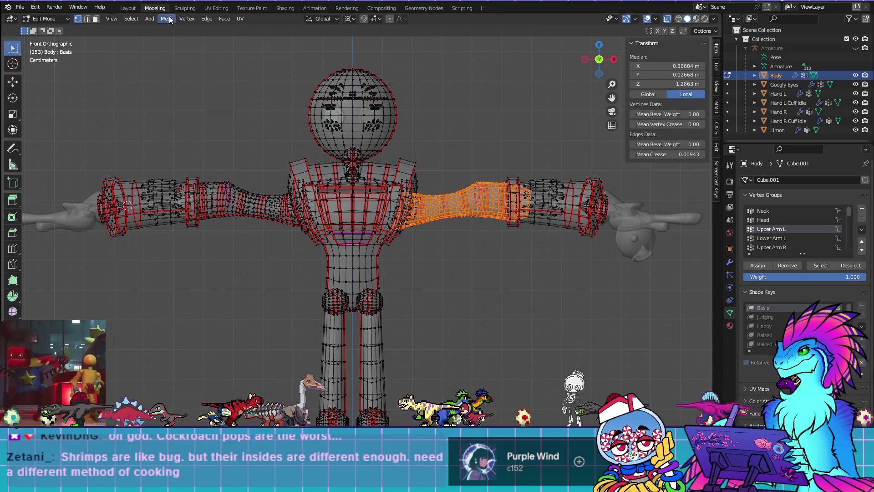
left_click(131, 19)
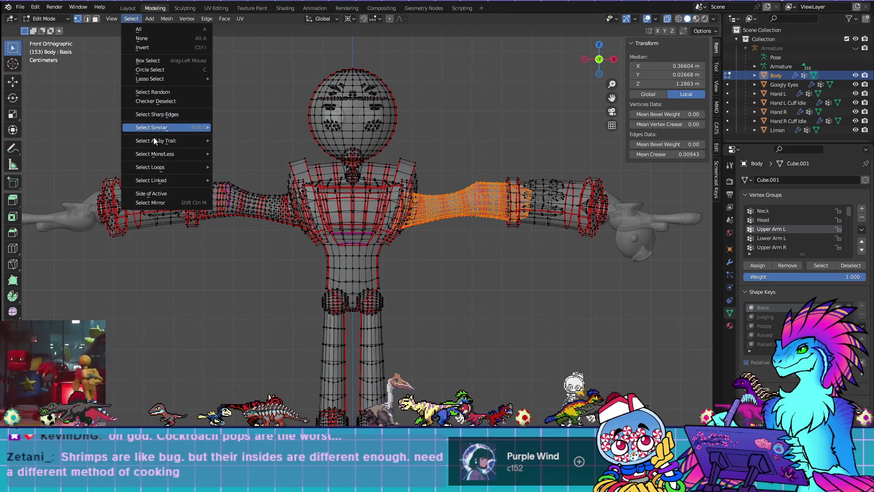
left_click(179, 47)
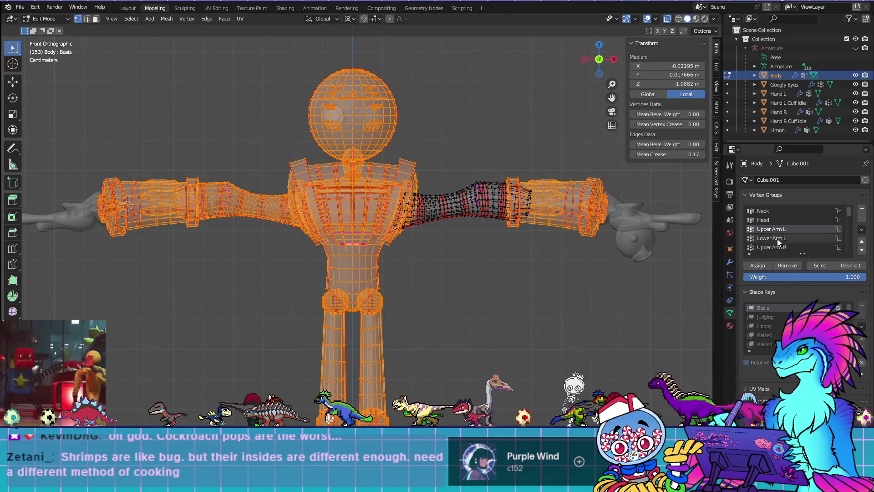
Remove the inverted selection from Upper Arm L, verify it, then select Lower Arm L's vertices
key("ctrl+Tab")
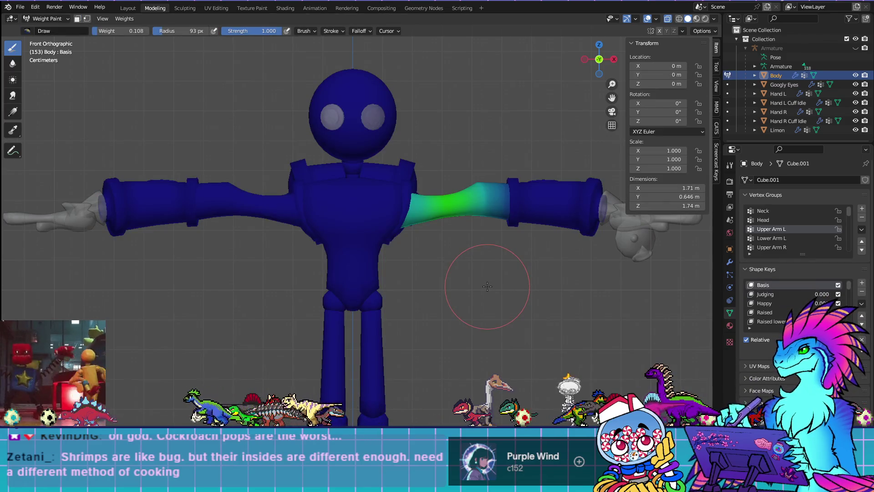
key("Tab")
left_click(793, 266)
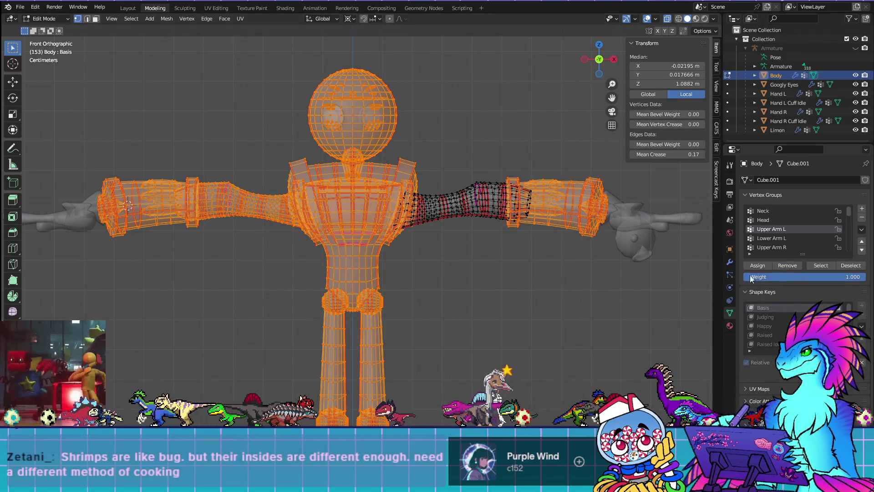
key("alt+a")
left_click(812, 266)
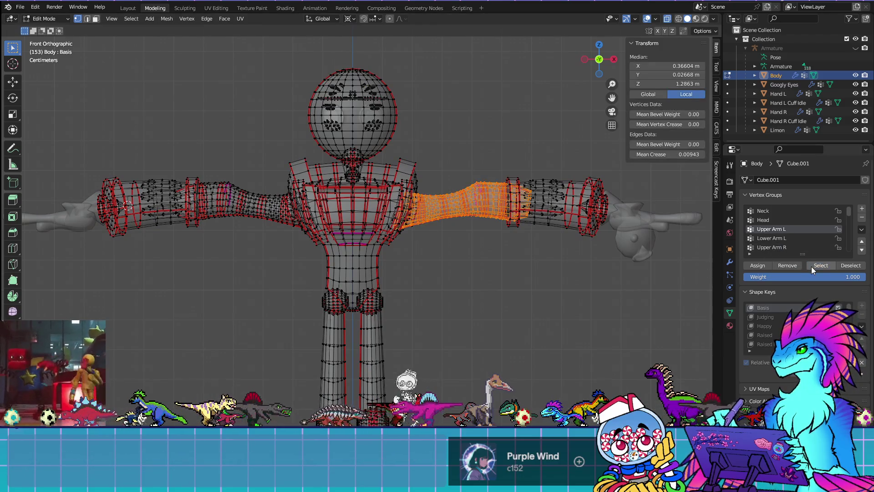
left_click(775, 237)
key("alt+a")
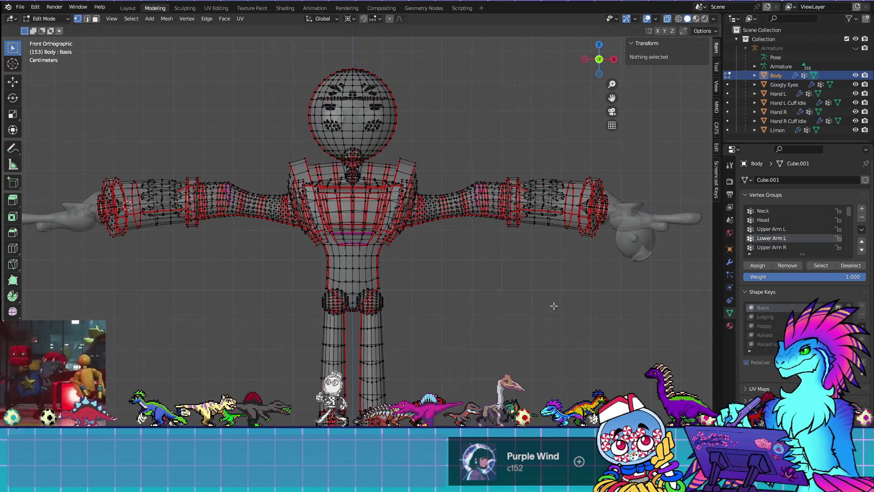
left_click(827, 268)
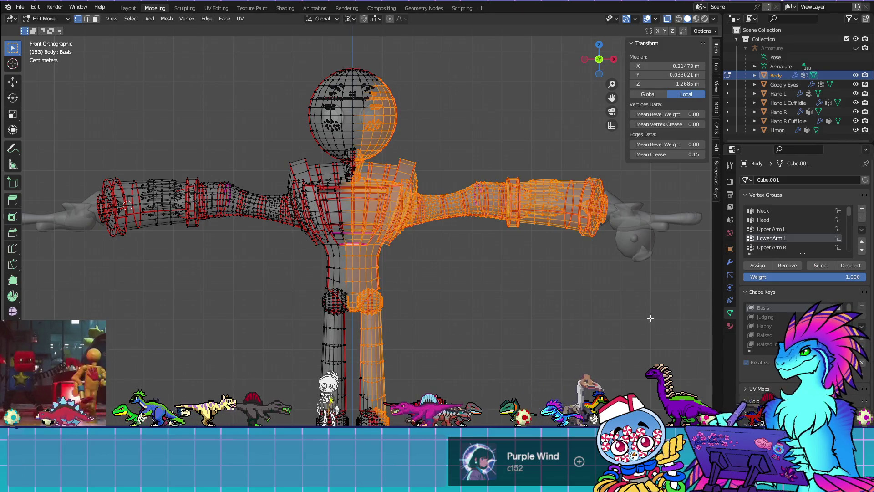
Check the Lower Arm L weights, then link-select the left forearm pieces in Edit Mode
key("ctrl+Tab")
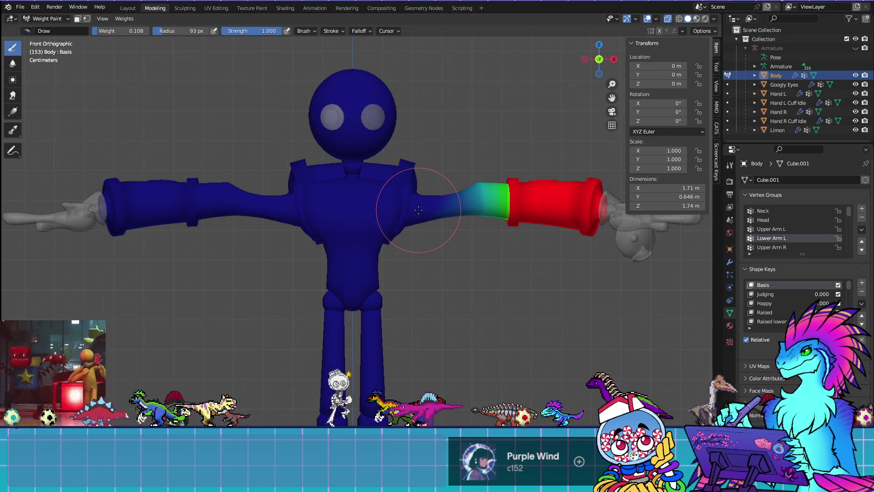
key("Tab")
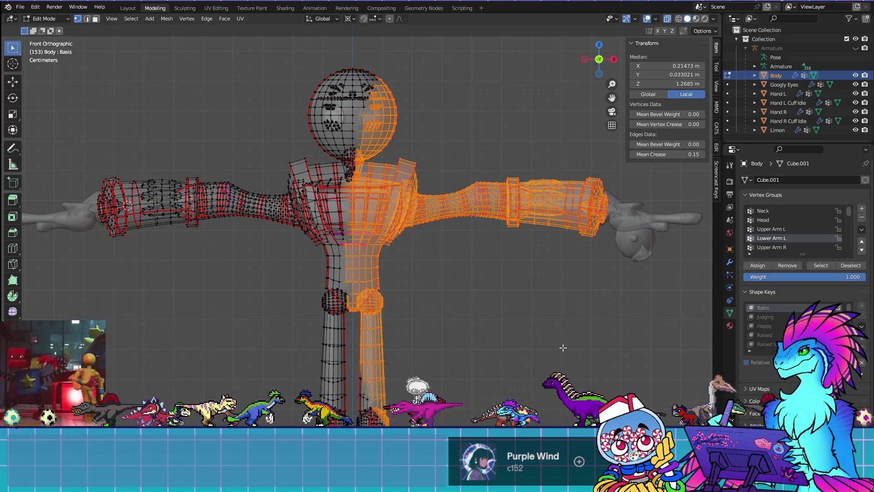
left_click(519, 97)
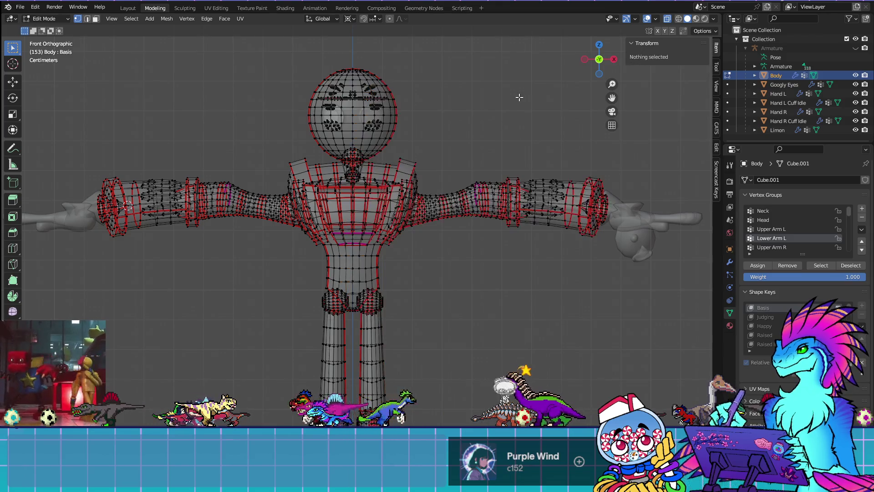
key("l")
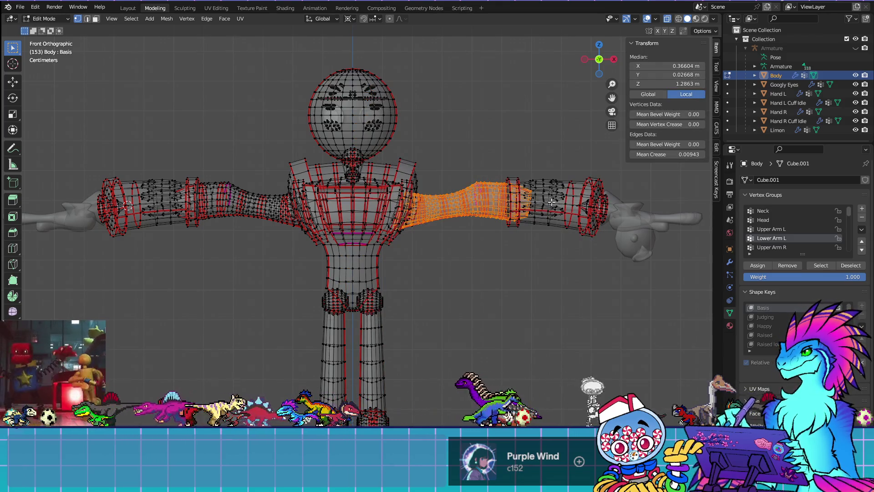
key("l")
key("l")
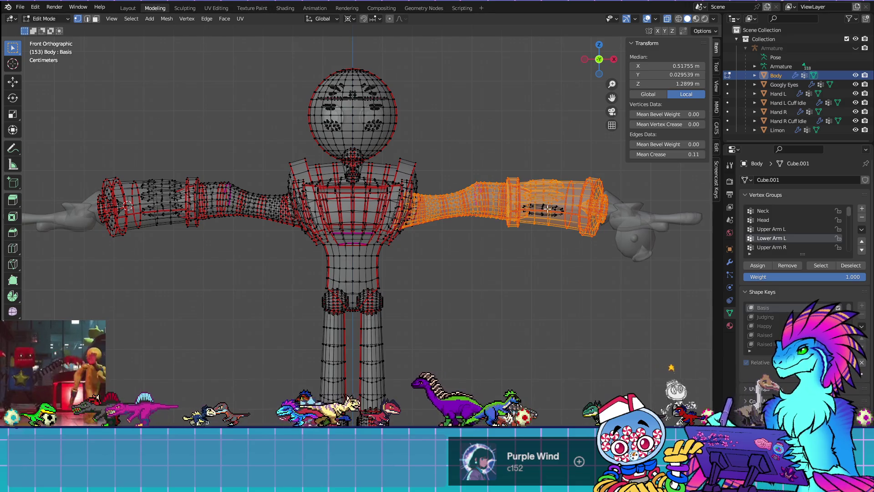
key("l")
mouse_move(551, 209)
middle_mouse_down()
mouse_move(446, 260)
mouse_move(422, 258)
mouse_move(580, 258)
middle_mouse_up()
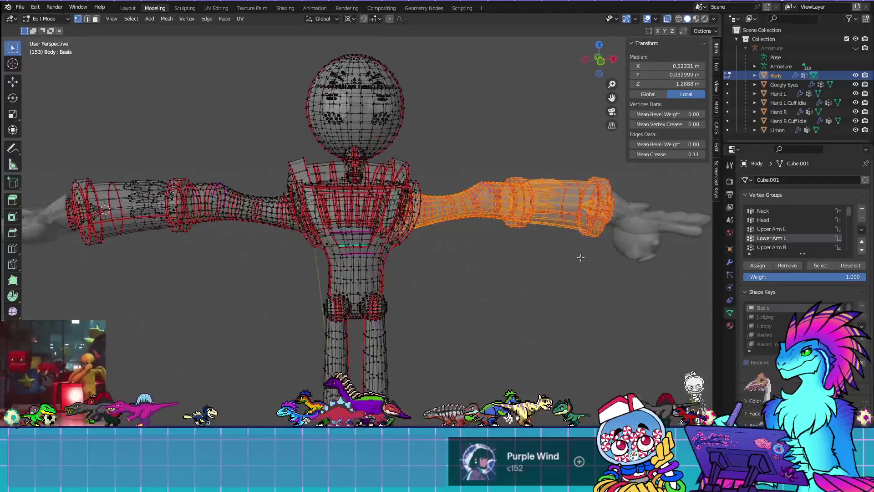
Invert the selection, remove it from Lower Arm L, and verify the forearm weights from the front
left_click(126, 17)
left_click(141, 47)
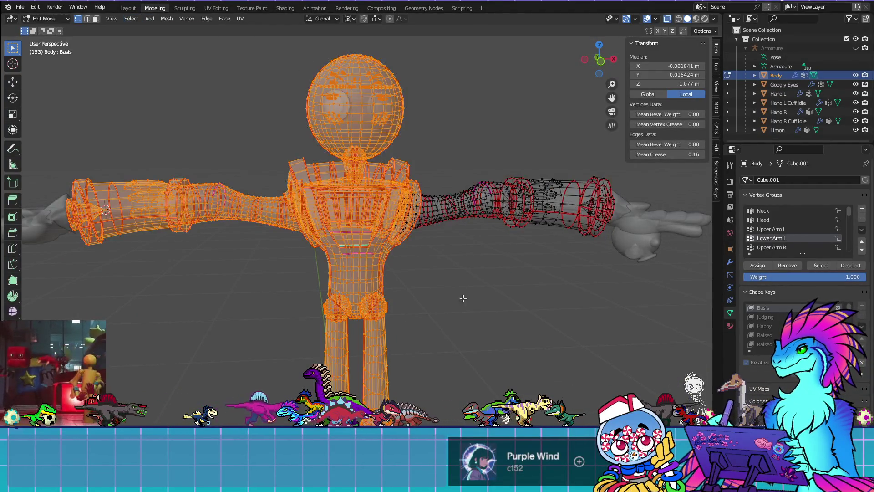
left_click(793, 267)
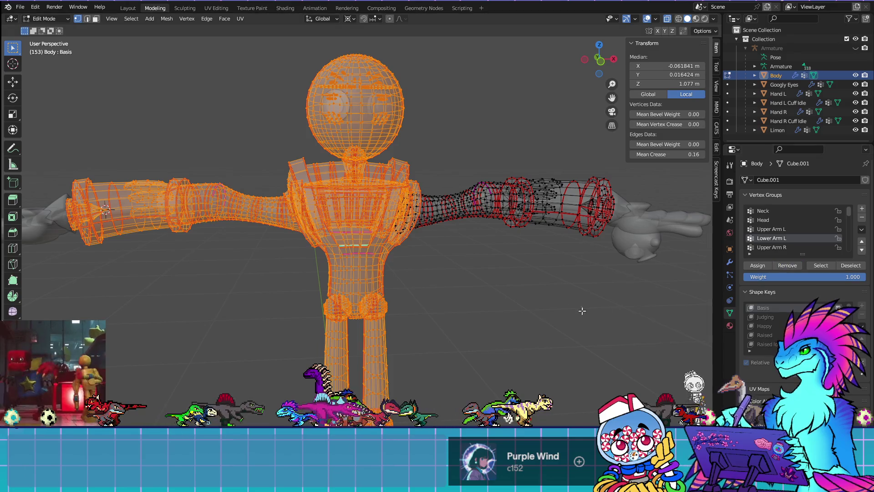
key("ctrl+Tab")
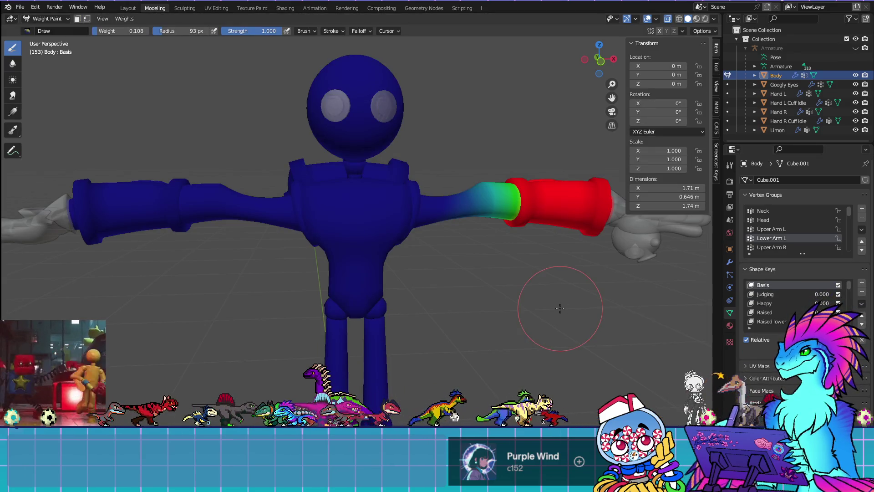
key("KP_1")
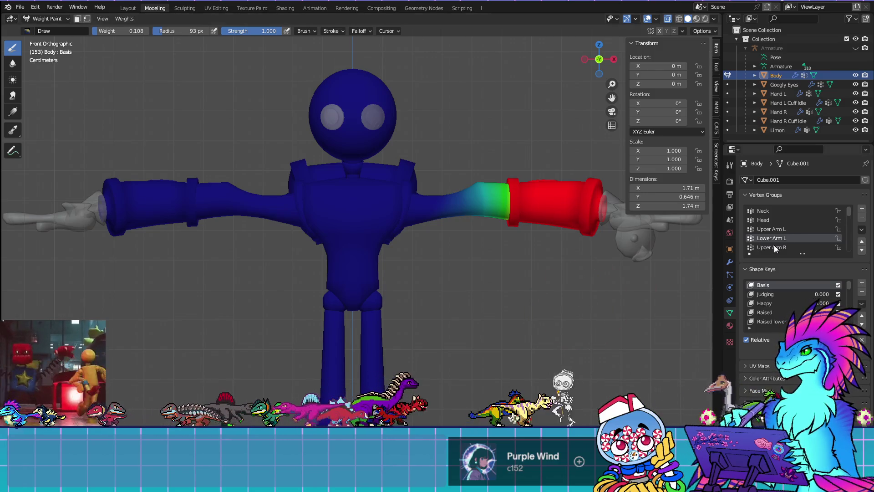
left_click(803, 246)
key("Tab")
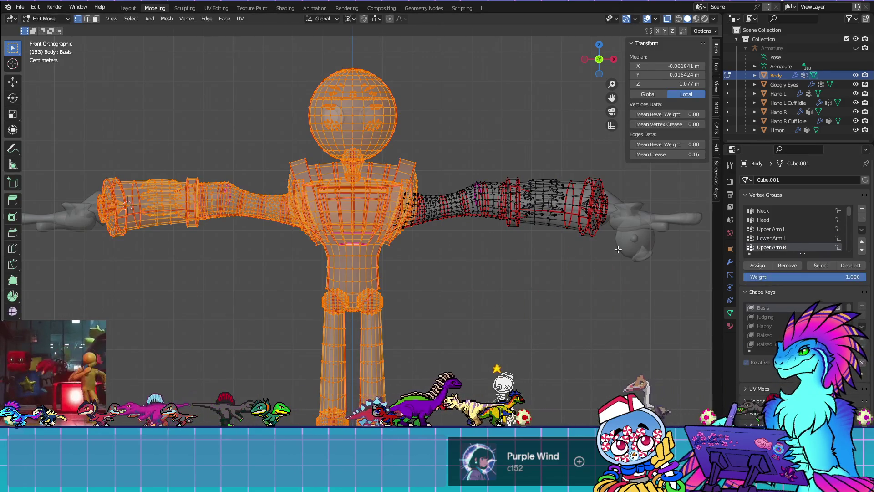
Select the Upper Arm R group's vertices and check its weights in Weight Paint
key("alt+a")
left_click(815, 267)
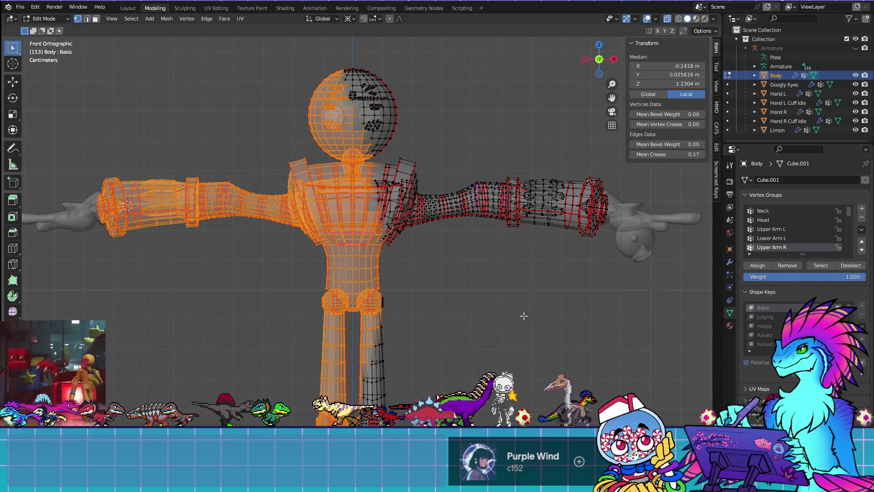
scroll(524, 315, "down", 1)
middle_click_drag(409, 283, 495, 243, "shift")
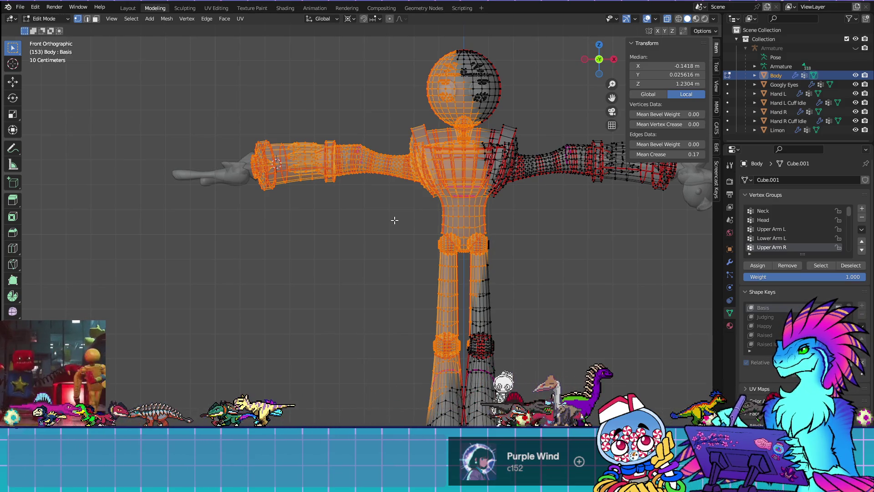
key("ctrl+Tab")
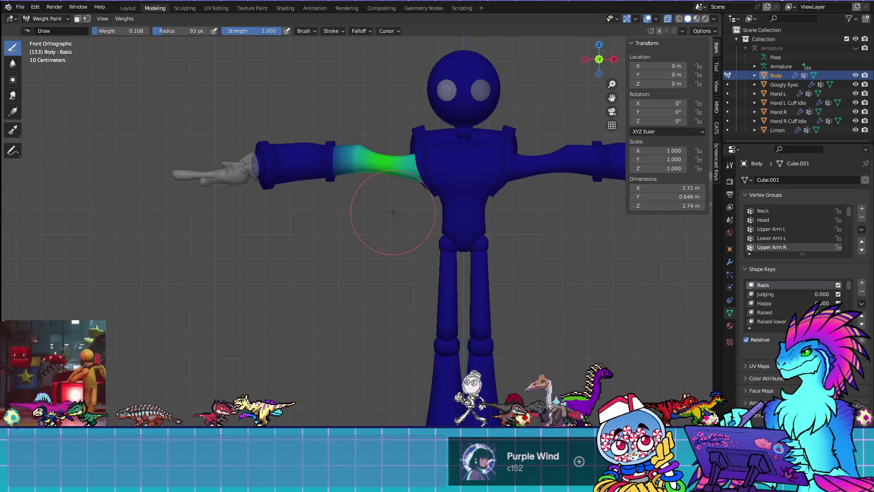
key("Tab")
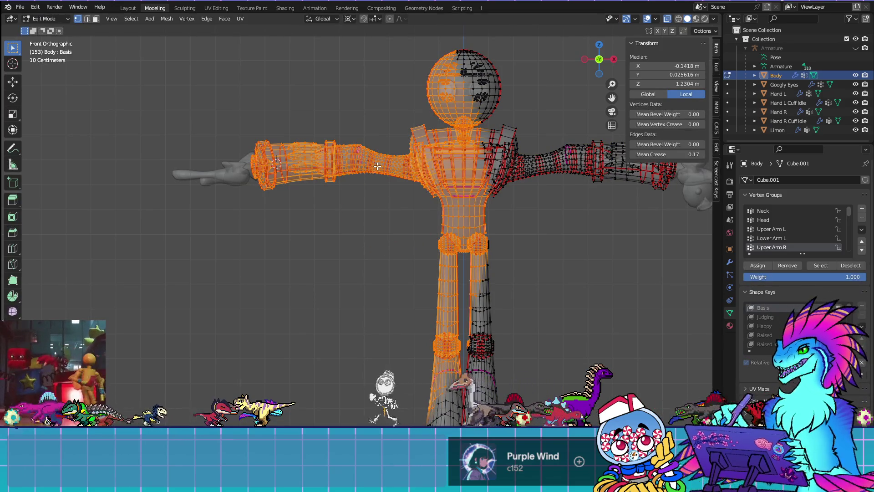
Select Lower Arm R's vertices, deselect the right arm pieces, and check Lower Arm R's weights
key("shift+l")
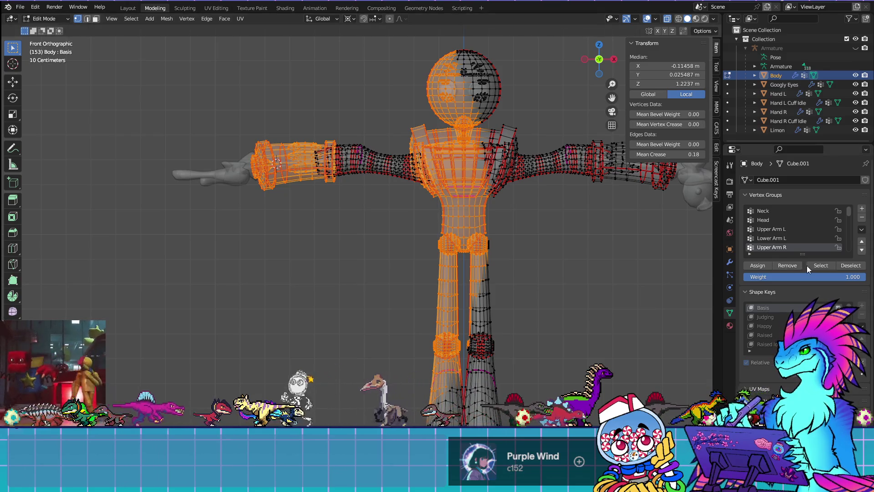
scroll(794, 232, "down", 1)
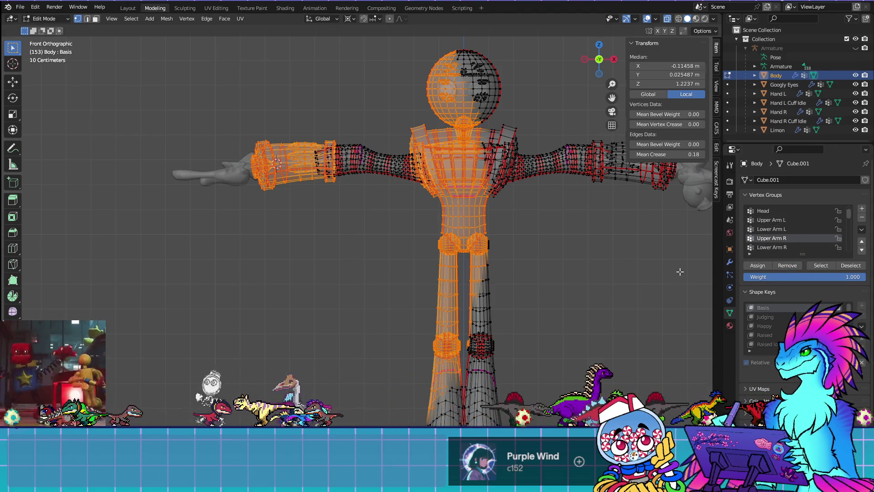
key("alt+a")
left_click(763, 248)
left_click(816, 266)
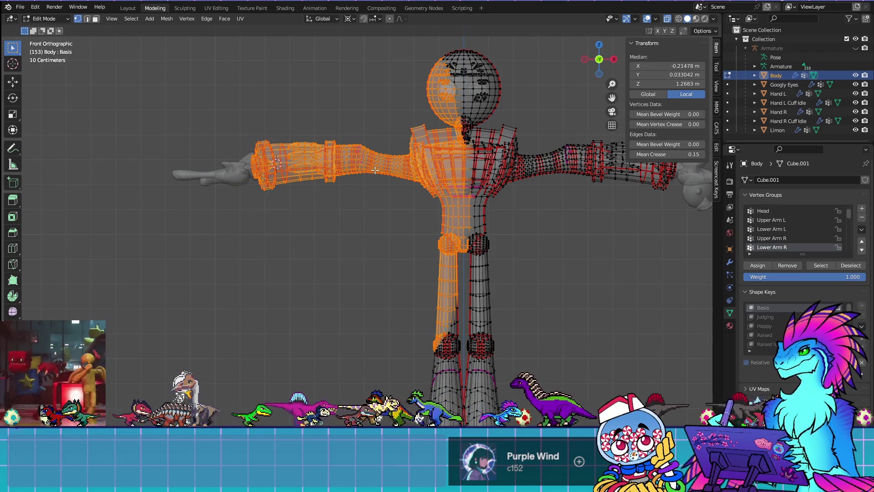
key("shift+l")
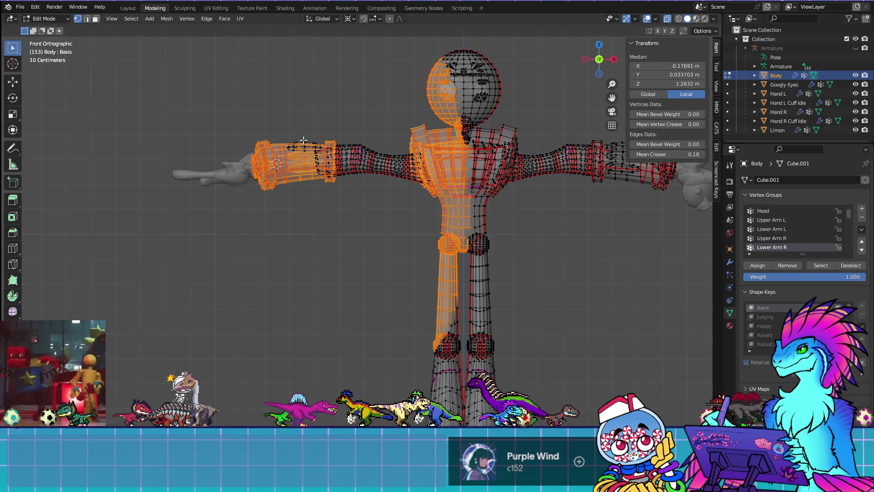
key("shift+l")
key("shift+l")
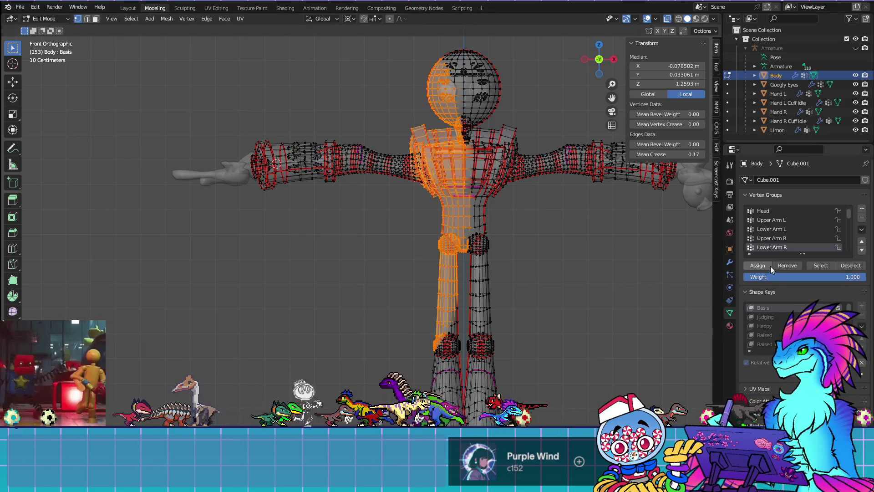
key("ctrl+Tab")
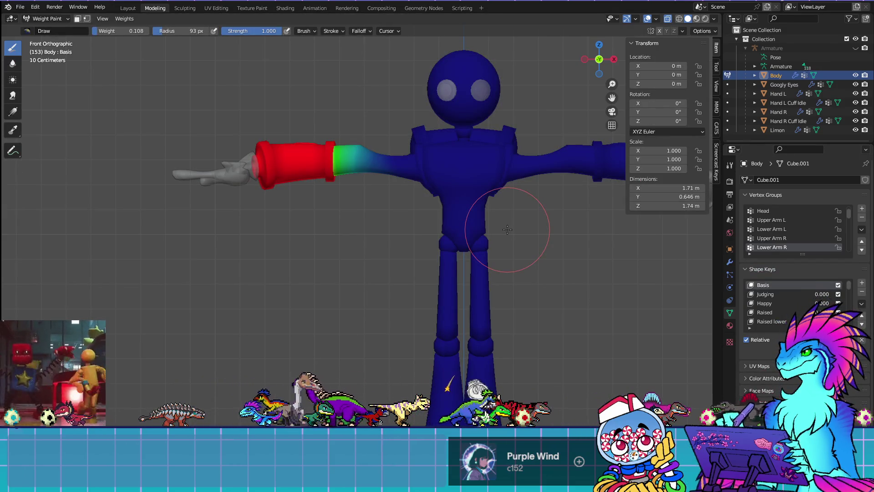
In Edit Mode, select and inspect the Upper Leg L and Lower Leg L vertices
scroll(789, 233, "down", 1)
left_click(764, 247)
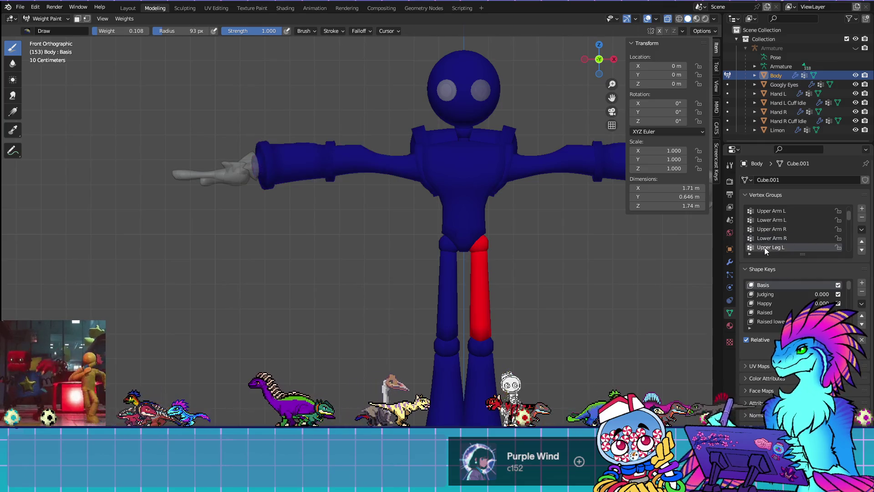
key("Tab")
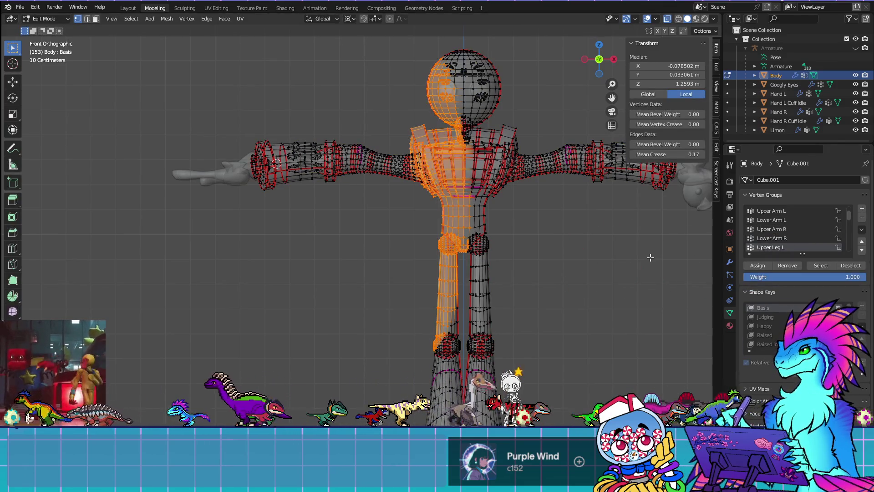
key("alt+a")
left_click(820, 266)
mouse_move(588, 292)
middle_mouse_down("shift")
mouse_move(549, 242)
mouse_move(527, 241)
middle_mouse_up("shift")
scroll(782, 233, "down", 2)
left_click(785, 239)
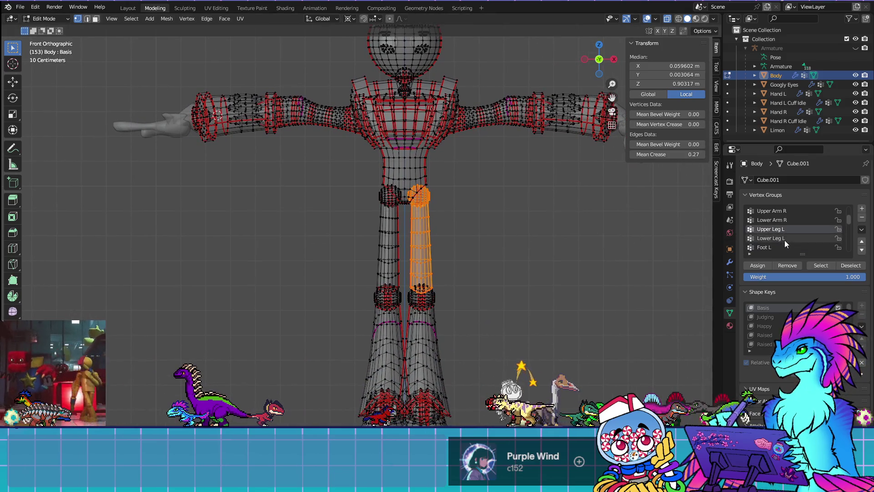
key("alt+a")
left_click(819, 265)
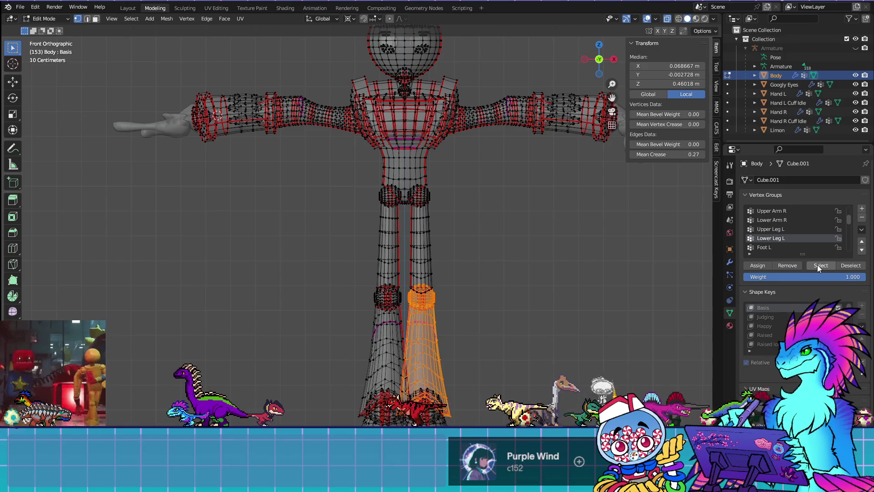
Select and inspect the Foot L and Toe L group vertices in turn
scroll(771, 239, "down", 2)
key("alt+a")
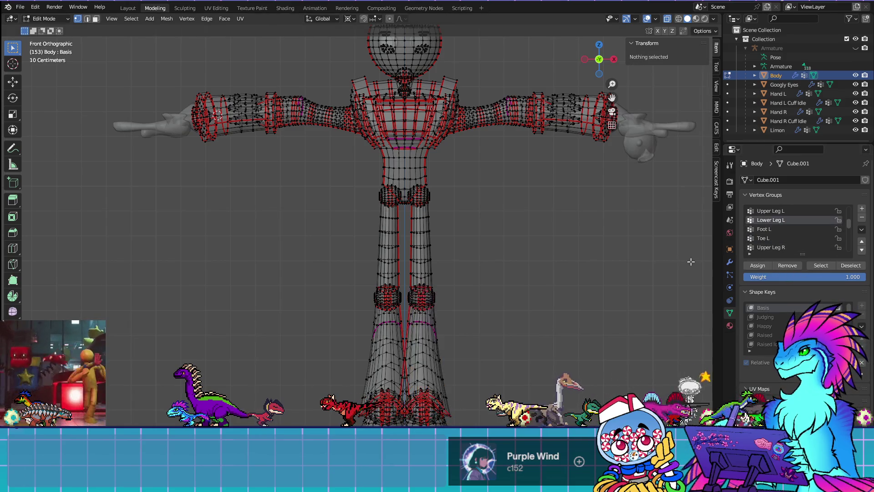
left_click(772, 232)
left_click(821, 266)
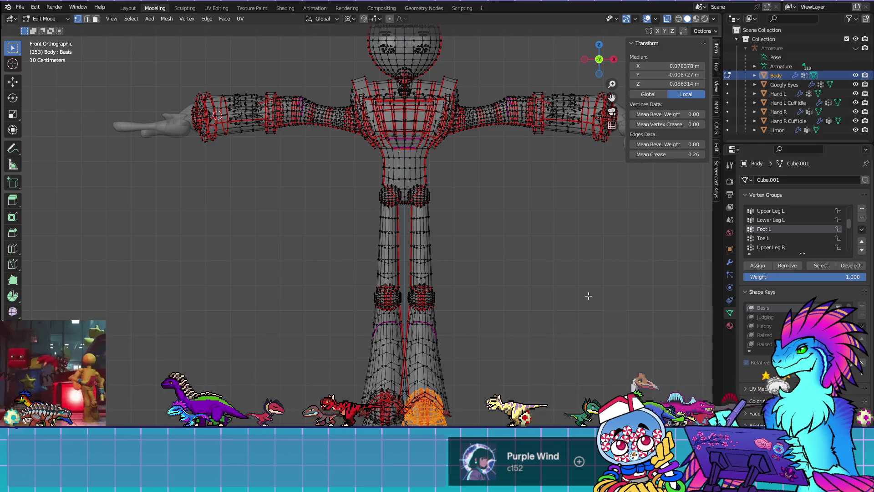
key("alt+a")
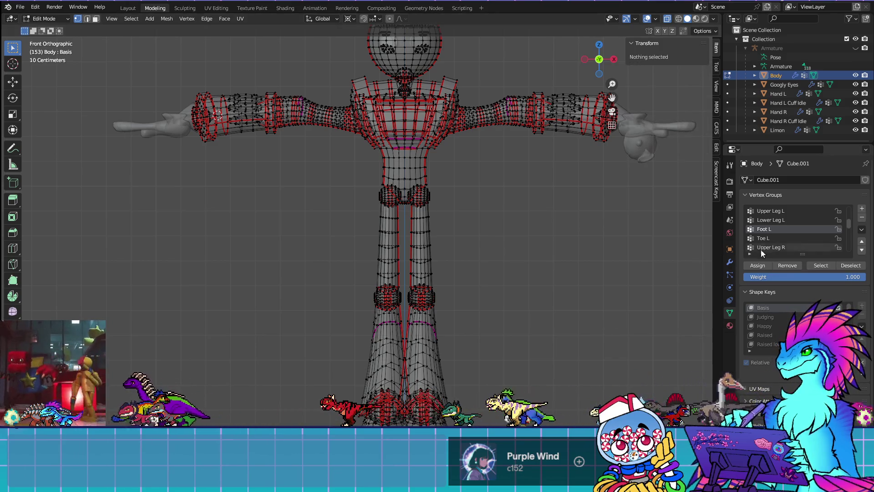
left_click(770, 239)
left_click(820, 265)
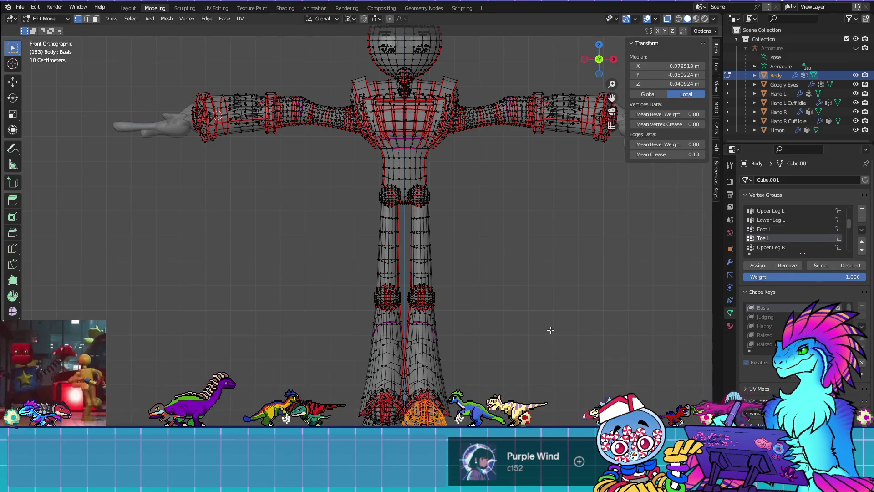
From the side view, check the Foot L and Toe L weights, then return to front-view Edit Mode
key("KP_3")
scroll(425, 293, "up", 2)
key("ctrl+Tab")
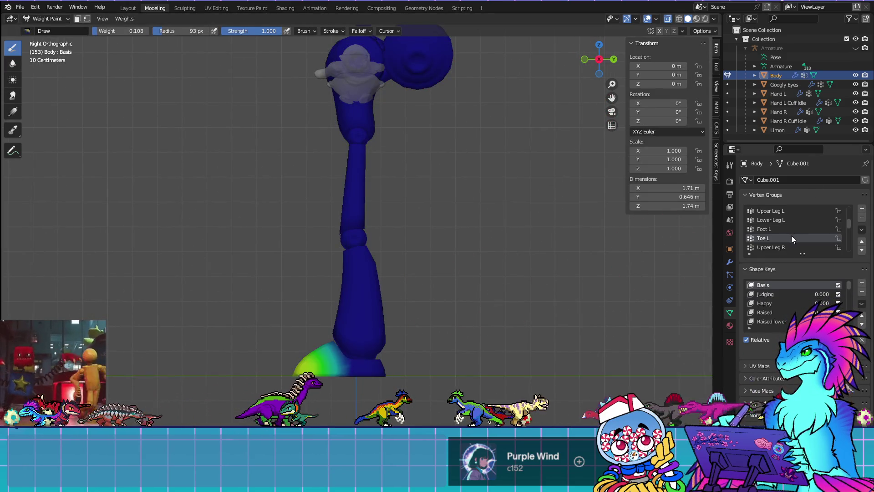
left_click(779, 229)
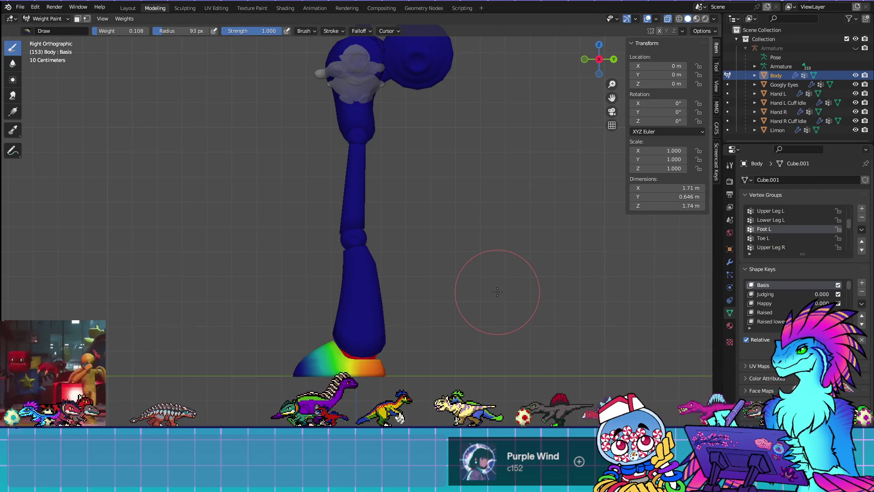
left_click(775, 239)
left_click(775, 248)
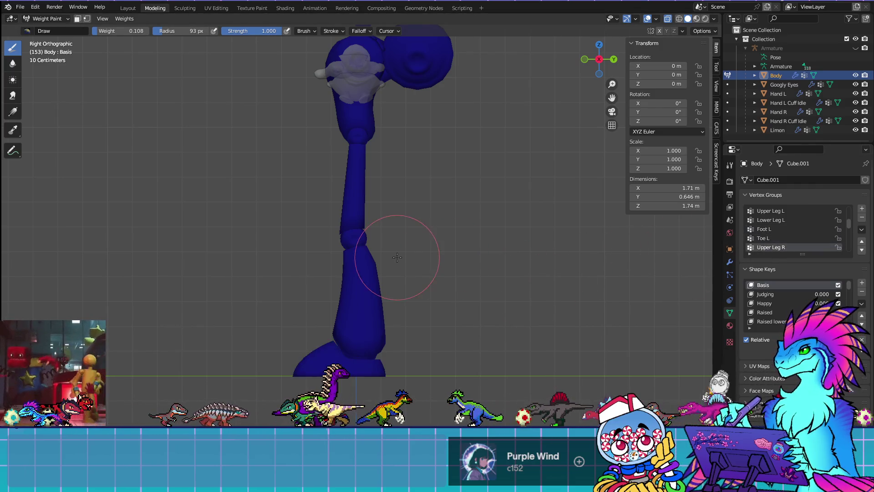
key("Tab")
key("KP_1")
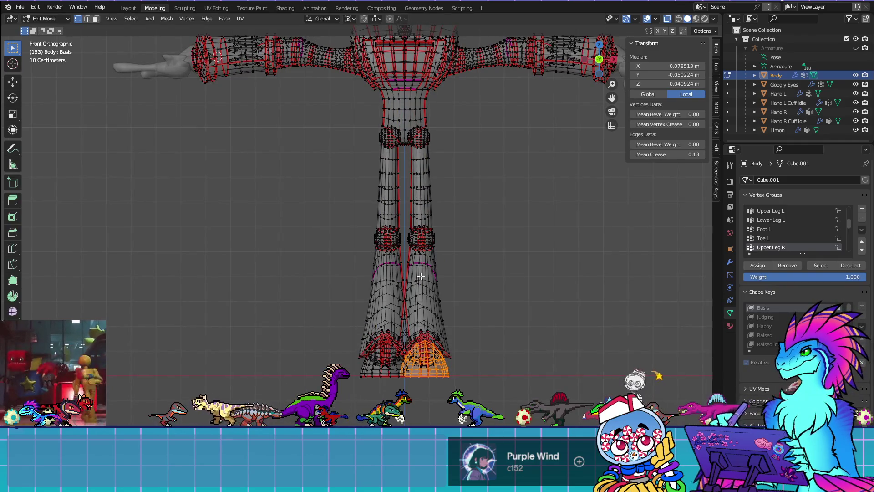
left_click(556, 276)
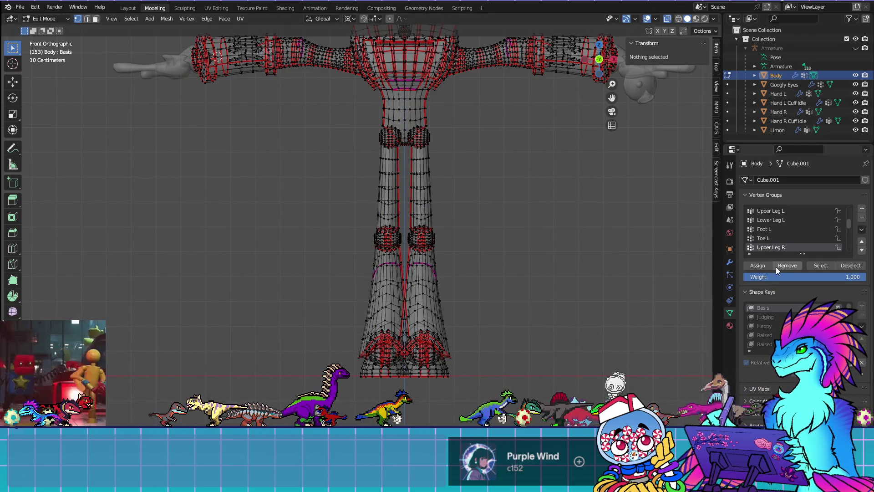
left_click(826, 265)
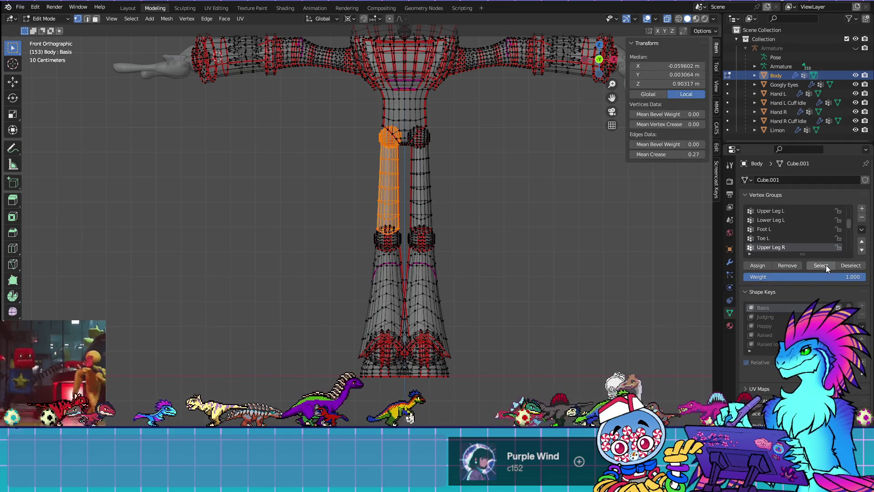
left_click(593, 312)
scroll(783, 248, "down", 2)
left_click(783, 238)
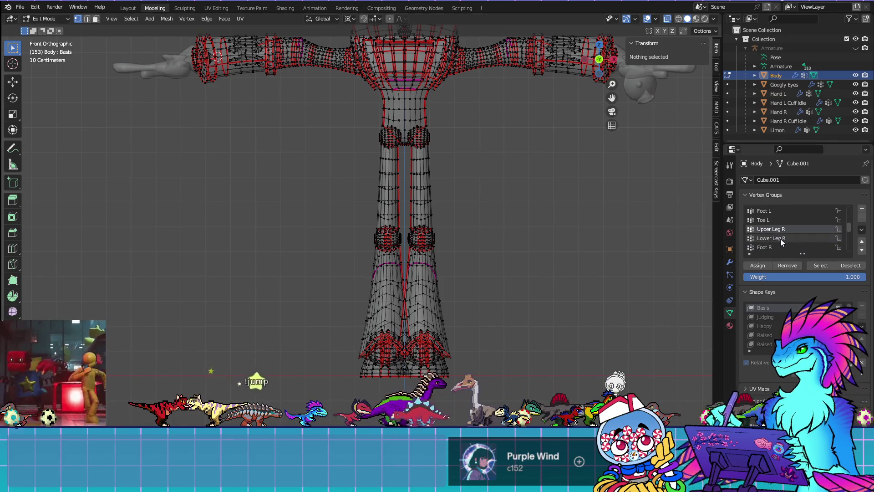
left_click(817, 263)
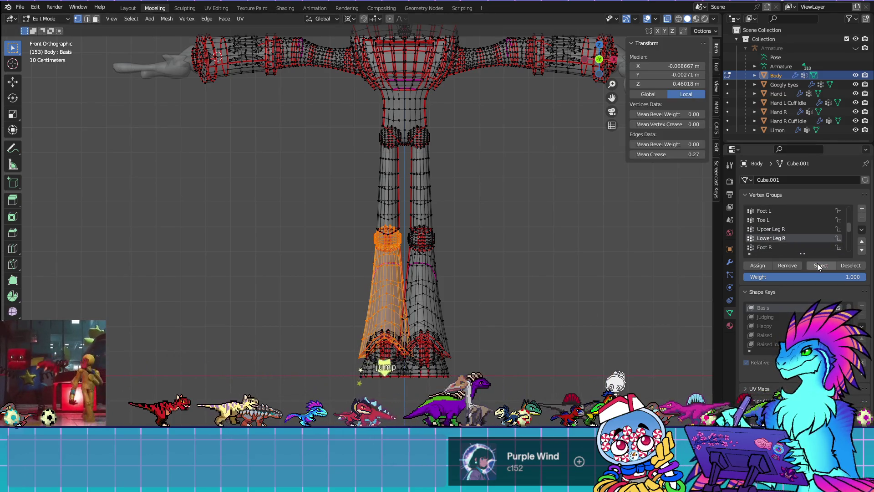
left_click(656, 251)
left_click(764, 248)
left_click(818, 265)
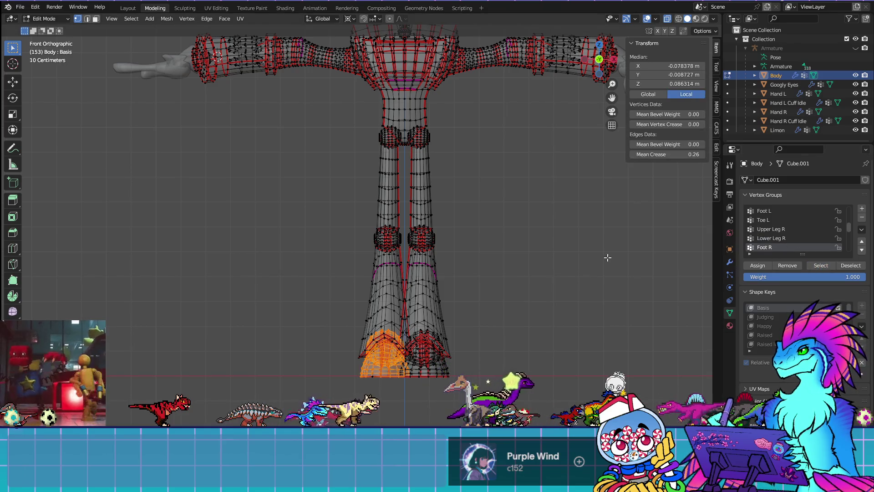
mouse_move(475, 325)
middle_mouse_down()
mouse_move(470, 306)
mouse_move(527, 297)
mouse_move(485, 348)
mouse_move(482, 274)
middle_mouse_up()
scroll(483, 273, "up", 5)
middle_click_drag(484, 205, 351, 369)
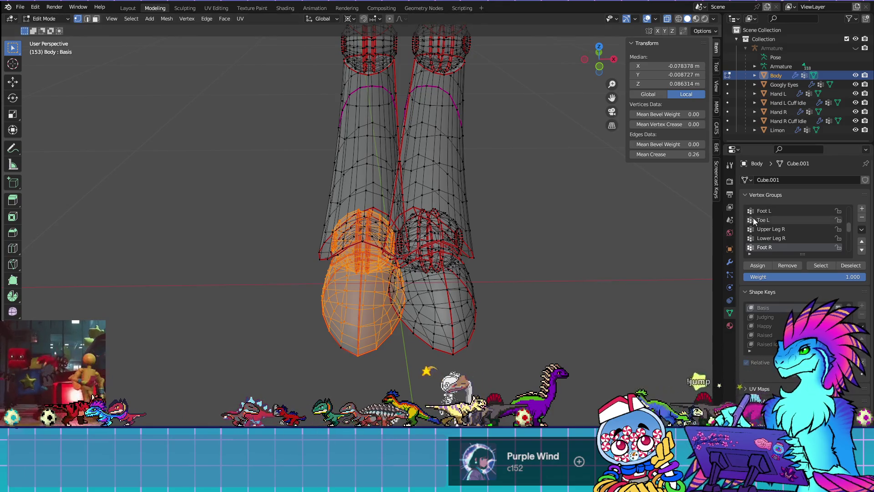
key("ctrl+z")
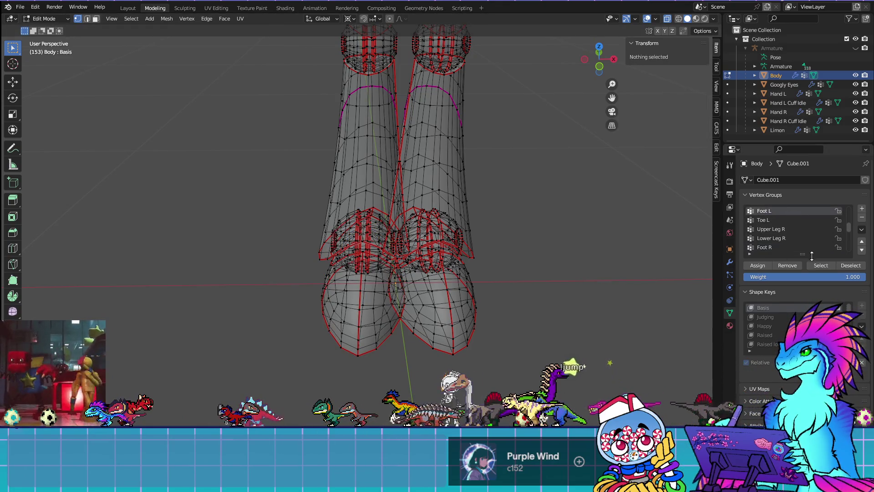
left_click(817, 267)
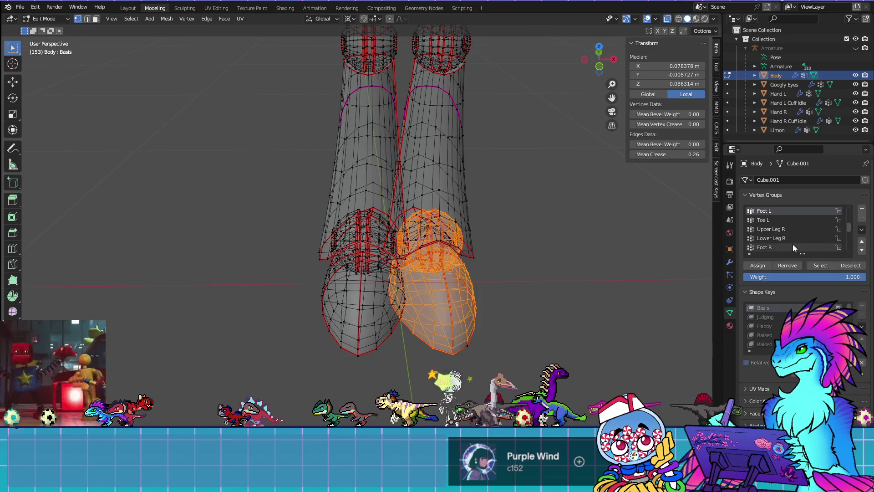
key("ctrl+z")
scroll(793, 245, "down", 2)
left_click(775, 238)
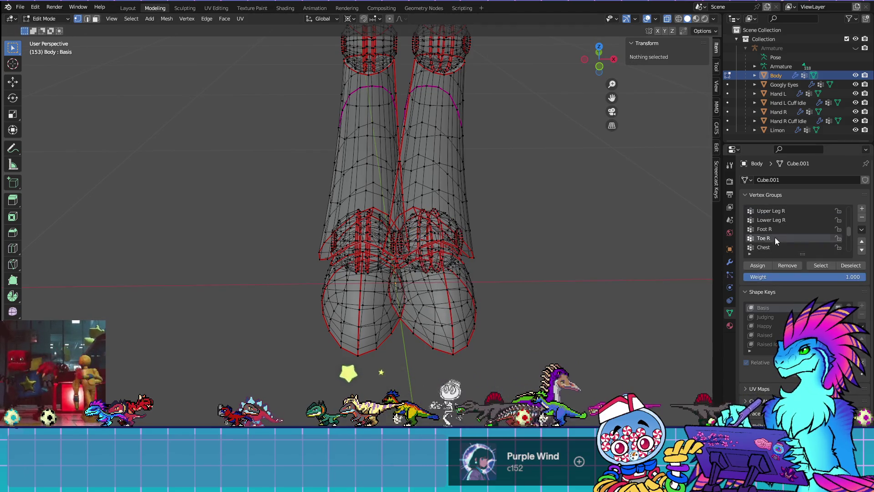
left_click(827, 265)
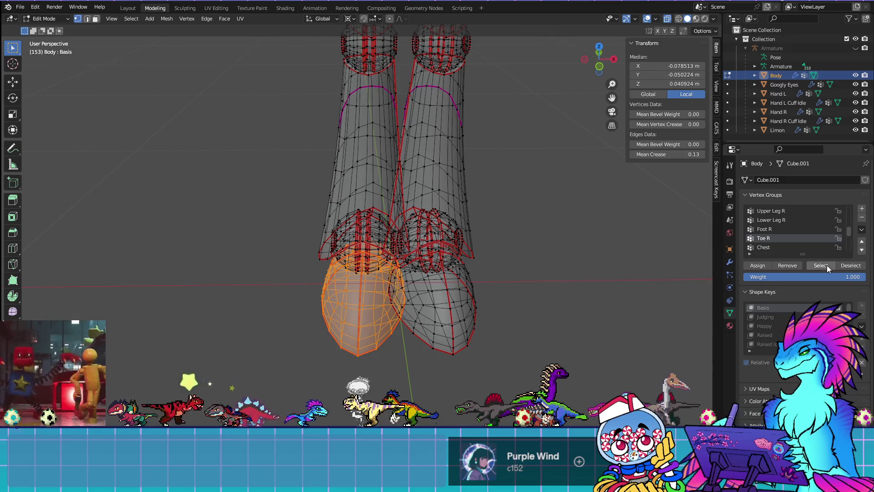
left_click(642, 275)
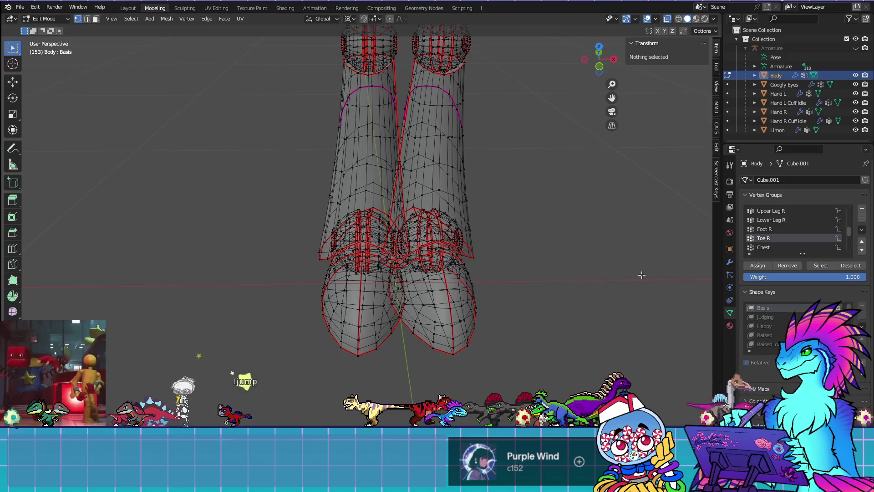
key("KP_1")
scroll(772, 232, "down", 1)
left_click(772, 238)
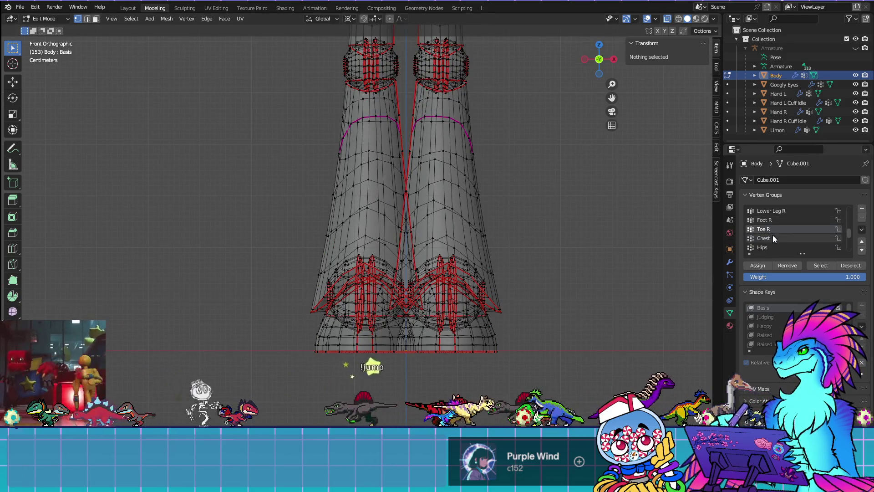
Select the Chest group's vertices, frame them and preview its weights in Weight Paint
left_click(820, 266)
key("KP_Decimal")
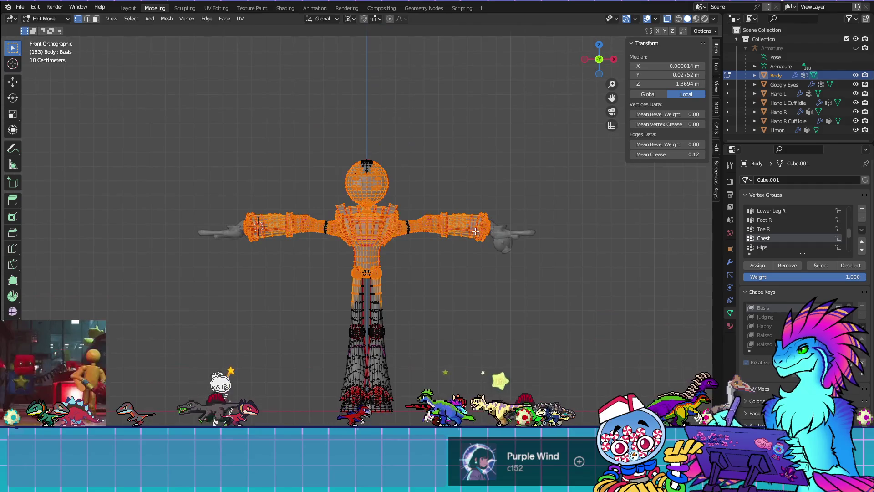
key("KP_Decimal")
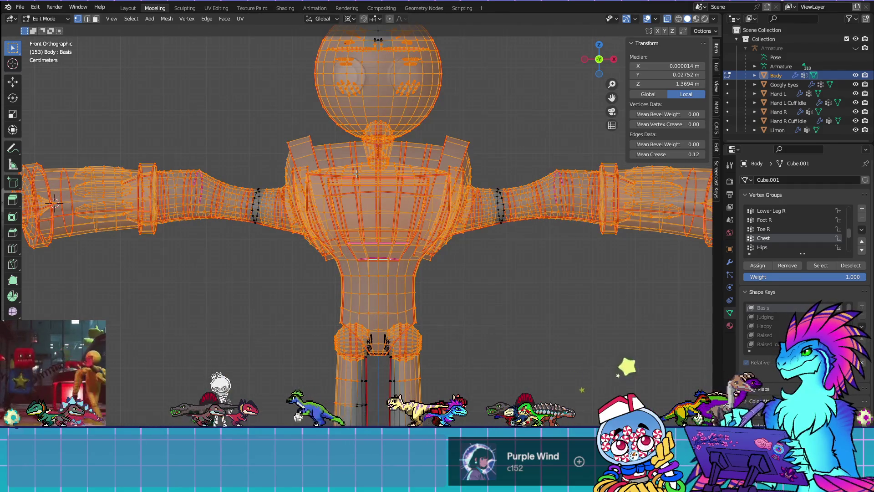
scroll(368, 174, "down", 1)
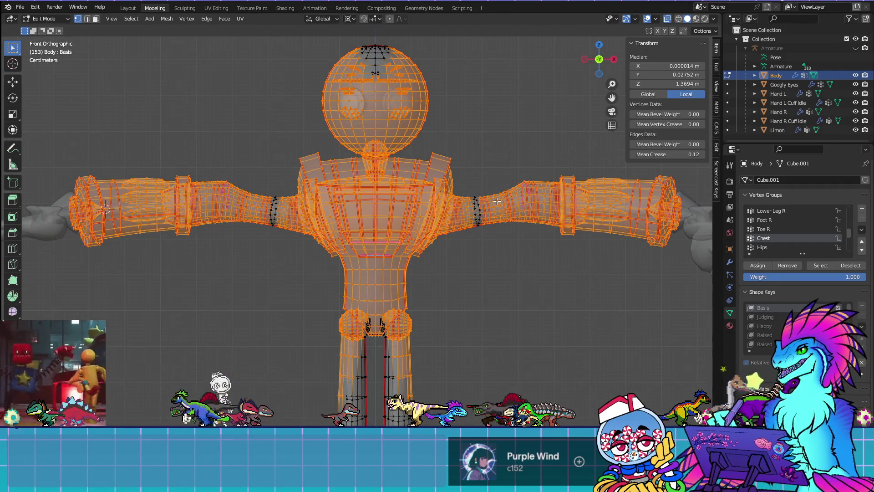
key("ctrl+Tab")
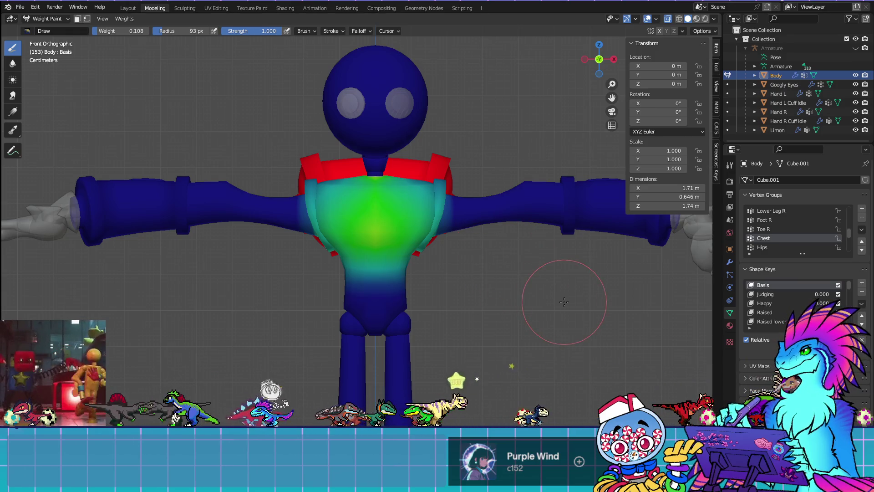
key("Tab")
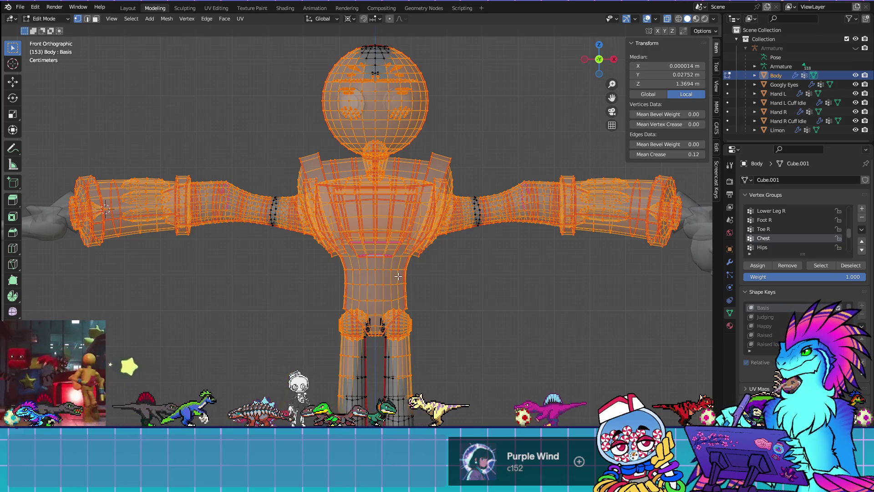
Deselect the chest, shoulder-pad, torso, waist and hip vertices, then recheck Chest weights from the front
key("ctrl+z")
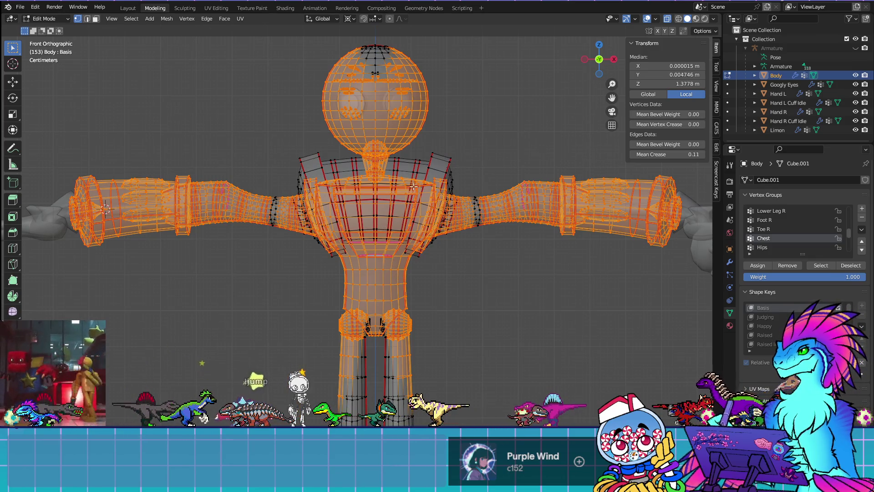
key("ctrl+z")
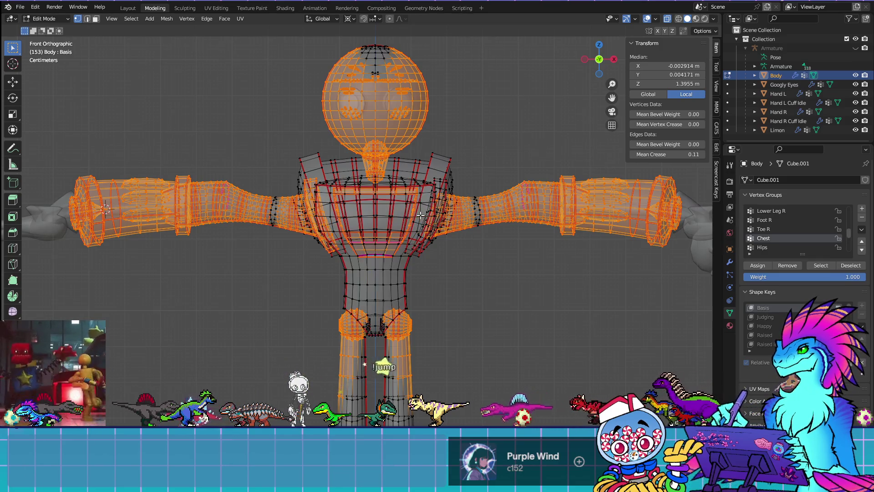
key("ctrl+z")
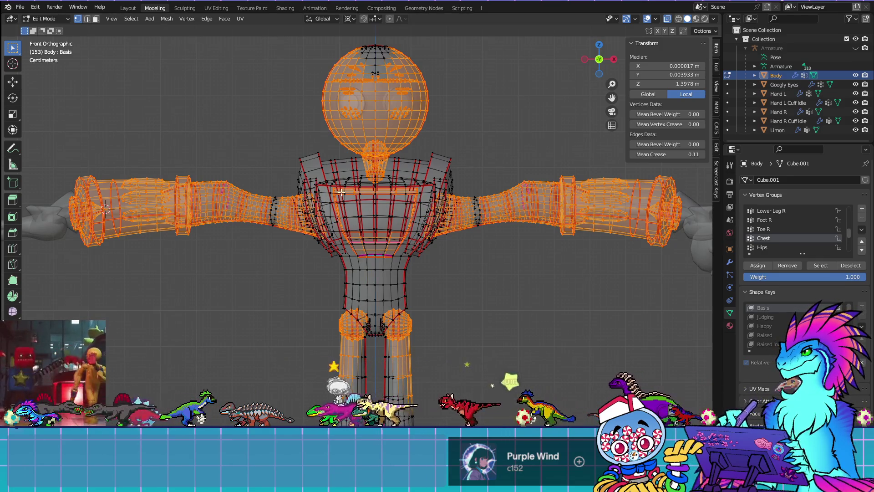
mouse_move(375, 197)
middle_mouse_down()
mouse_move(519, 278)
mouse_move(484, 271)
middle_mouse_up()
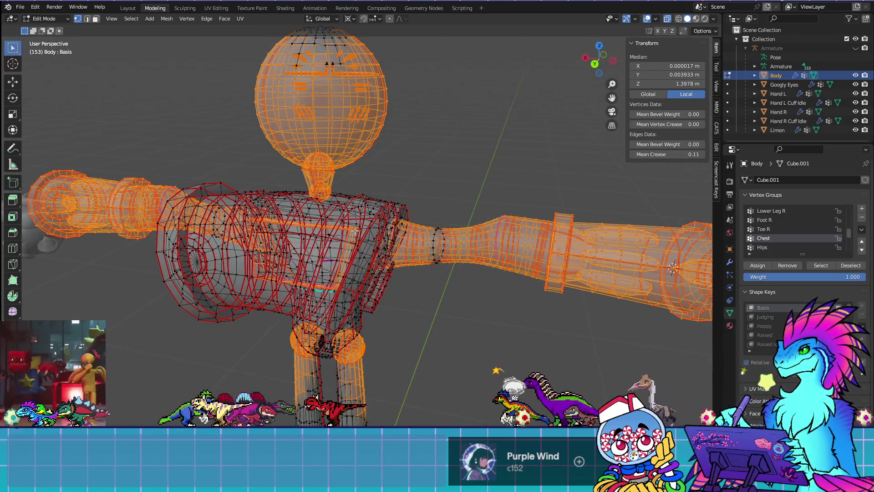
key("ctrl+z")
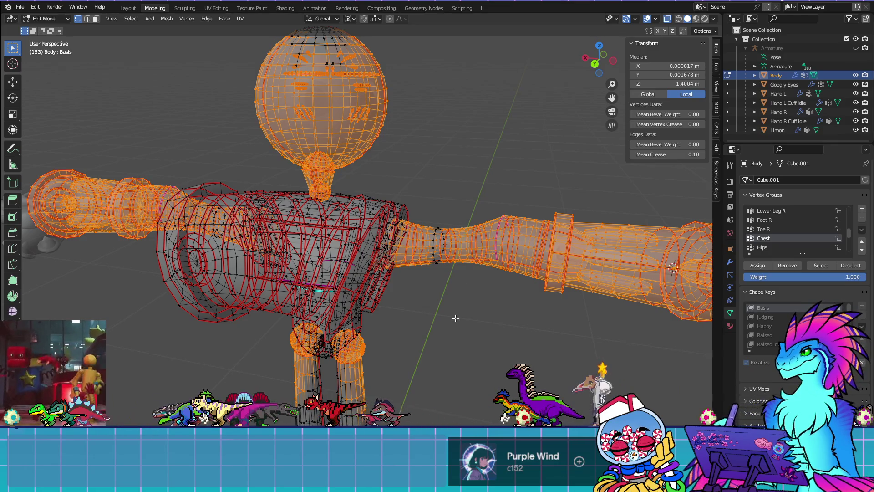
key("KP_1")
key("ctrl+Tab")
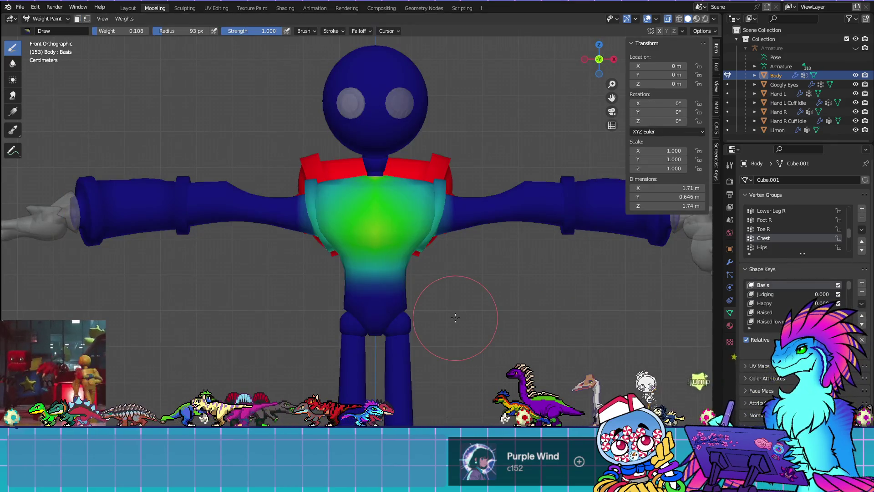
key("Tab")
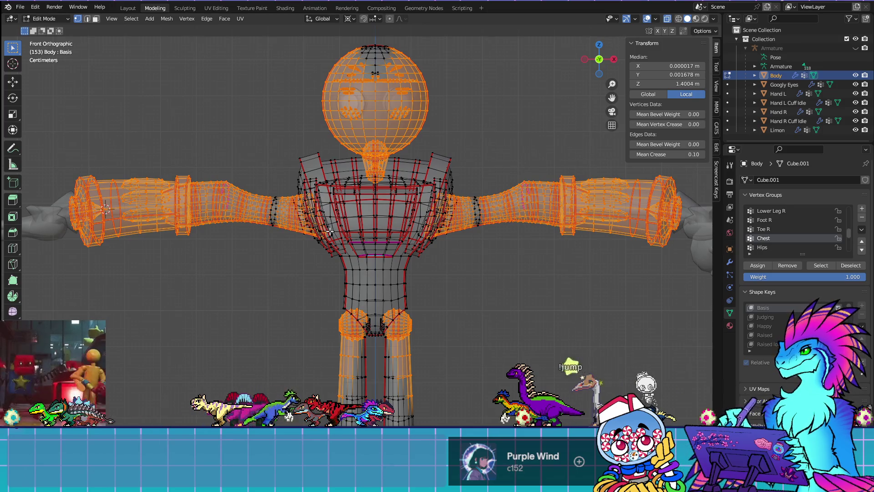
Circle-select to remove the right and left shoulder vertices from the selection
key("c")
mouse_move(455, 225)
middle_mouse_down()
mouse_move(444, 219)
mouse_move(446, 227)
mouse_move(451, 202)
mouse_move(451, 221)
middle_mouse_up()
mouse_move(282, 250)
left_mouse_down()
mouse_move(277, 218)
mouse_move(296, 207)
left_mouse_up()
mouse_move(296, 207)
middle_mouse_down()
mouse_move(299, 230)
mouse_move(314, 226)
mouse_move(335, 243)
middle_mouse_up()
right_click(501, 312)
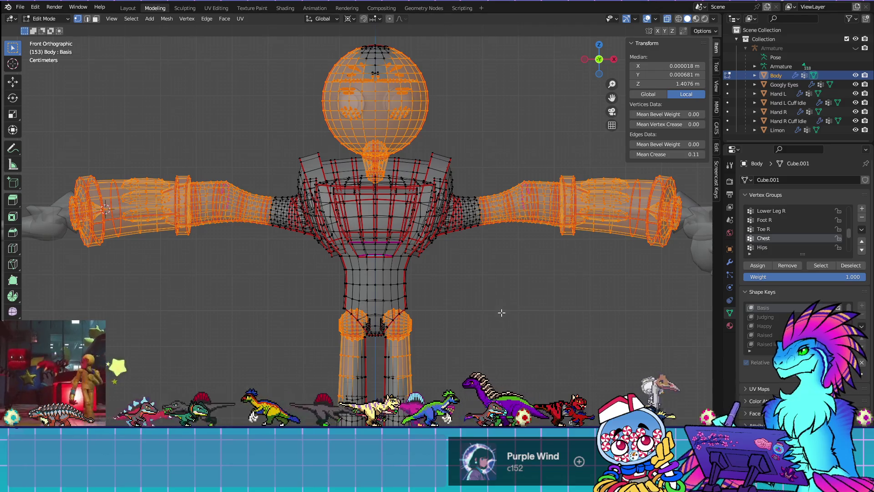
Preview the Chest weights once more and clear the whole vertex selection
scroll(523, 356, "down", 1)
scroll(523, 356, "down", 1)
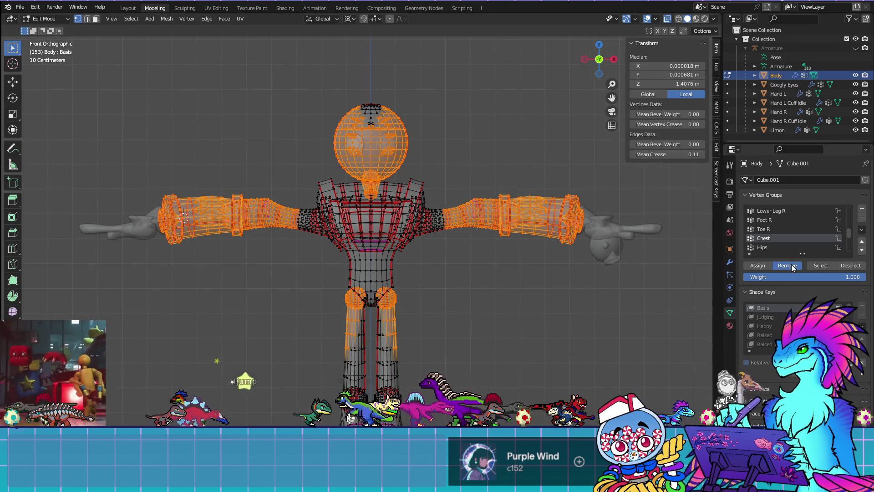
key("ctrl+Tab")
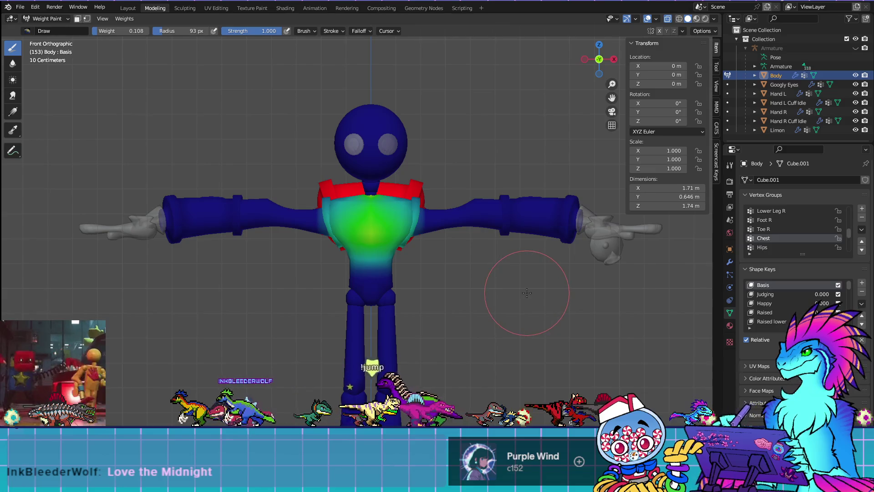
key("Tab")
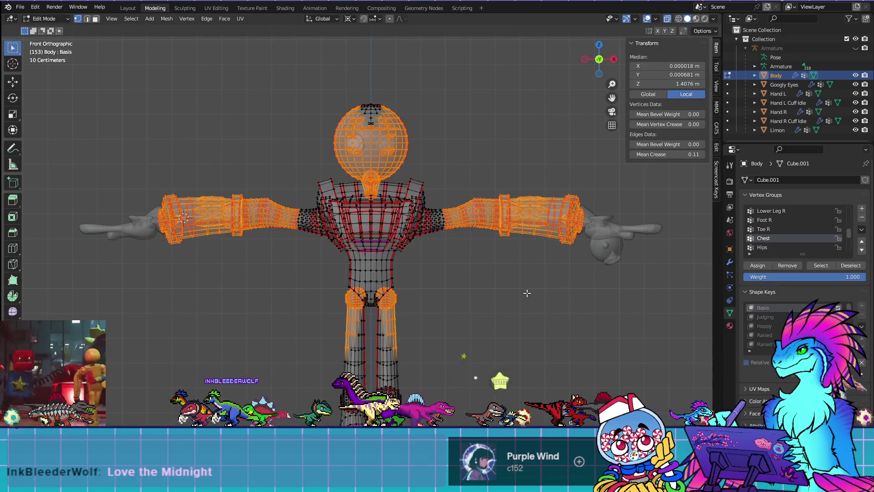
left_click(659, 321)
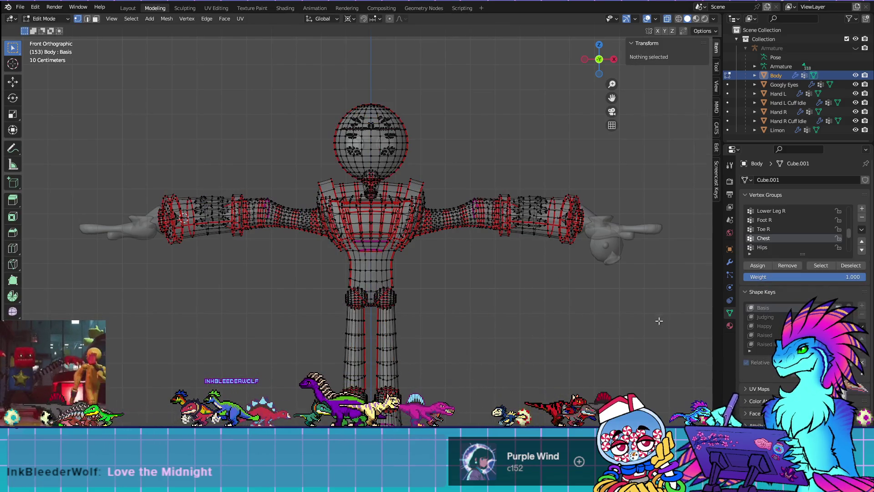
Select the Hips group's vertices, then the Spine group's, previewing each group's weights
left_click(806, 248)
left_click(821, 265)
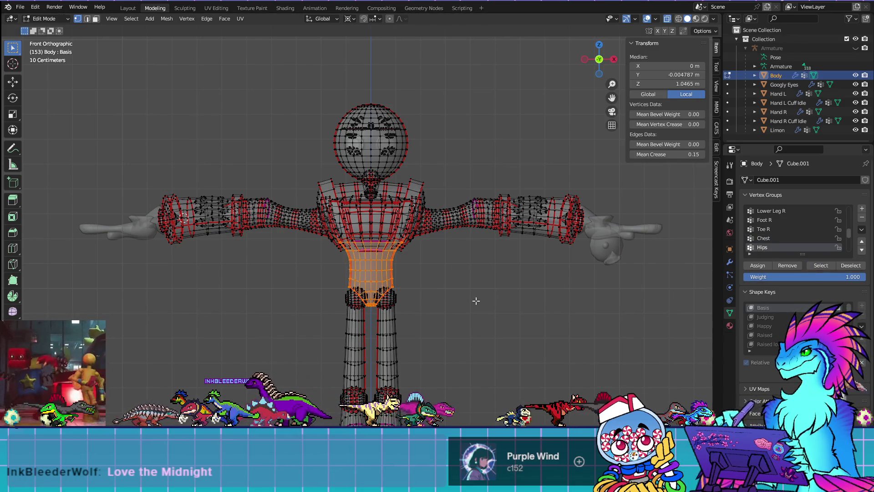
key("Tab")
key("Tab")
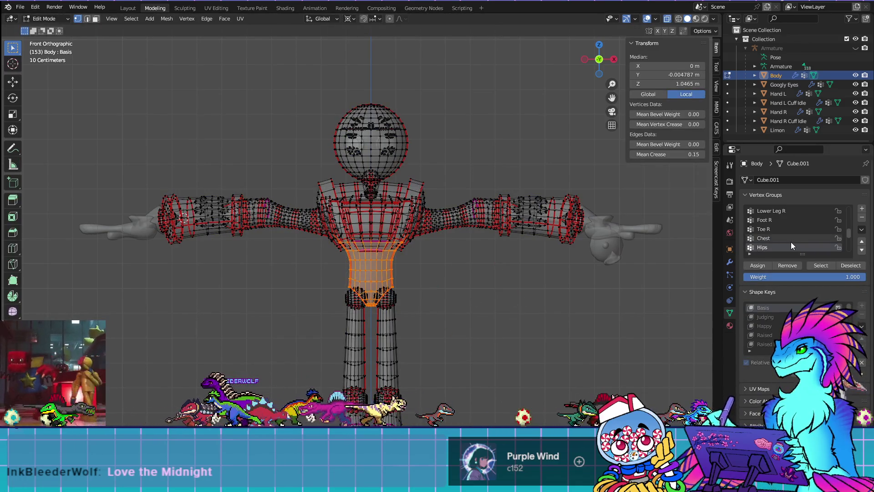
left_click(792, 238)
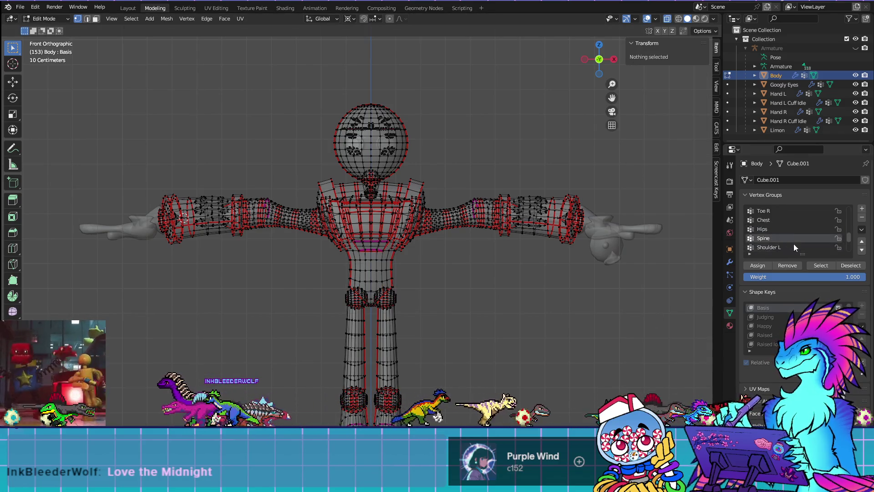
left_click(821, 265)
key("Tab")
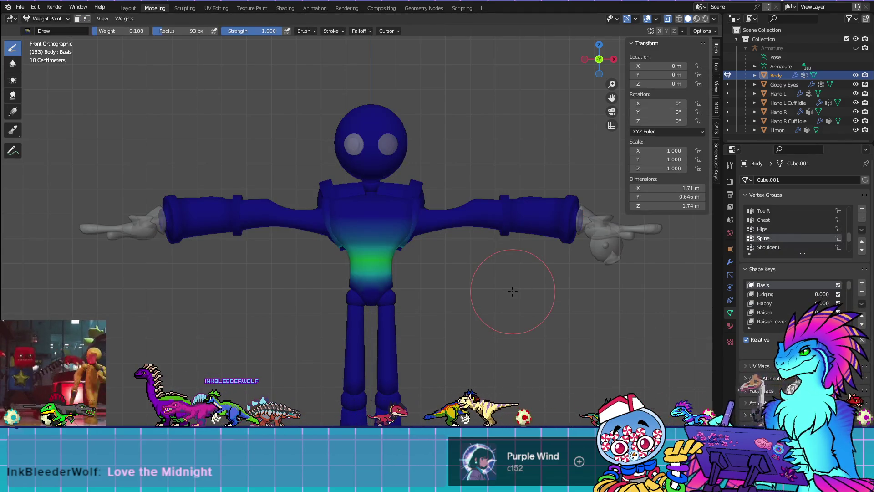
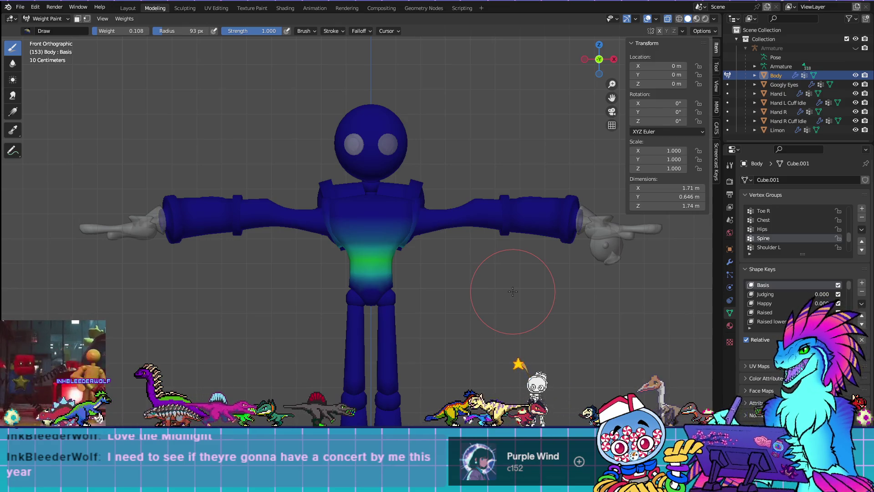
Select the Shoulder L vertex group's vertices in Edit Mode, then return to Weight Paint
mouse_move(533, 302)
middle_mouse_down()
mouse_move(533, 278)
mouse_move(535, 355)
mouse_move(535, 336)
middle_mouse_up()
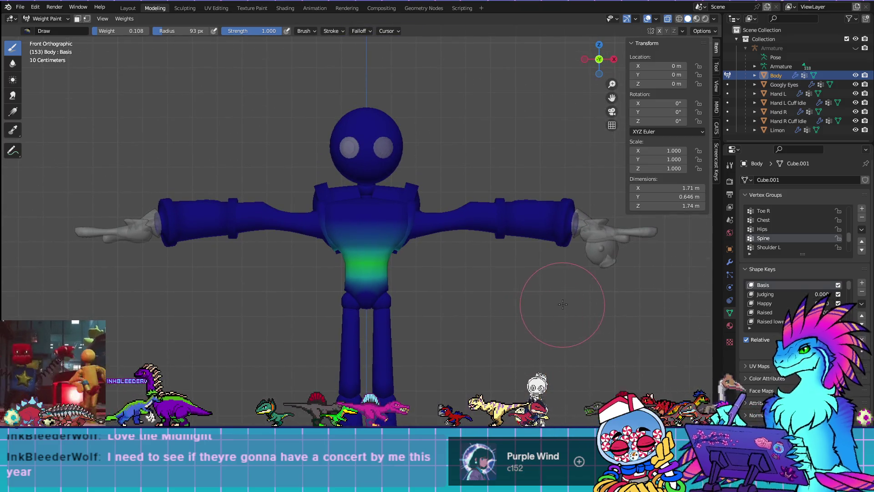
key("Tab")
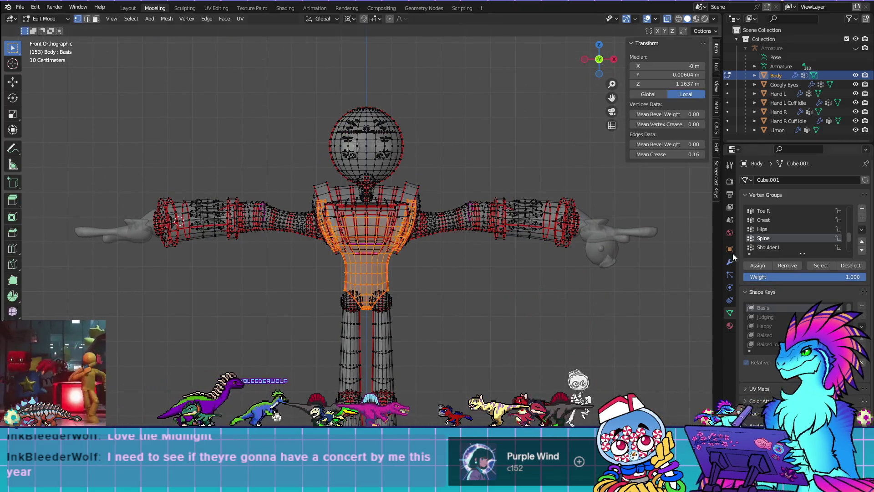
left_click(648, 331)
left_click(824, 247)
left_click(824, 266)
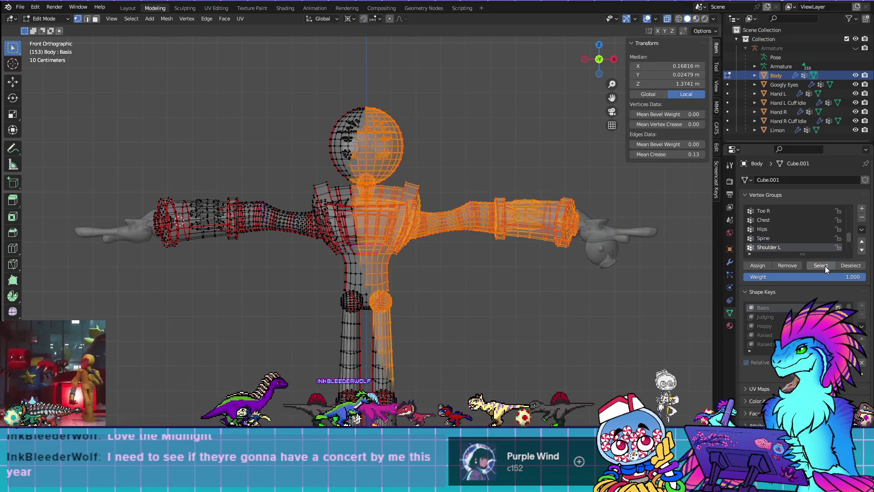
key("Tab")
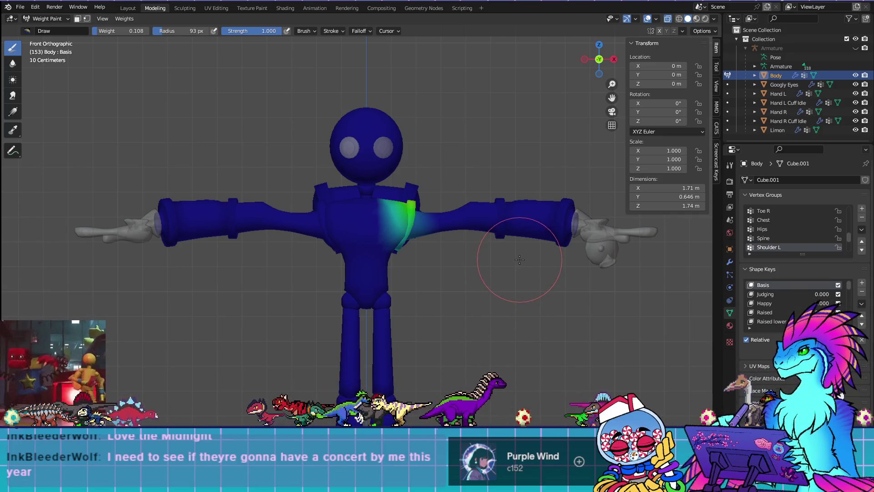
Deselect the torso, waist and leg island from the selection and return to weight painting
key("Tab")
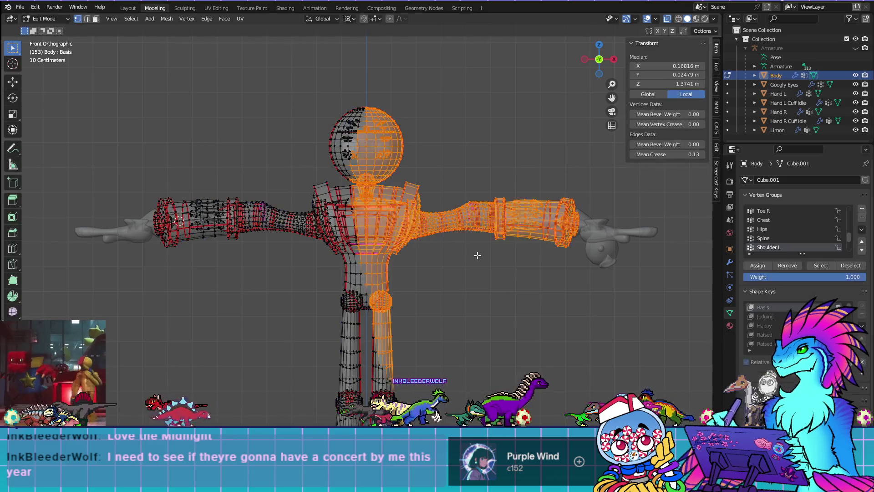
middle_click_drag(473, 256, 406, 295)
key("KP_1")
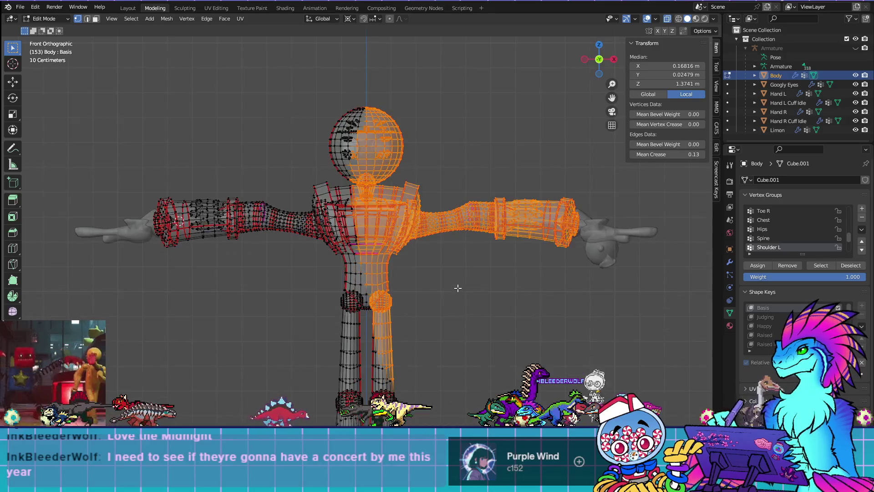
scroll(485, 268, "up", 5)
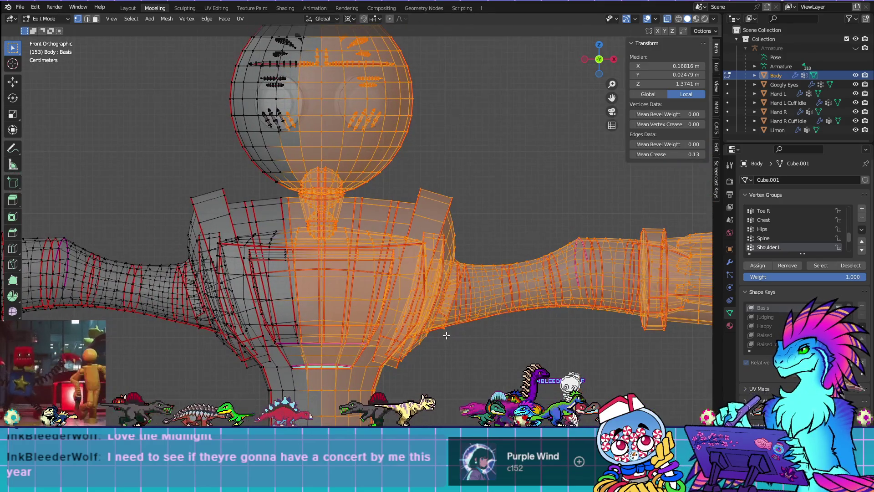
scroll(446, 335, "down", 2)
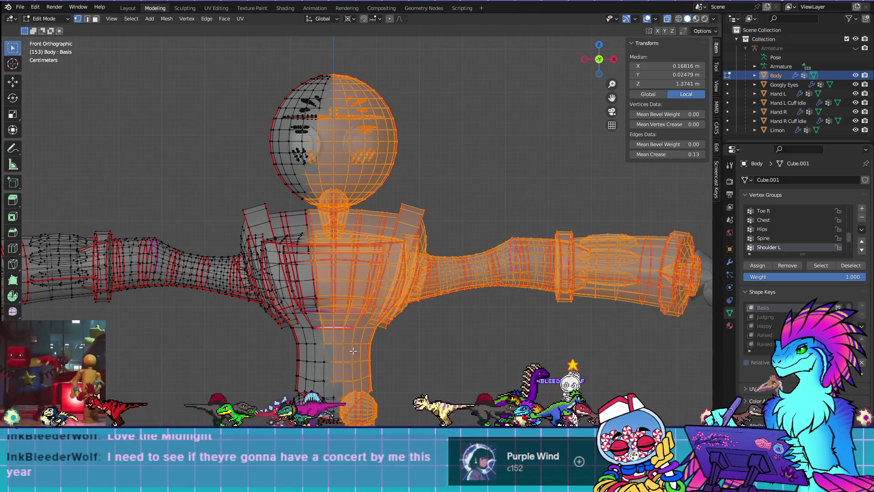
key("shift+l")
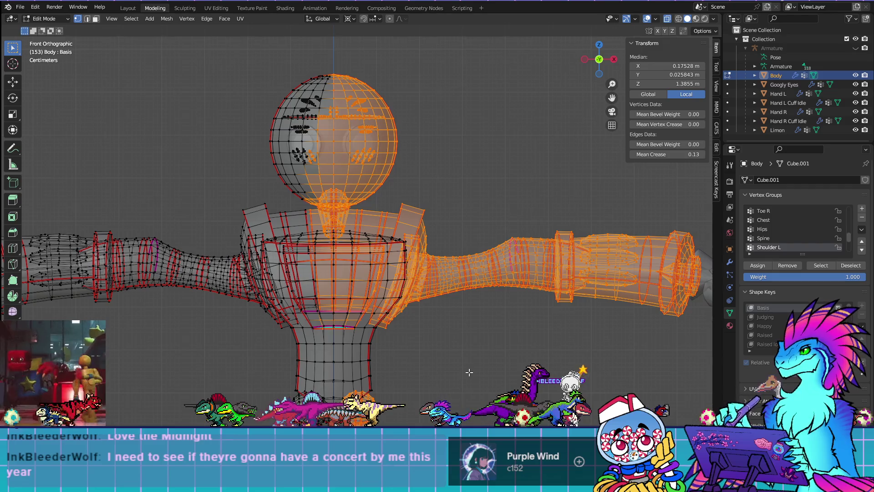
key("ctrl+Tab")
mouse_move(469, 372)
middle_mouse_down()
mouse_move(214, 291)
mouse_move(497, 395)
middle_mouse_up()
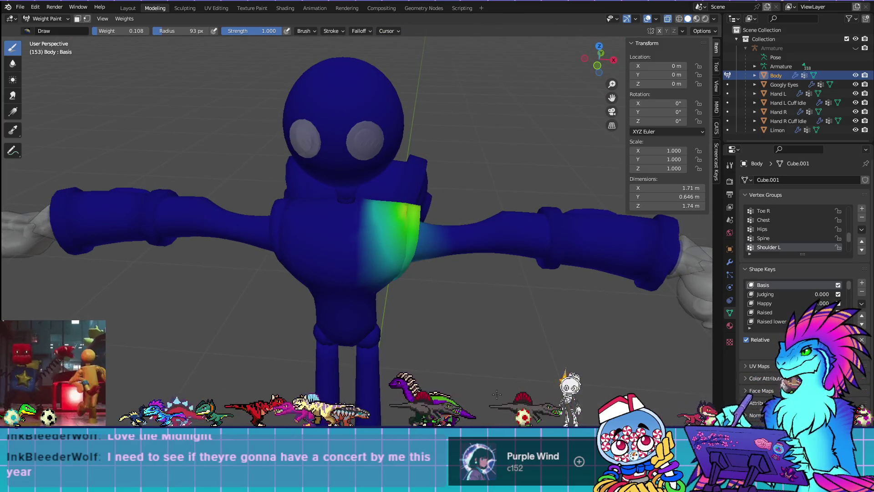
key("KP_1")
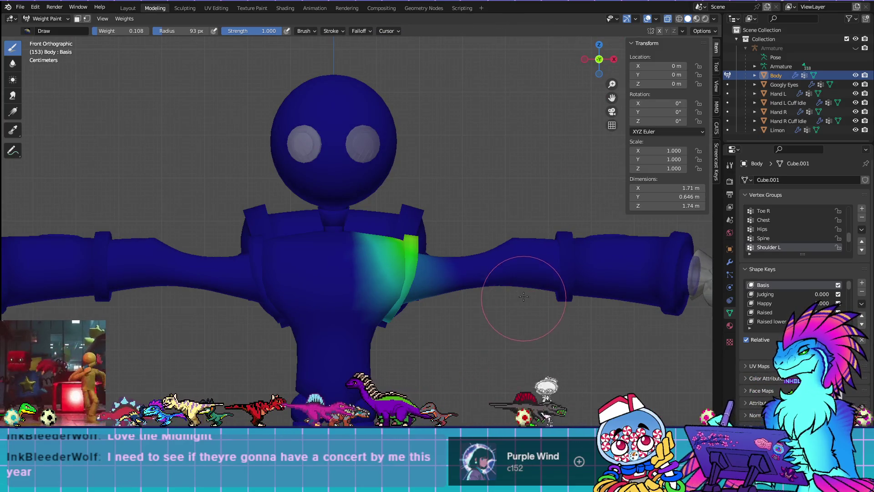
Also deselect the upper-arm section and a small extra part, then view the weights from behind
key("Tab")
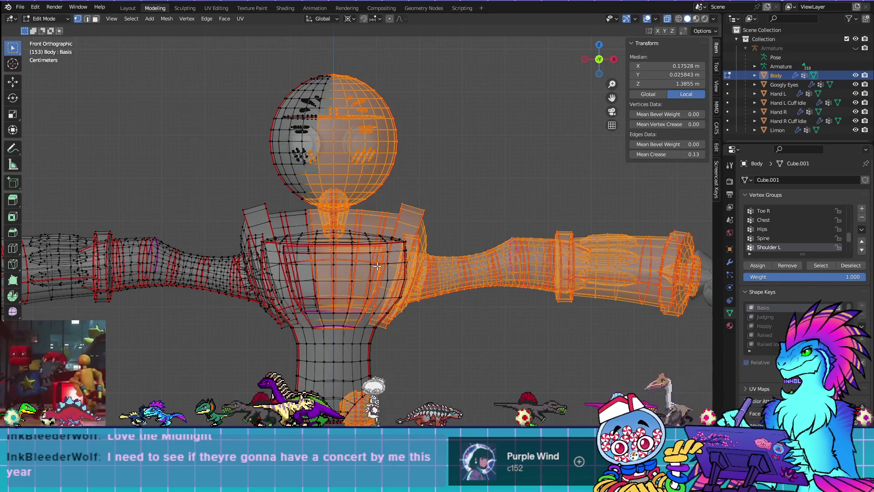
key("Tab")
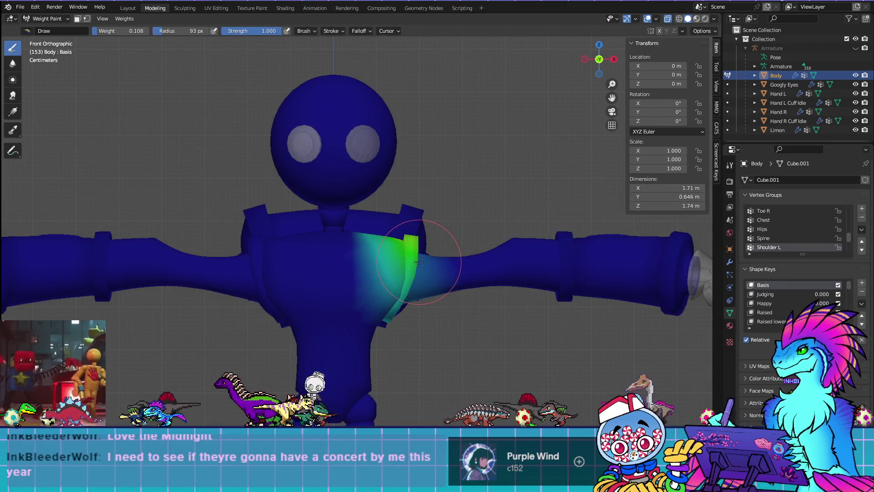
key("Tab")
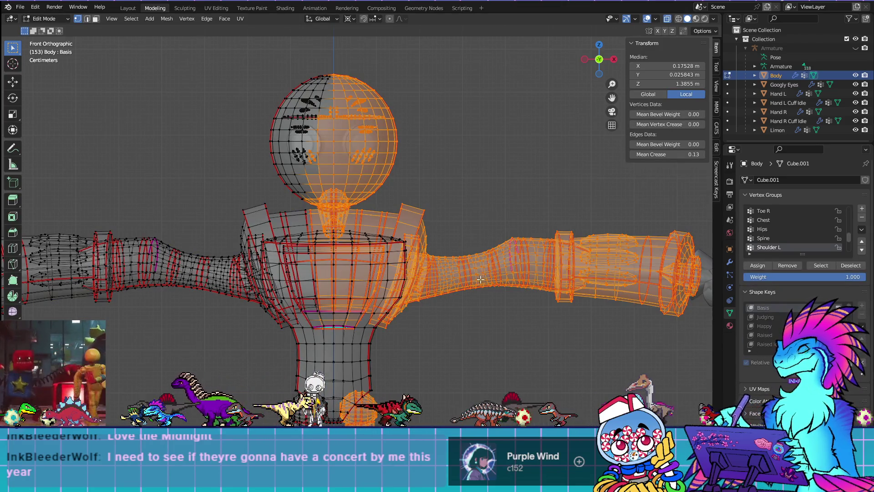
key("shift+l")
mouse_move(471, 262)
middle_mouse_down()
mouse_move(471, 246)
mouse_move(359, 195)
mouse_move(353, 183)
mouse_move(497, 293)
middle_mouse_up()
key("shift+l")
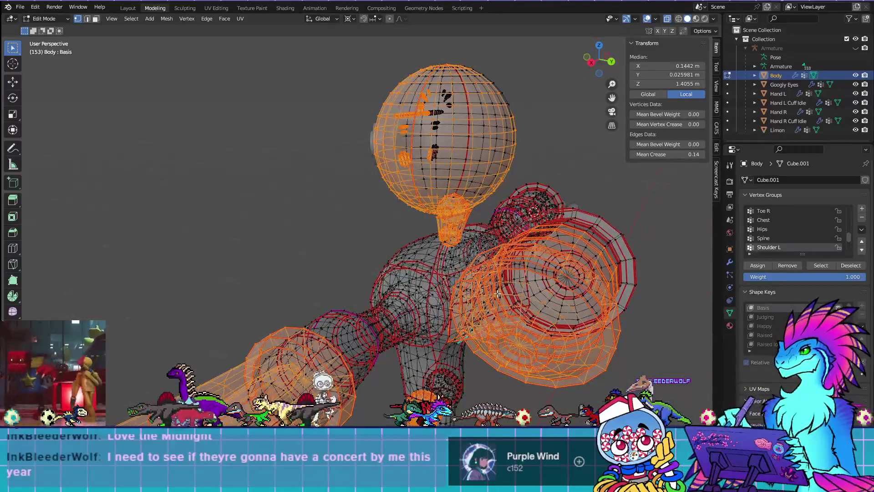
key("ctrl+Tab")
mouse_move(517, 357)
middle_mouse_down()
mouse_move(483, 369)
mouse_move(468, 351)
mouse_move(460, 360)
middle_mouse_up()
scroll(479, 339, "up", 3)
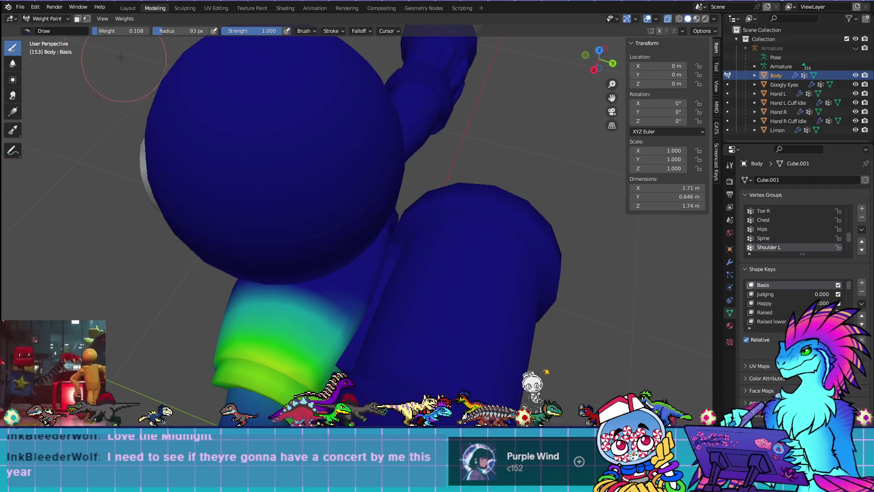
left_click(53, 20)
left_click(54, 34)
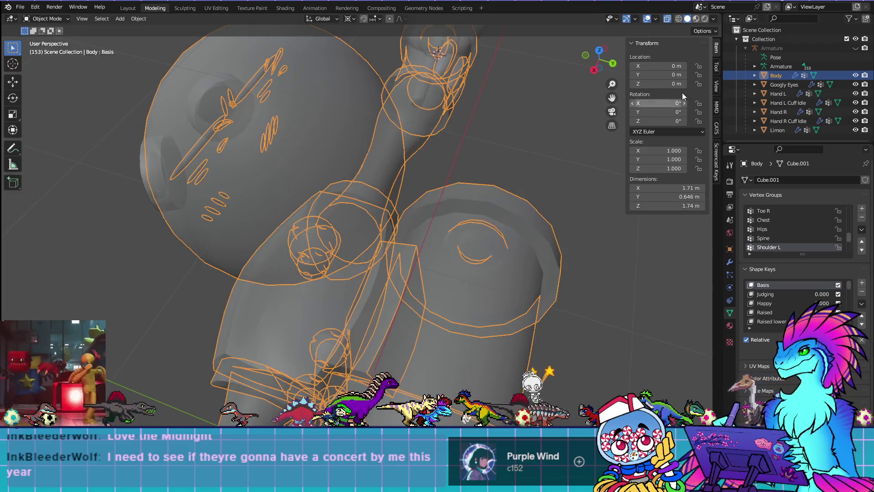
left_click(855, 48)
left_click(310, 309)
left_click(327, 308, "shift")
left_click(48, 19)
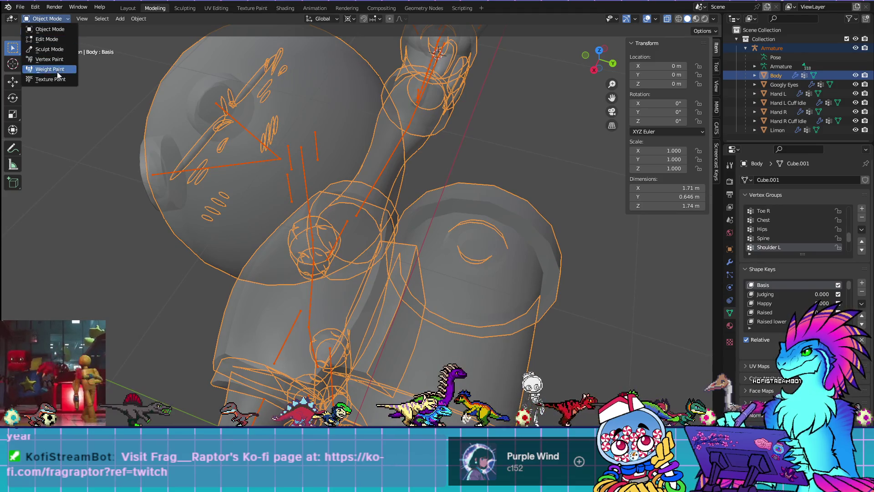
left_click(50, 70)
key("KP_1")
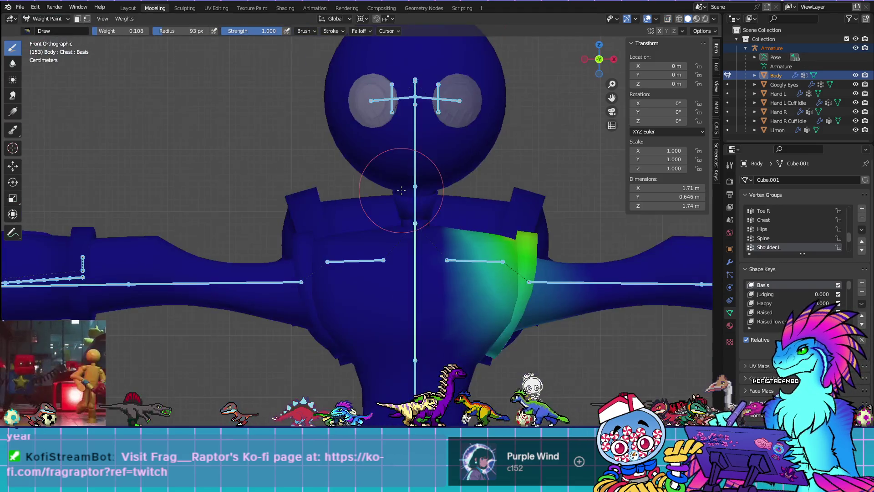
key("r")
key("Escape")
key("r")
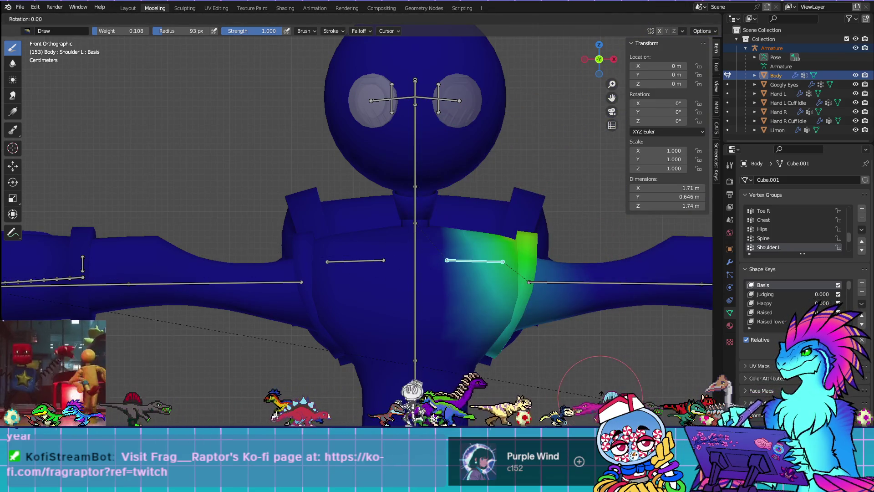
key("Escape")
left_click(367, 19)
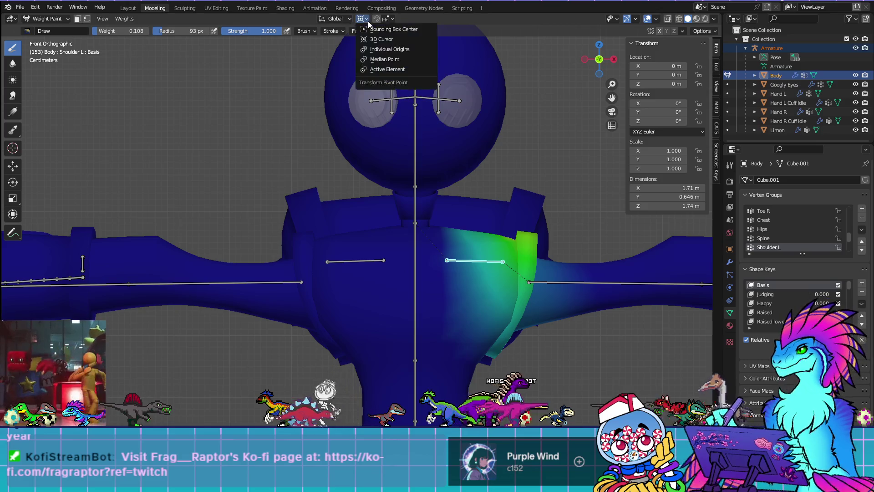
left_click(378, 59)
key("r")
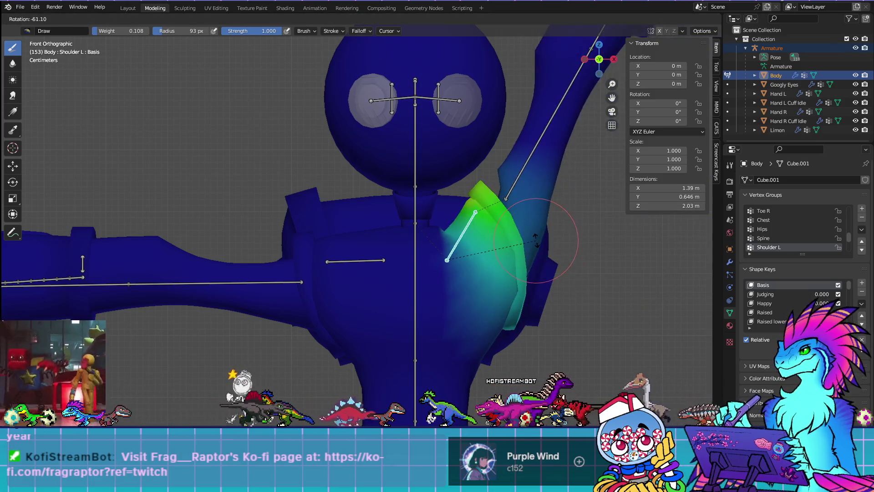
left_click(543, 273)
mouse_move(553, 355)
middle_mouse_down()
mouse_move(523, 355)
mouse_move(532, 331)
mouse_move(537, 382)
middle_mouse_up()
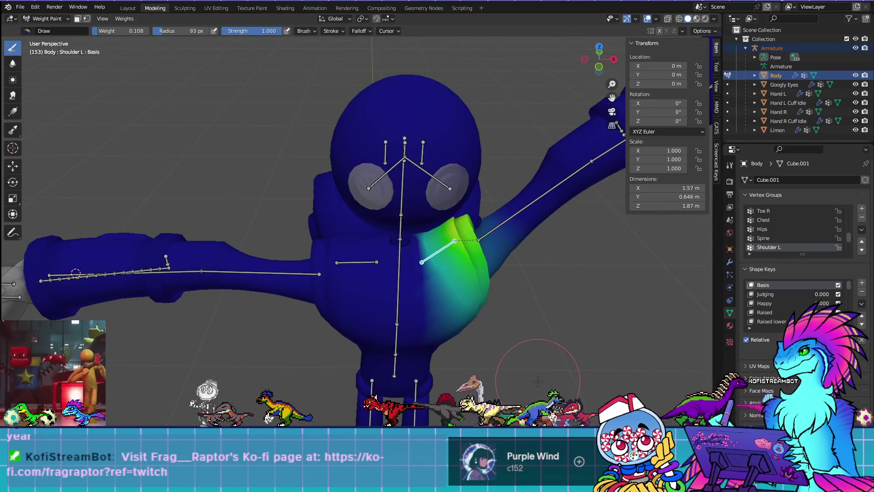
key("KP_1")
left_click(354, 266, "ctrl")
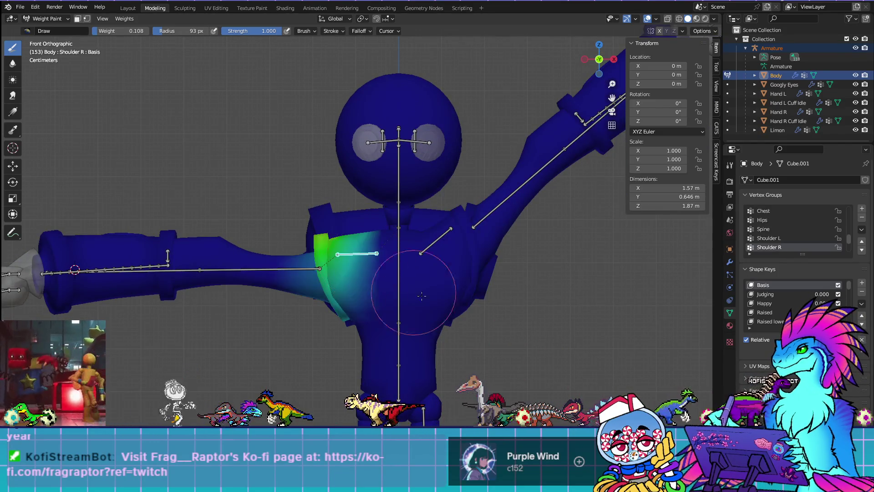
key("r")
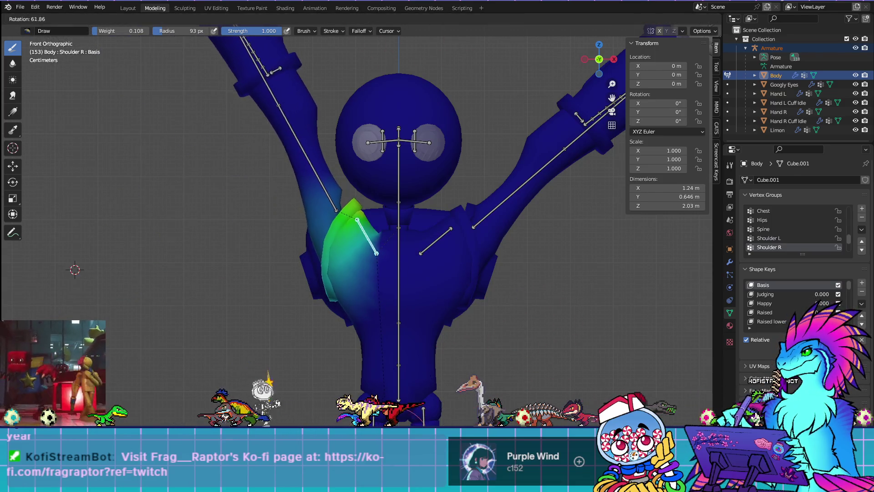
left_click(351, 309)
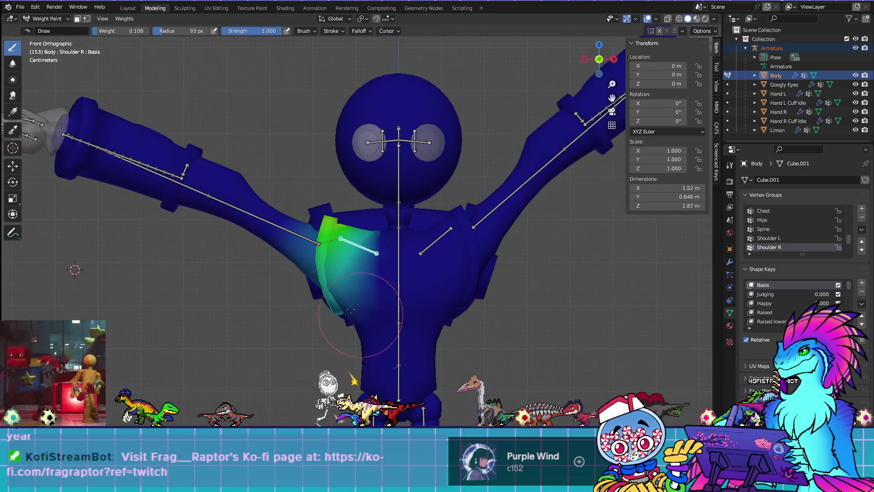
left_click(290, 236, "ctrl")
key("r")
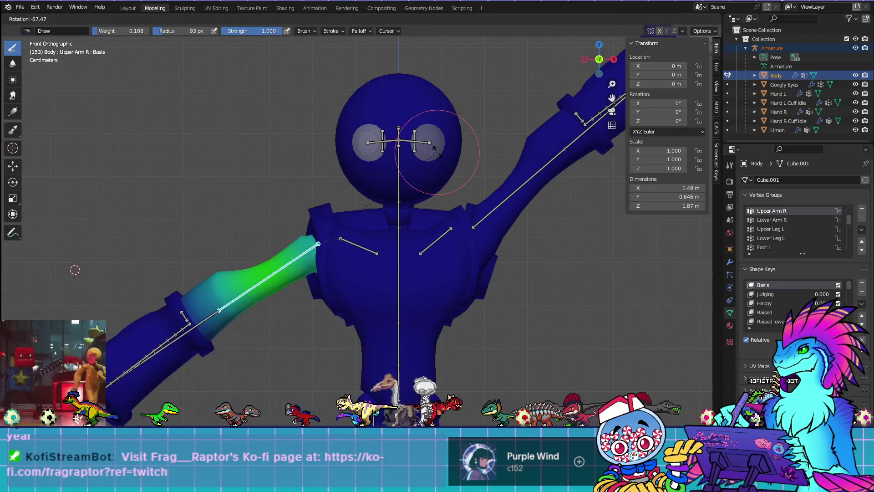
right_click(378, 86)
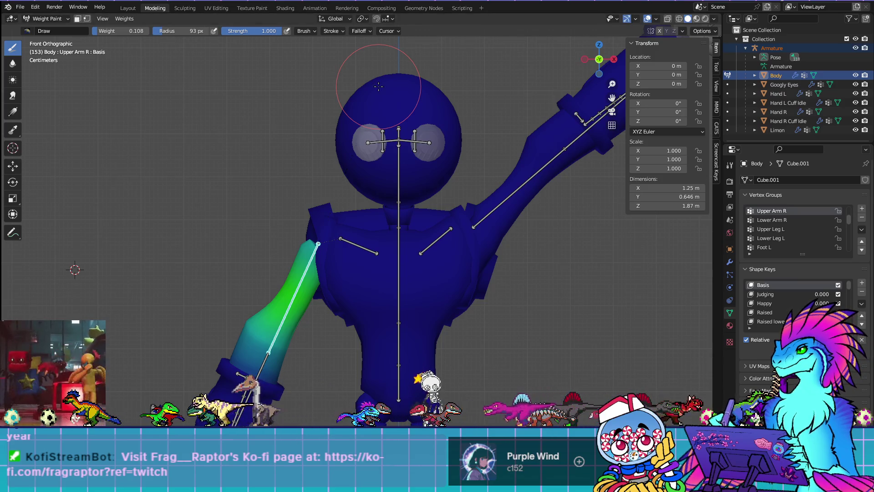
left_click(436, 242, "ctrl")
key("Tab")
key("Tab")
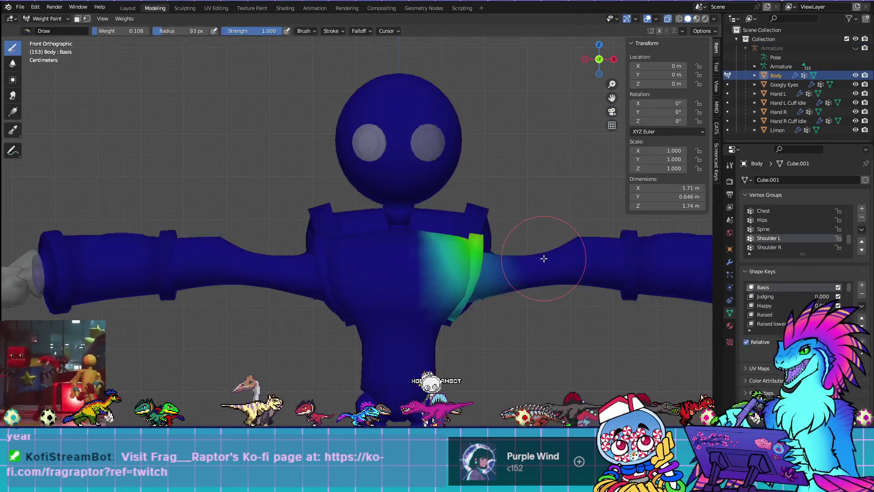
key("Tab")
key("Tab")
key("Tab")
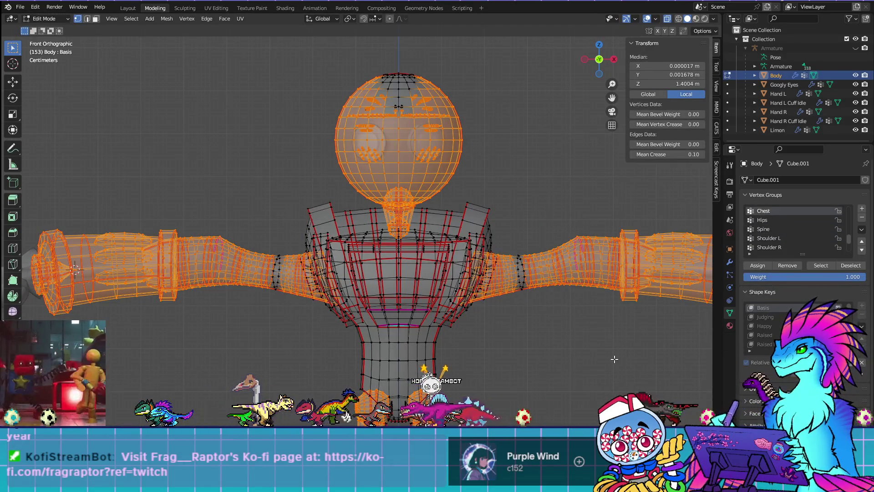
Select the whole body mesh and inspect the Chest weights from the side and below
key("Tab")
key("Tab")
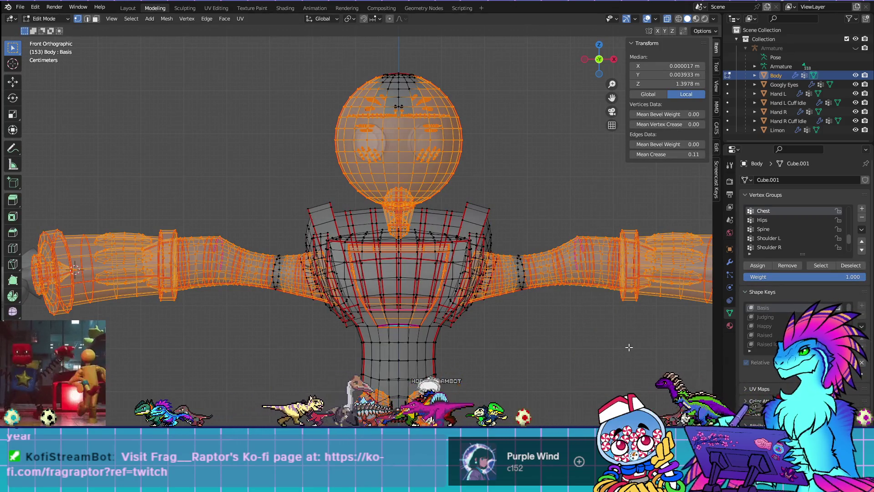
middle_click_drag(629, 347, 603, 315, "shift")
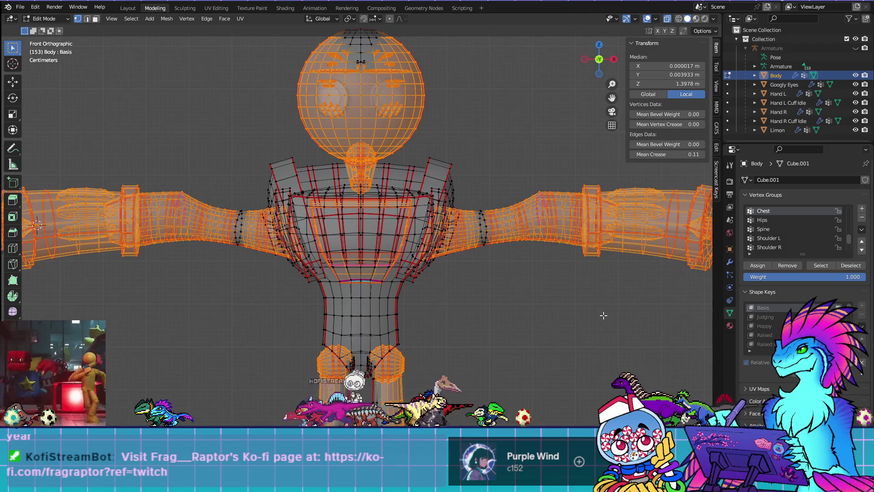
key("alt+a")
key("a")
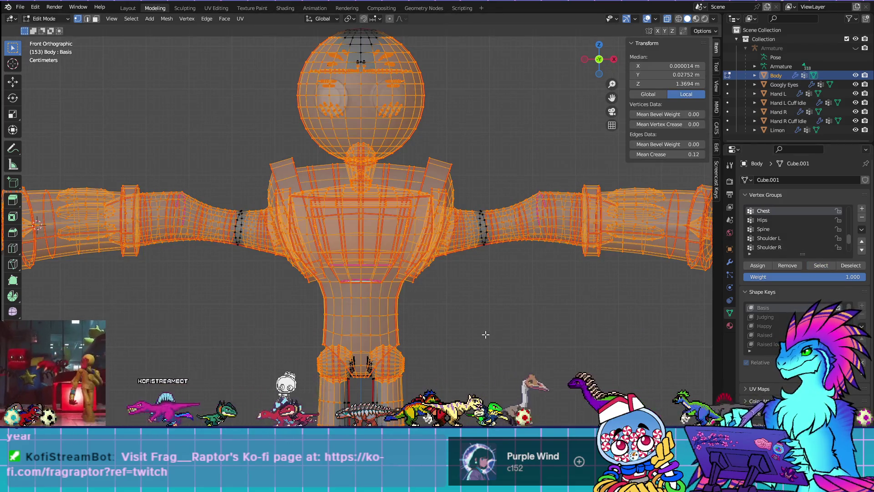
key("ctrl+Tab")
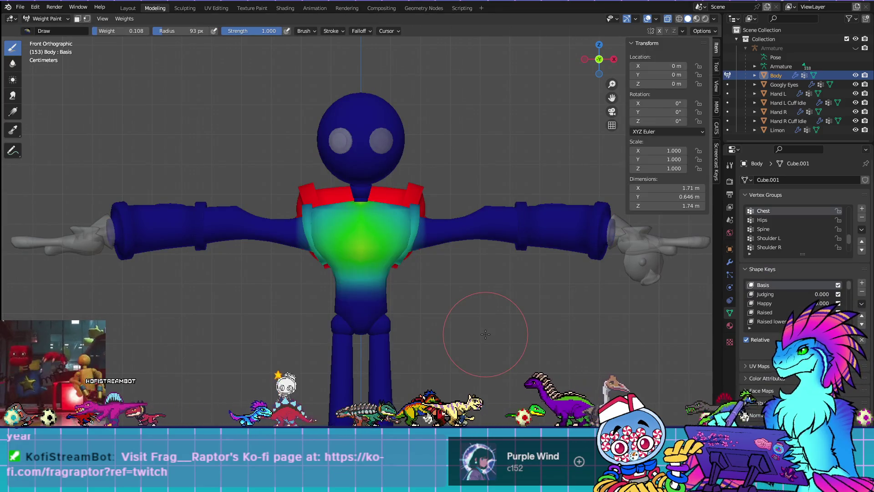
mouse_move(475, 308)
middle_mouse_down()
mouse_move(617, 324)
mouse_move(273, 291)
mouse_move(6, 250)
mouse_move(5, 287)
middle_mouse_up()
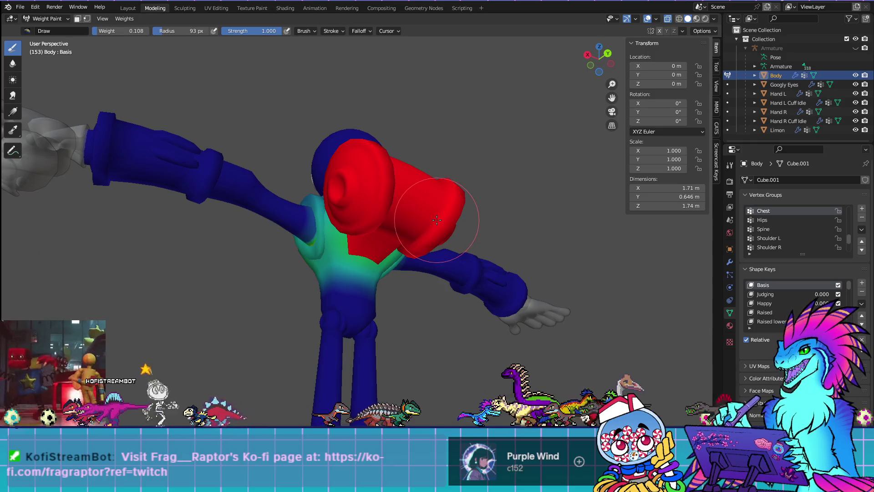
mouse_move(312, 165)
middle_mouse_down()
mouse_move(364, 201)
mouse_move(334, 228)
mouse_move(500, 258)
middle_mouse_up()
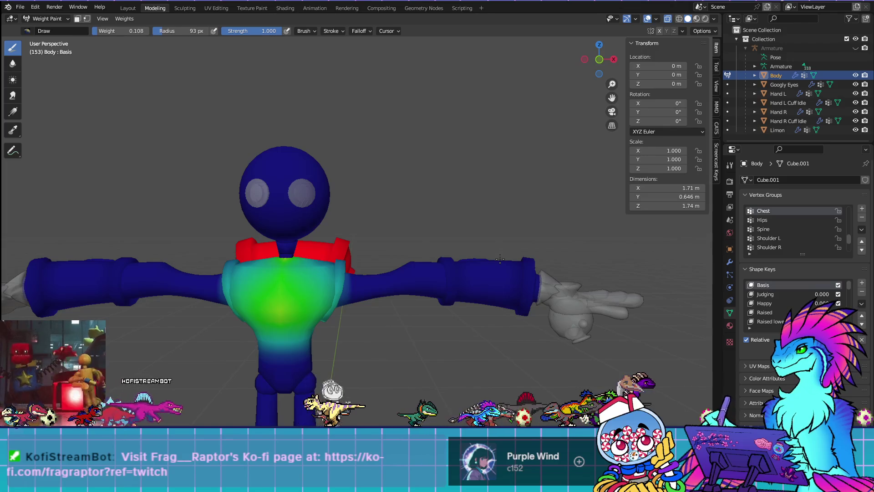
middle_click_drag(269, 262, 422, 305)
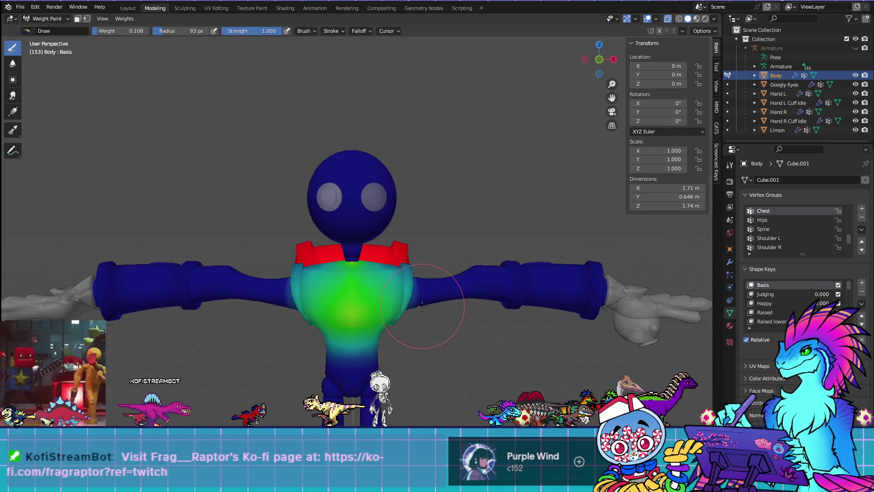
Reselect the entire mesh in front view and return to Weight Paint to check the arm
key("Tab")
key("KP_1")
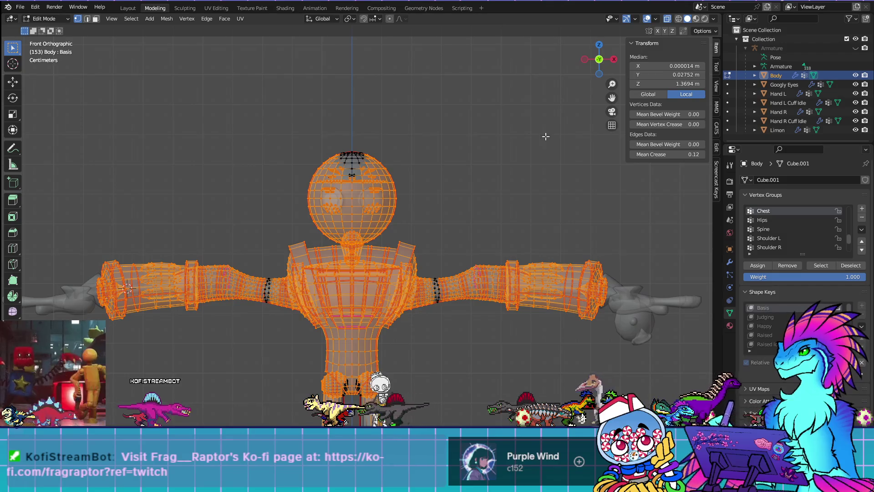
key("alt+a")
key("a")
middle_click_drag(476, 369, 483, 315, "shift")
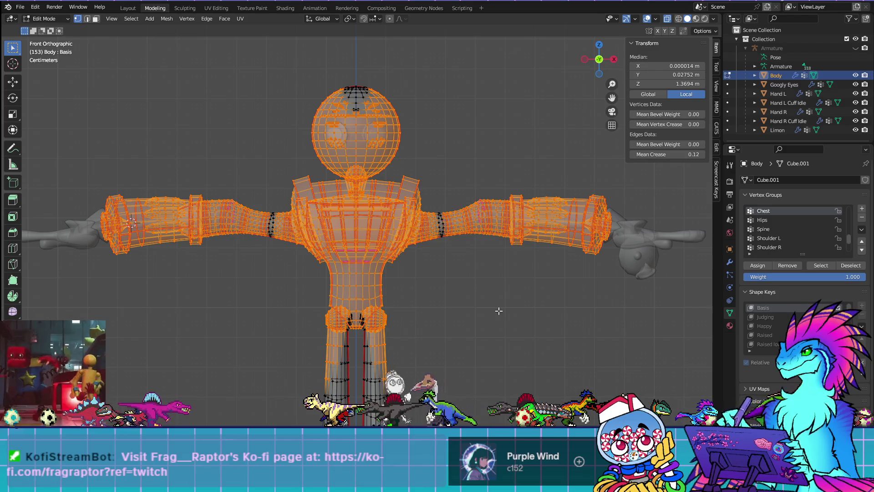
key("Tab")
mouse_move(499, 310)
middle_mouse_down()
mouse_move(448, 308)
mouse_move(445, 361)
mouse_move(538, 336)
middle_mouse_up()
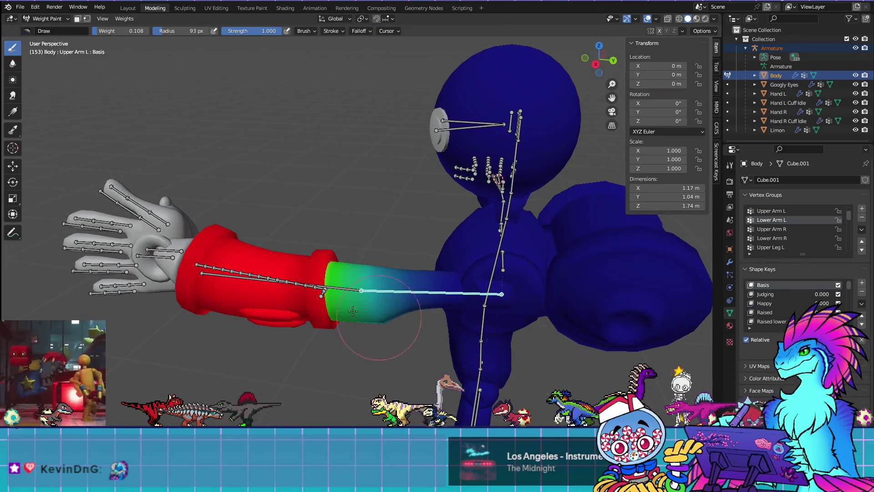
scroll(269, 262, "up", 3)
mouse_move(224, 283)
middle_mouse_down()
mouse_move(312, 244)
mouse_move(441, 271)
middle_mouse_up()
key("Tab")
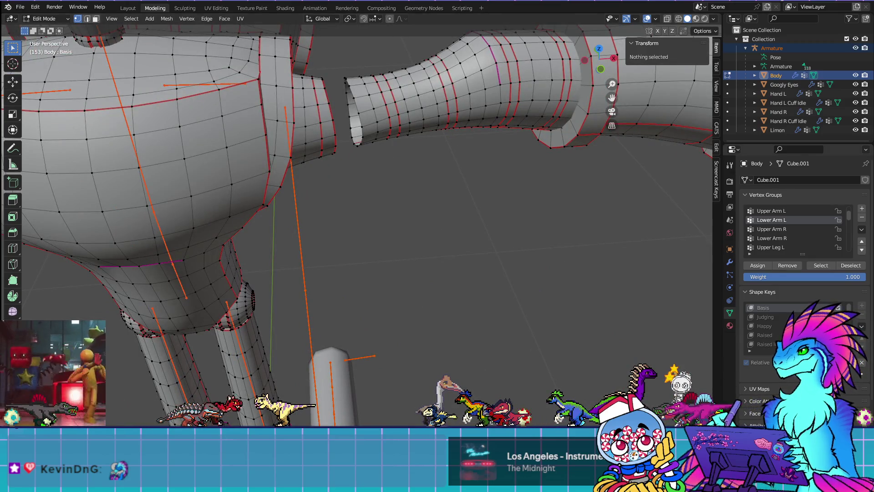
scroll(803, 273, "down", 3)
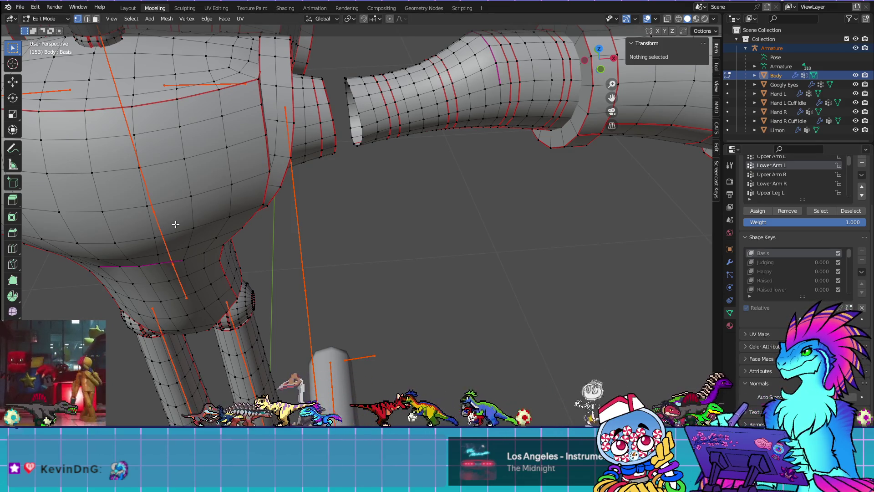
key("Tab")
mouse_move(216, 233)
middle_mouse_down("shift")
mouse_move(158, 298)
mouse_move(395, 351)
middle_mouse_up("shift")
middle_click_drag(185, 379, 189, 377, "shift")
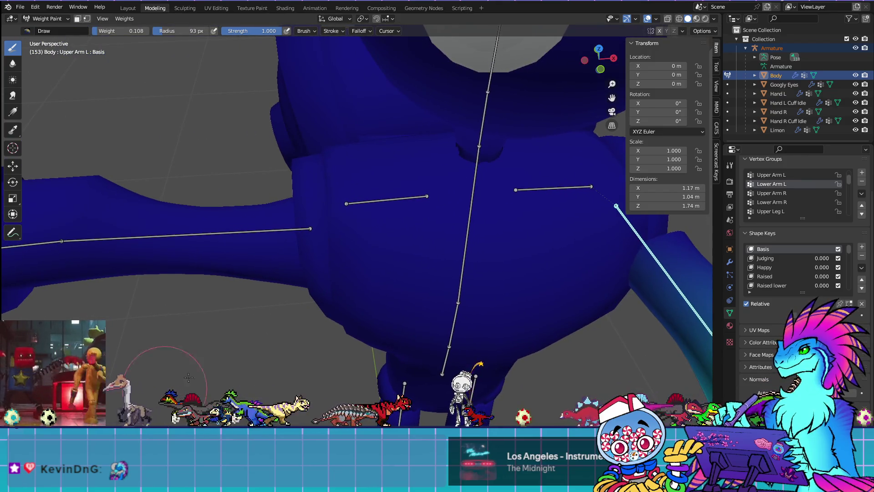
scroll(294, 319, "down", 5)
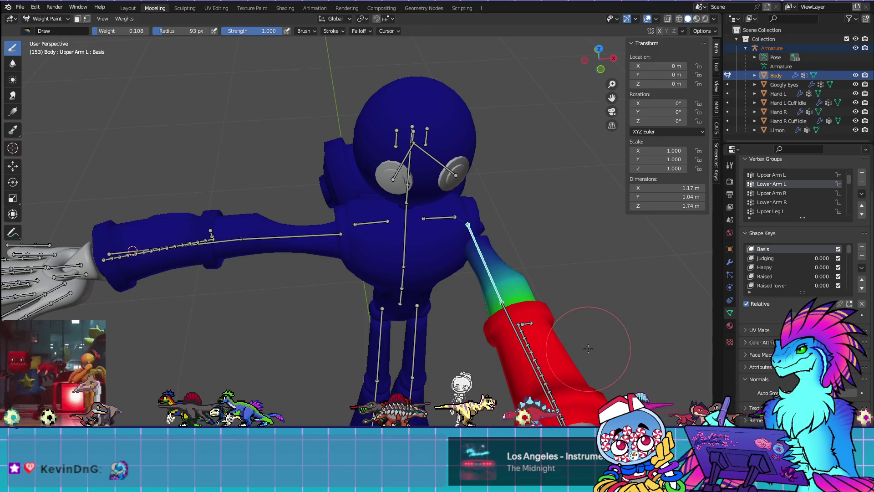
mouse_move(568, 365)
middle_mouse_down("shift")
mouse_move(537, 244)
mouse_move(494, 261)
mouse_move(462, 259)
middle_mouse_up("shift")
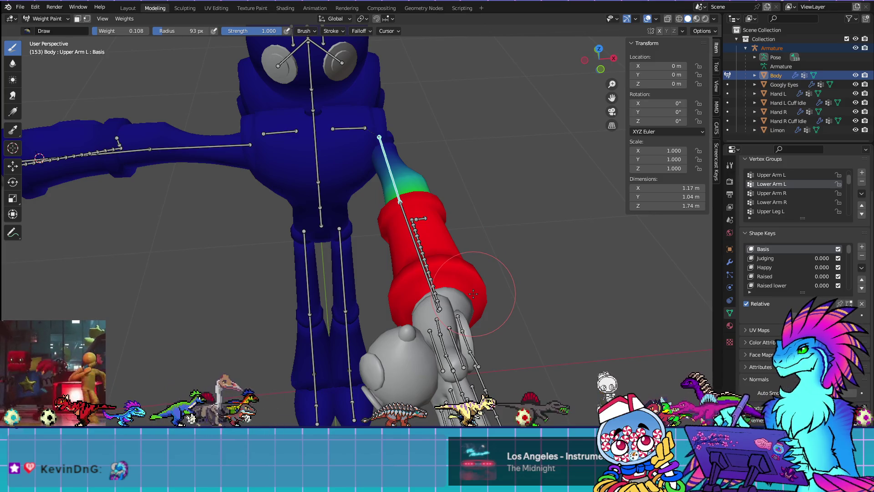
mouse_move(474, 294)
middle_mouse_down()
mouse_move(282, 291)
mouse_move(361, 268)
mouse_move(428, 275)
middle_mouse_up()
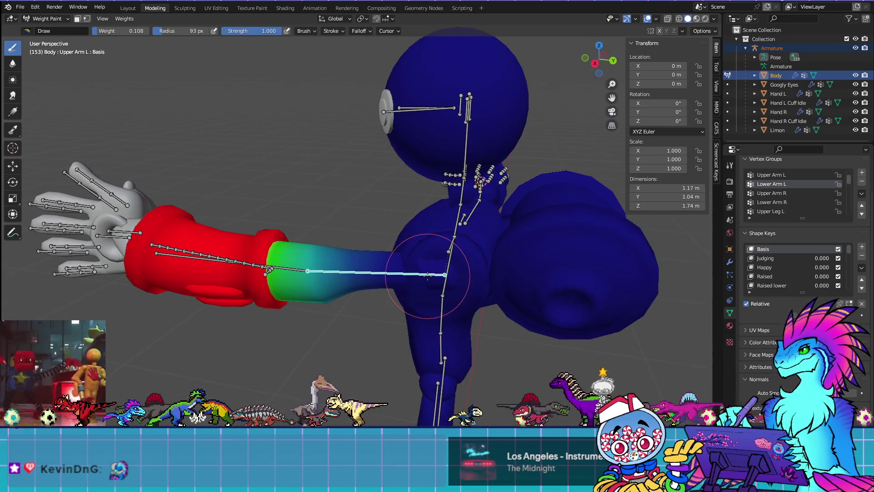
Select the Lower Arm L group's vertices and inspect them around the torso and arm
key("Tab")
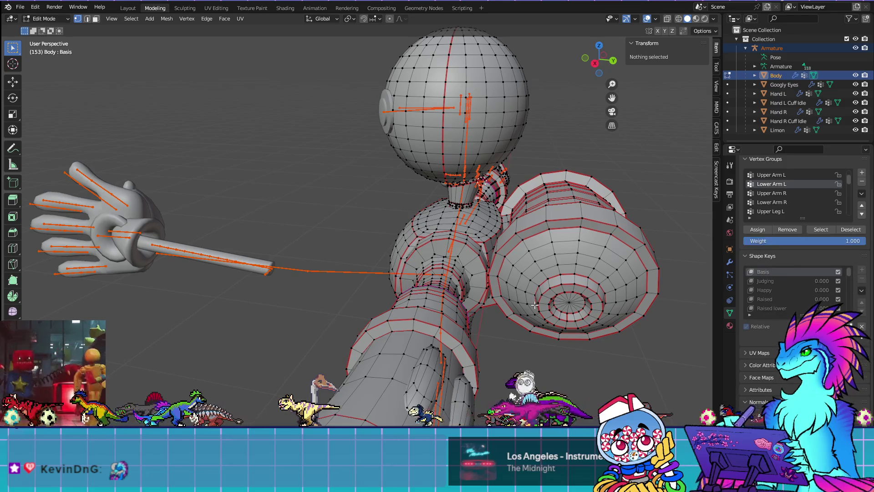
scroll(364, 227, "up", 3)
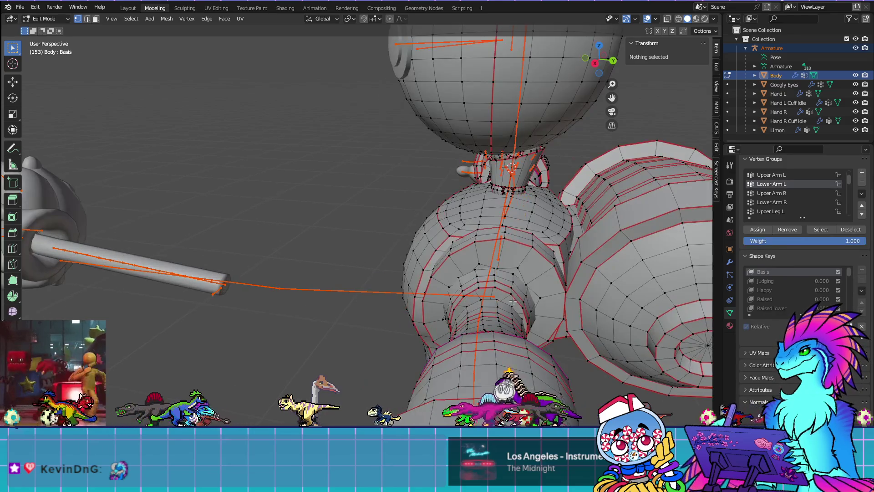
left_click(820, 230)
mouse_move(401, 255)
middle_mouse_down()
mouse_move(427, 268)
mouse_move(430, 250)
mouse_move(445, 239)
middle_mouse_up()
scroll(427, 269, "down", 5)
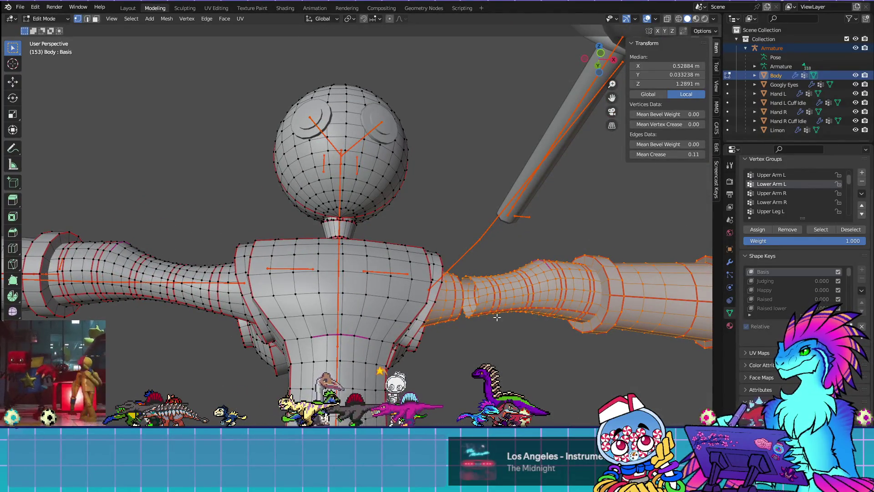
middle_click_drag(456, 264, 476, 312)
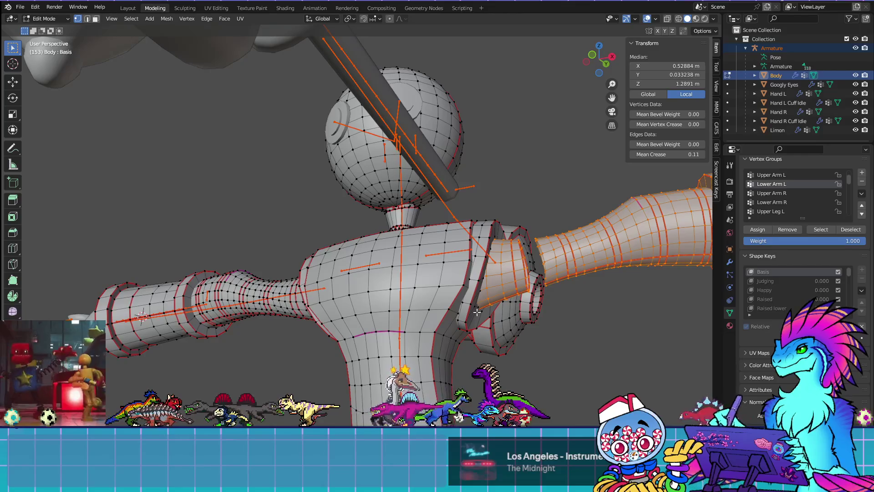
mouse_move(631, 319)
middle_mouse_down()
mouse_move(550, 362)
mouse_move(548, 353)
middle_mouse_up()
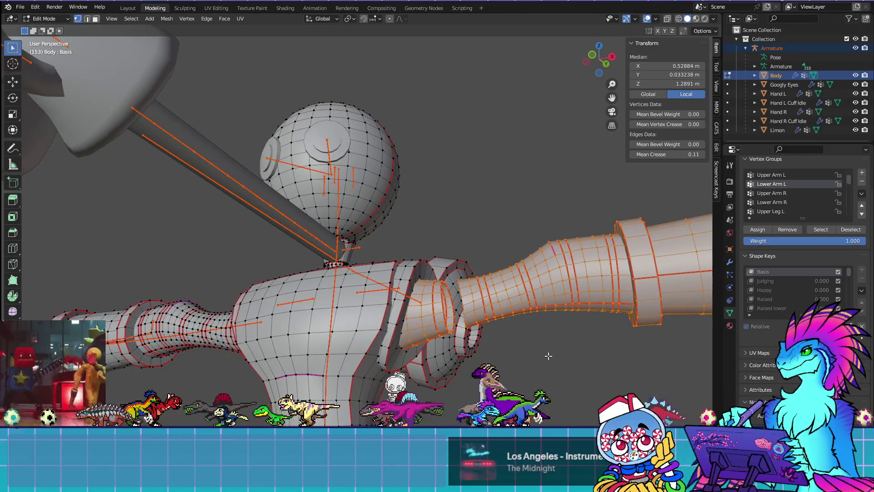
Check individual vertex weights, then remove the cuff vertex ring from Lower Arm L
left_click(562, 290)
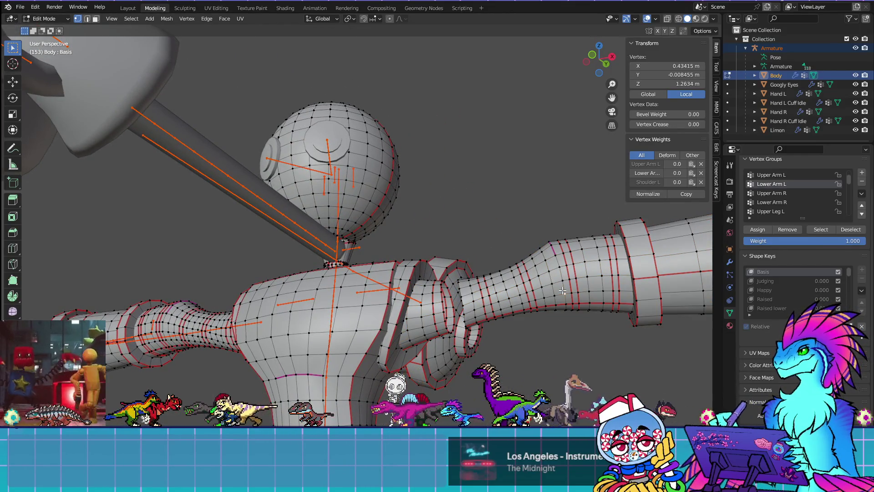
left_click(424, 315)
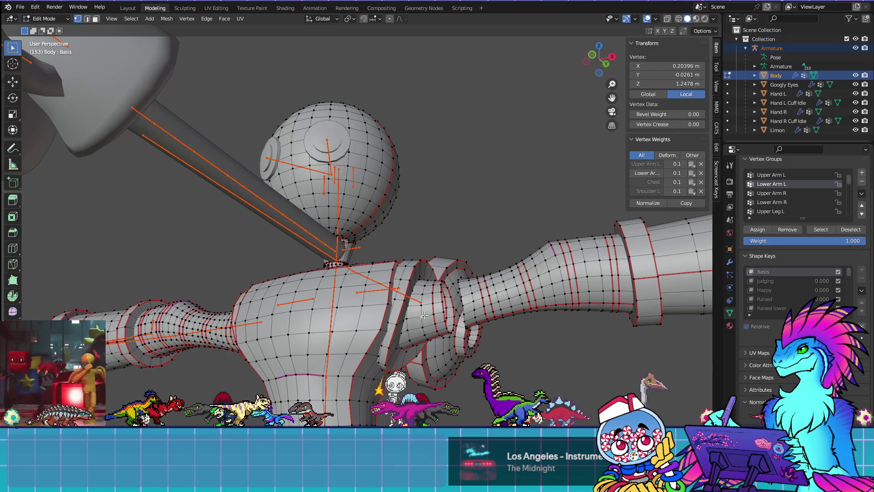
key("ctrl+l")
left_click(796, 229)
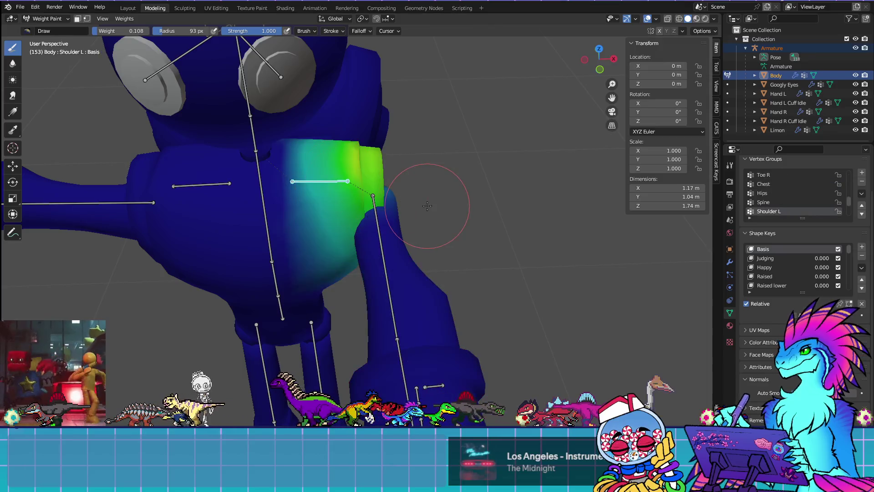
Rotate the left upper-arm bone in top view to test how Upper Arm L weights deform
left_click(389, 271, "ctrl")
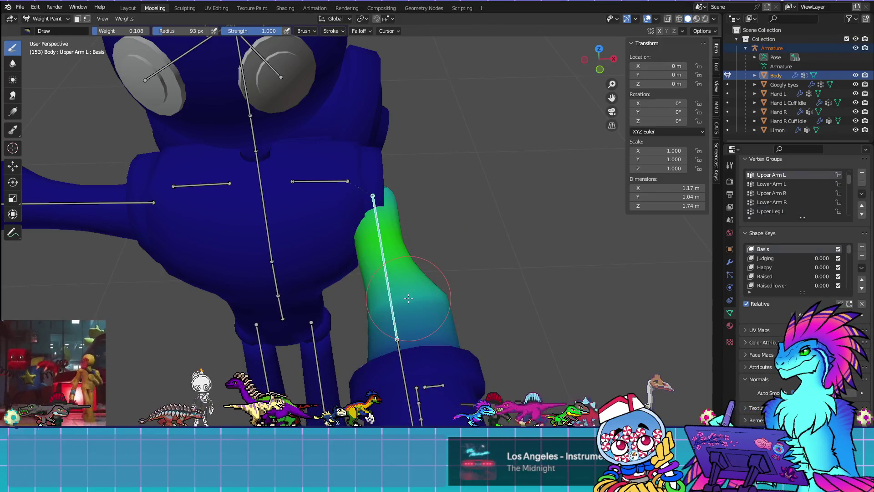
key("KP_7")
key("r")
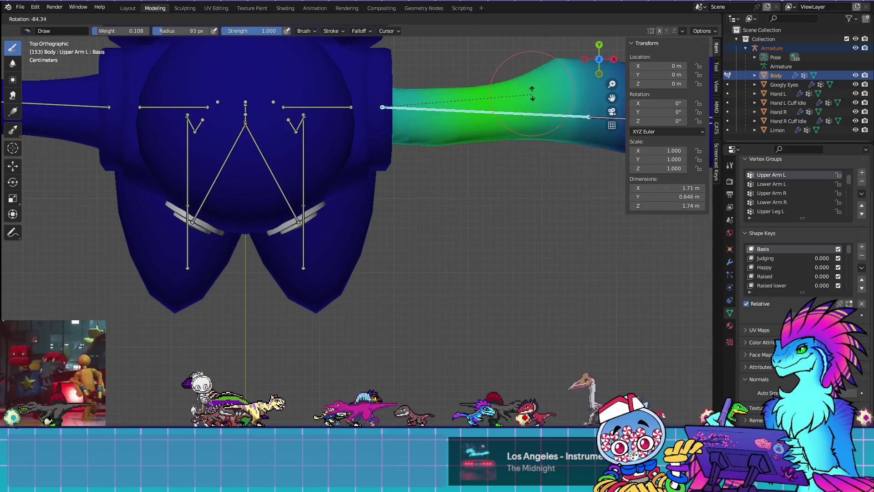
left_click(529, 94)
mouse_move(529, 94)
middle_mouse_down()
mouse_move(517, 119)
mouse_move(504, 94)
mouse_move(351, 331)
mouse_move(357, 358)
mouse_move(512, 362)
middle_mouse_up()
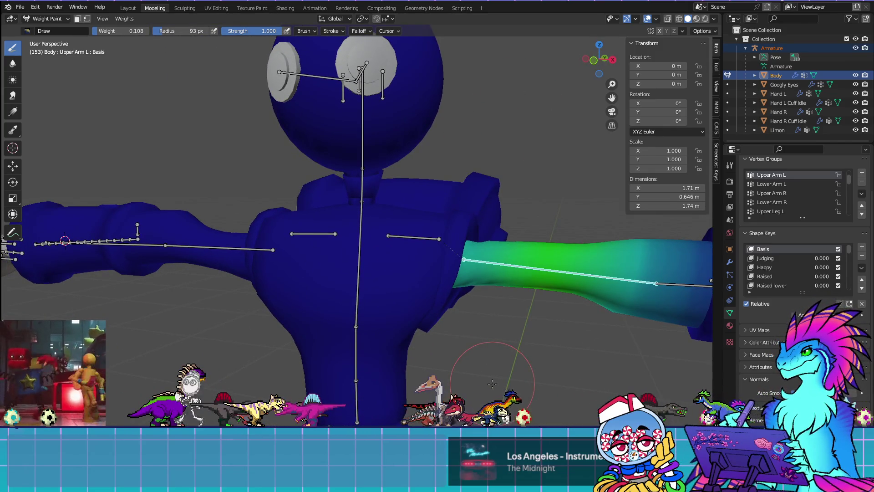
left_click(42, 20)
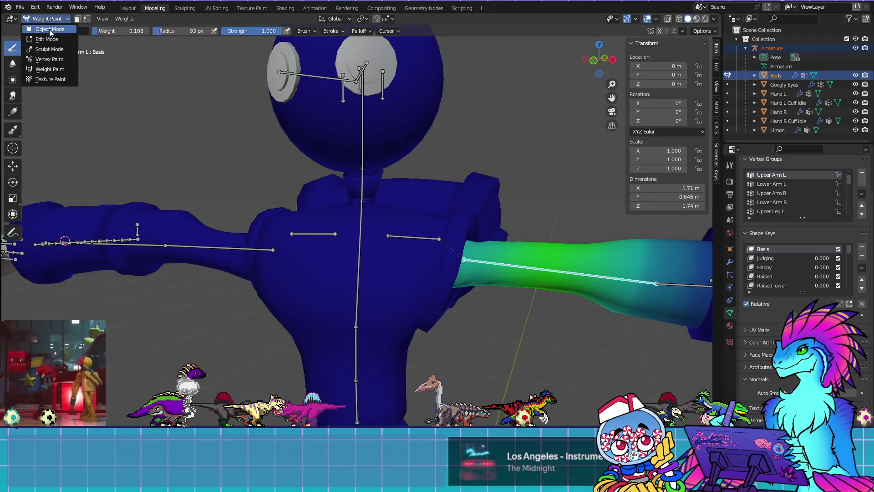
Clear the upper-arm bone's rotation back to rest in the armature's Pose Mode
left_click(49, 29)
left_click(361, 223)
left_click(61, 19)
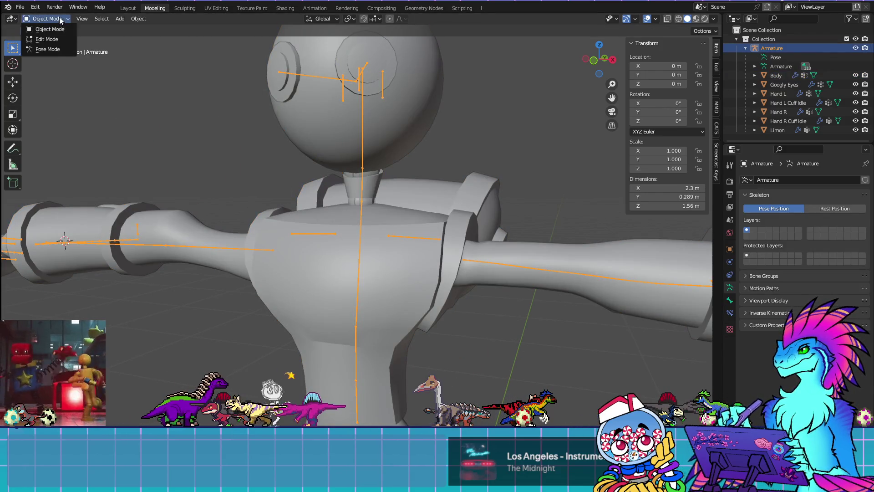
left_click(67, 51)
left_click(121, 19)
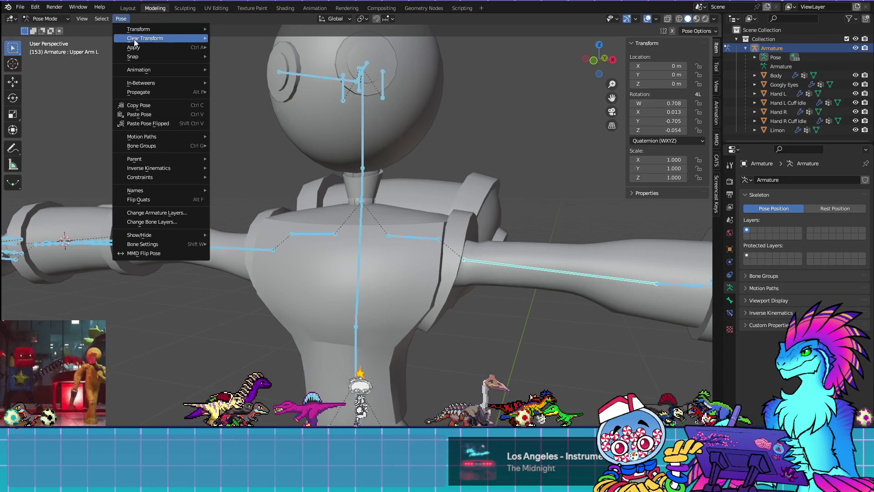
mouse_move(150, 35)
left_click(221, 37)
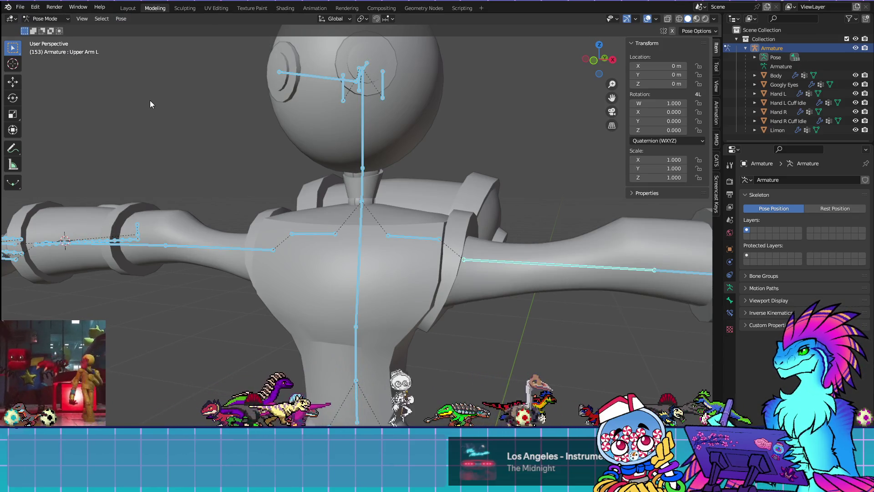
Return to Object Mode with the Body mesh added to the selection
left_click(50, 29)
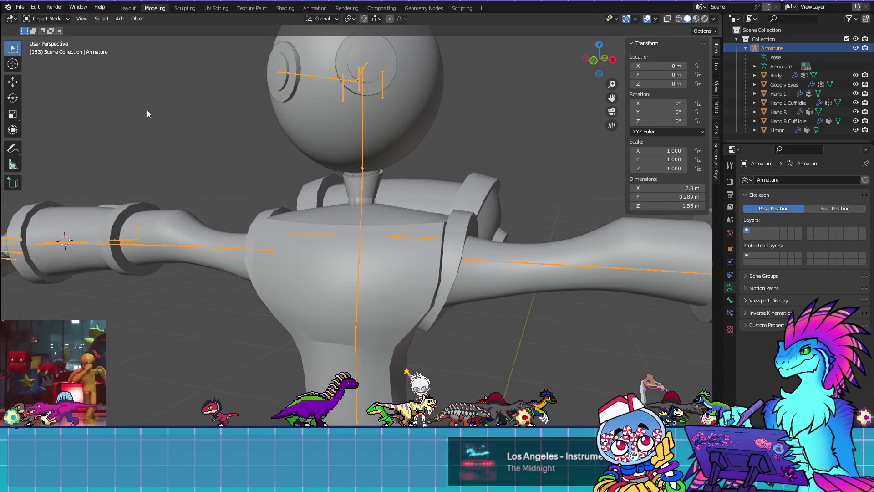
left_click(423, 266, "shift")
left_click(45, 18)
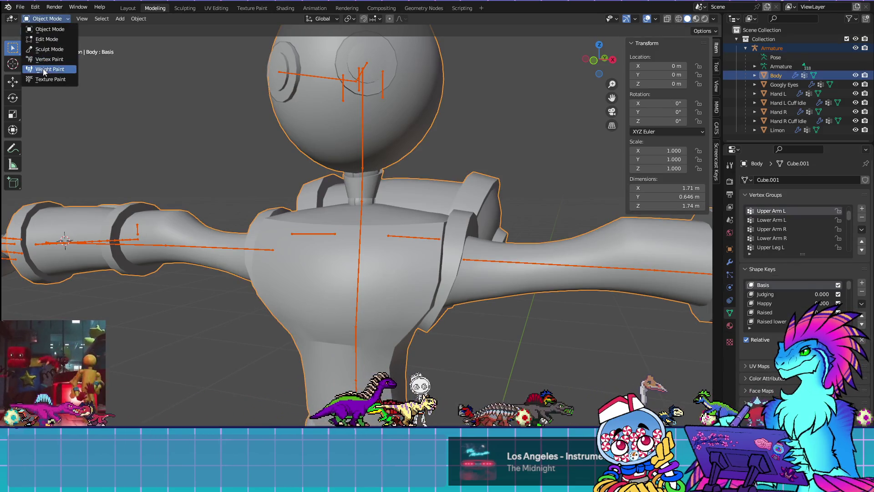
Rotate the left upper arm bone about 85° in front view to check Upper Arm L weights
left_click(41, 71)
key("KP_1")
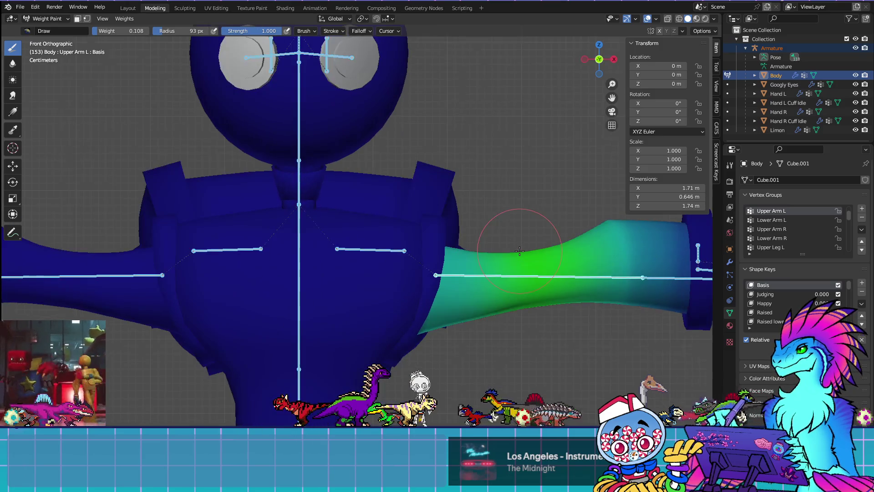
scroll(519, 251, "down", 4)
left_click(552, 256, "ctrl")
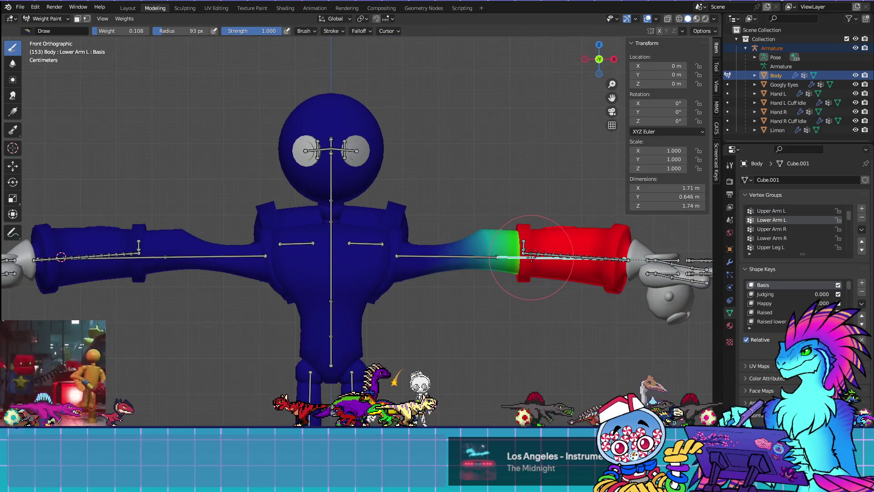
left_click(464, 258, "ctrl")
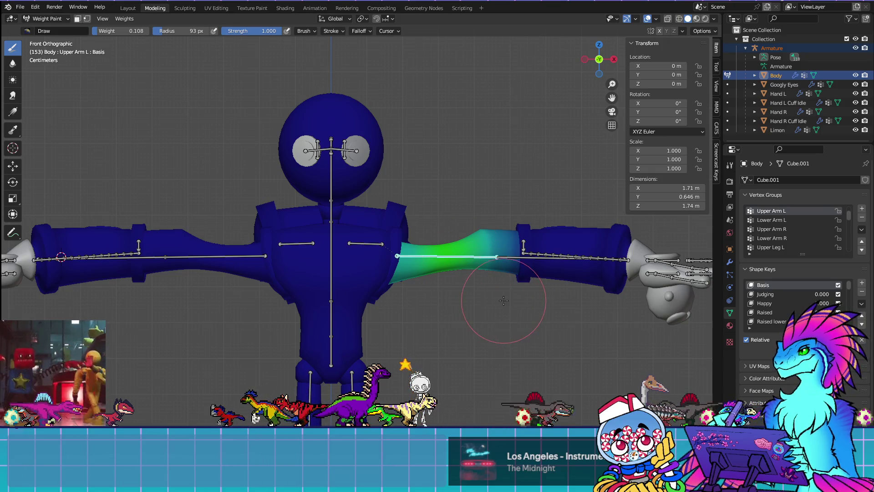
key("r")
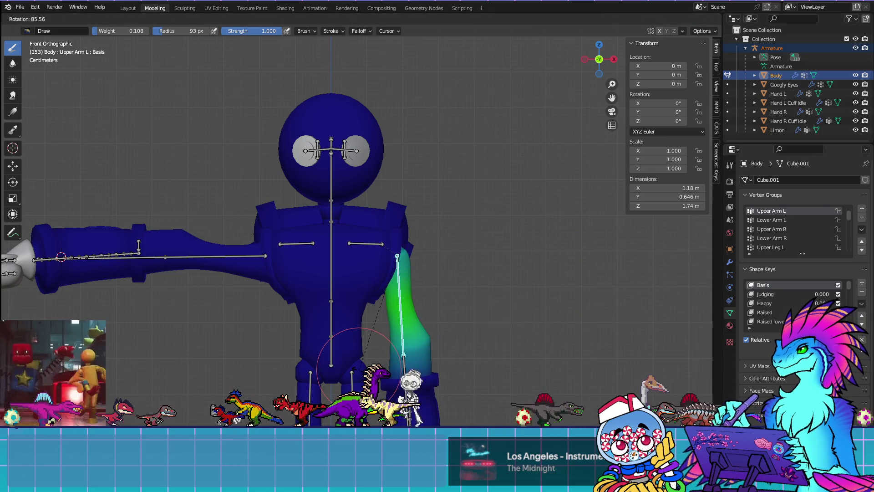
left_click(380, 340)
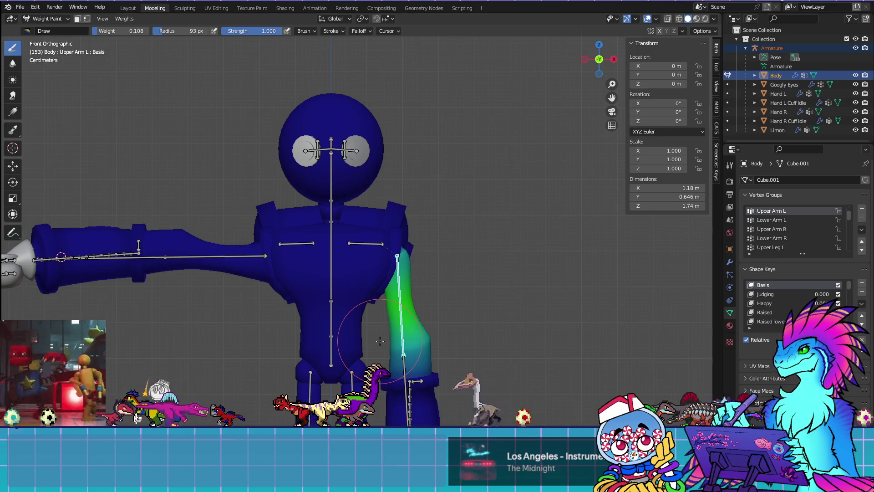
Rotate the Shoulder L bone so the left arm angles downward
left_click(361, 244, "ctrl")
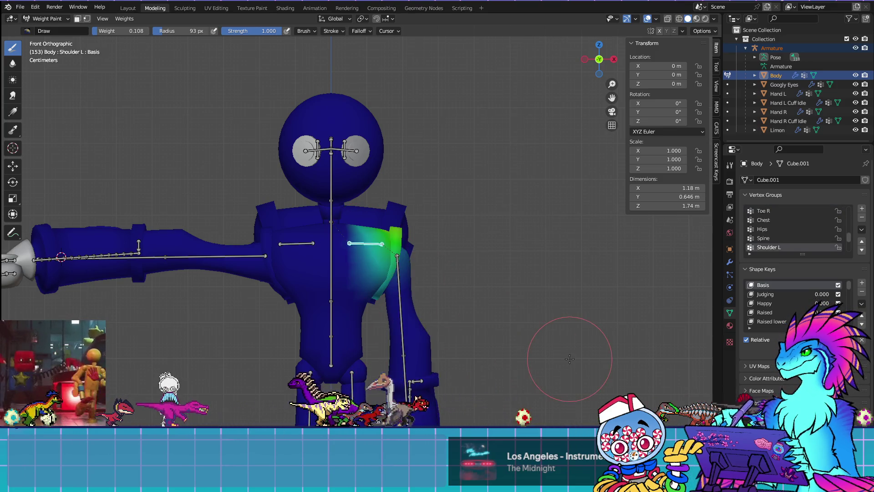
key("r")
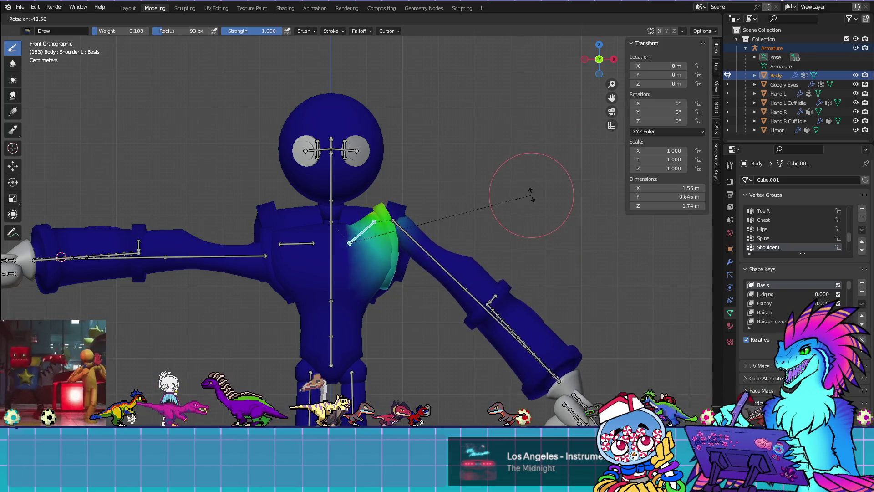
left_click(536, 193)
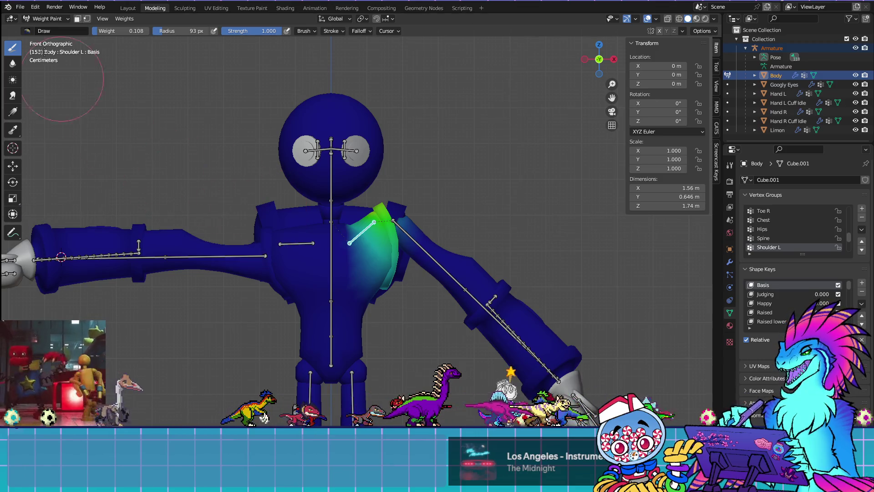
left_click(21, 7)
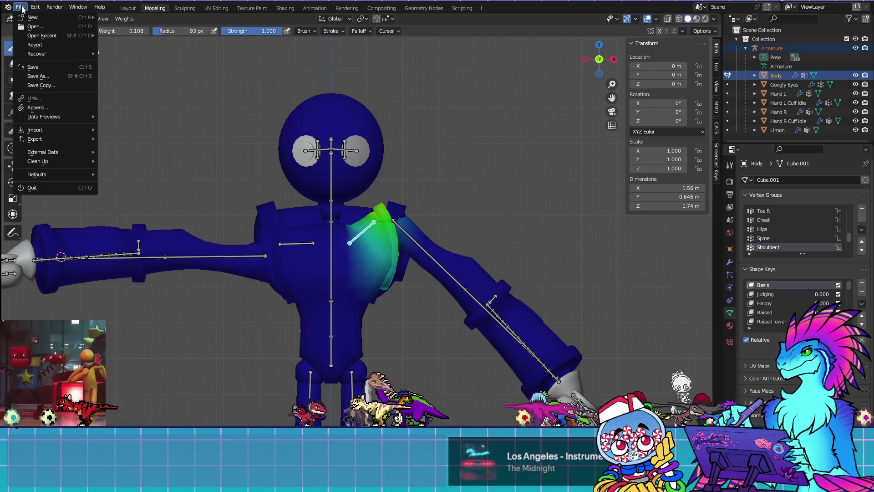
Cancel the File > Open prompt and select the armature in Object Mode
left_click(32, 23)
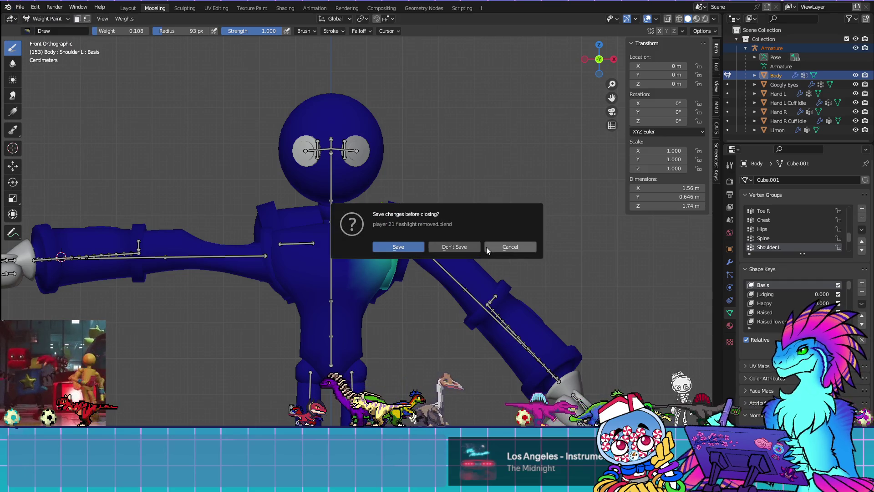
left_click(510, 246)
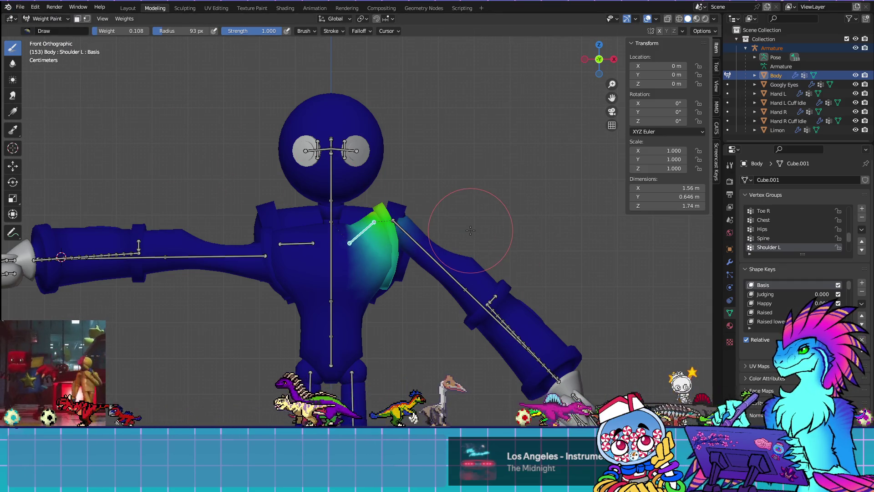
left_click(45, 18)
left_click(43, 21)
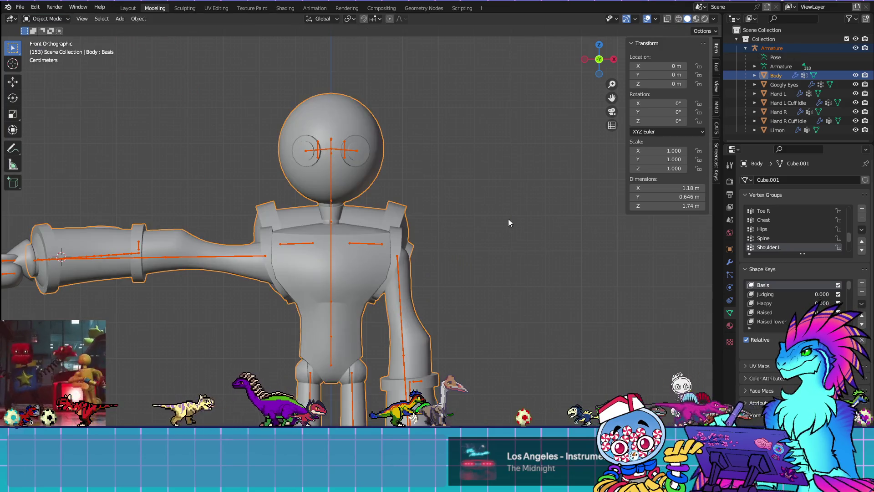
left_click(371, 245)
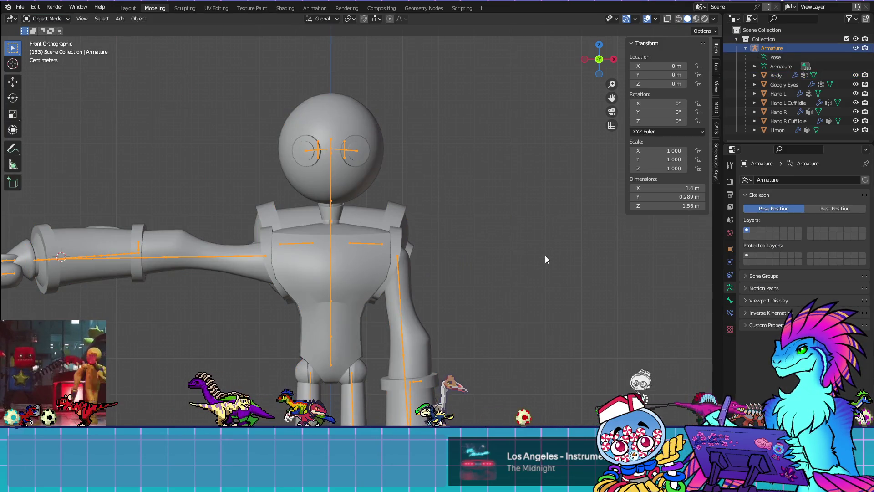
left_click(46, 19)
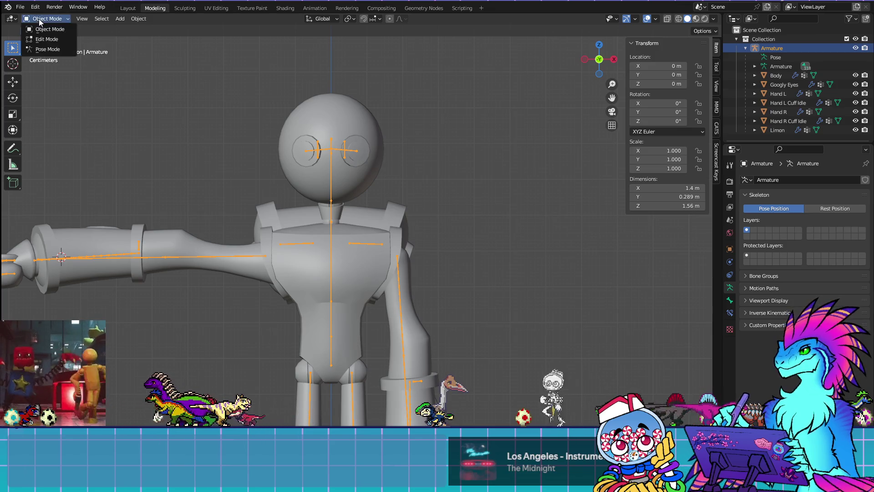
Reset the armature's pose to T-pose with Pose > Clear Transform > All
left_click(43, 49)
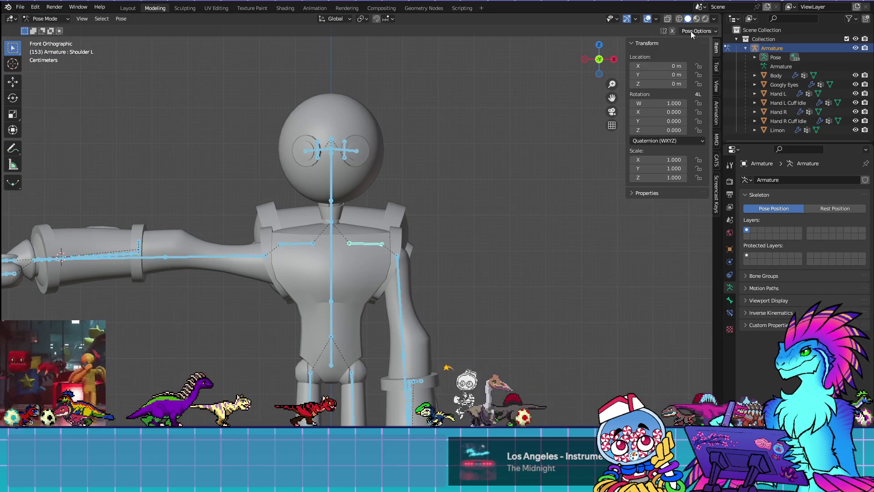
left_click(122, 19)
mouse_move(153, 38)
left_click(235, 41)
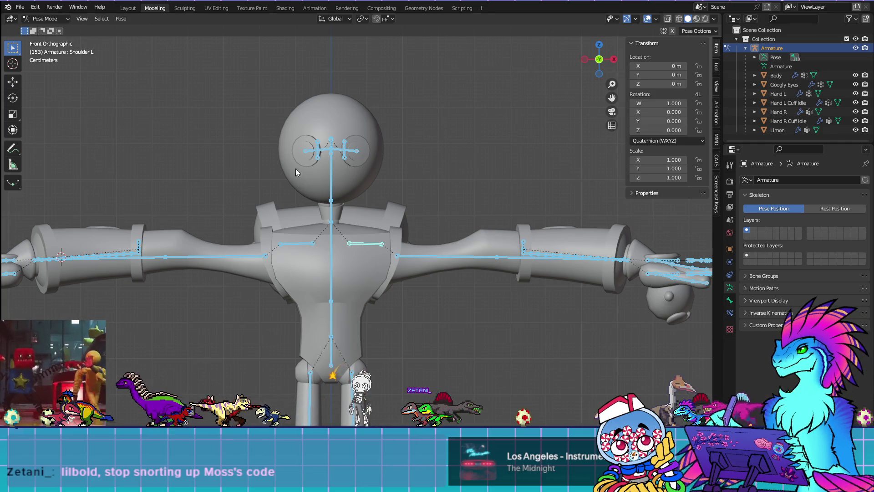
Put the Body mesh into Edit Mode
left_click(22, 7)
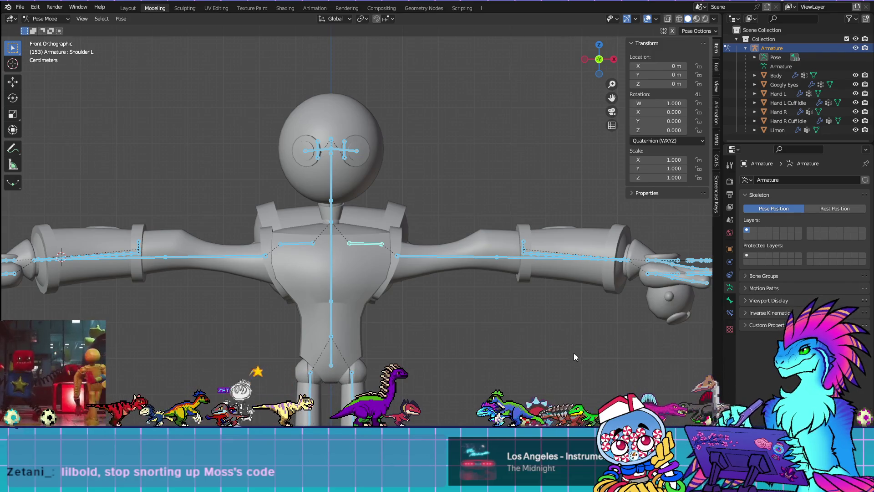
left_click(5, 8)
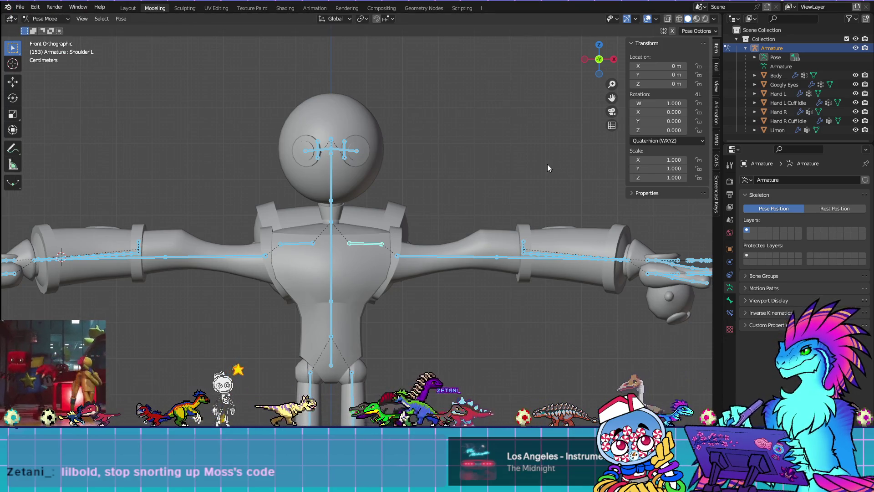
left_click(813, 75)
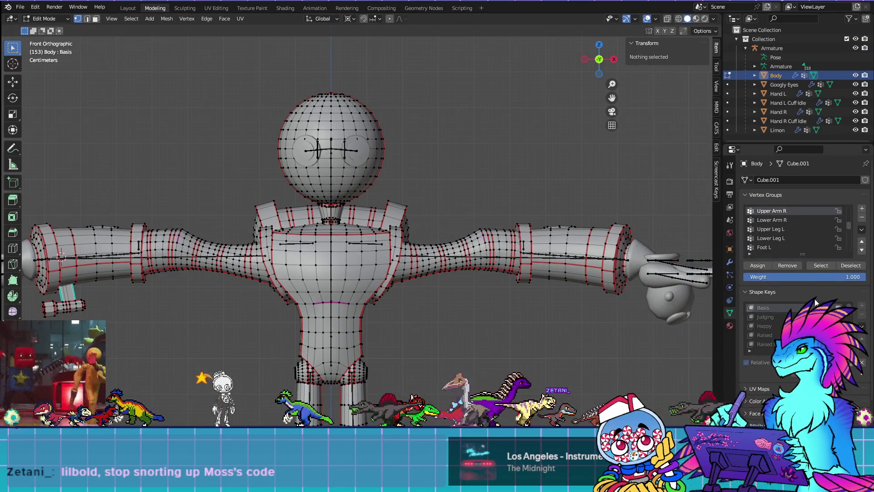
Make Upper Arm R active, select its vertices to check them, then deselect all
scroll(799, 226, "down", 3)
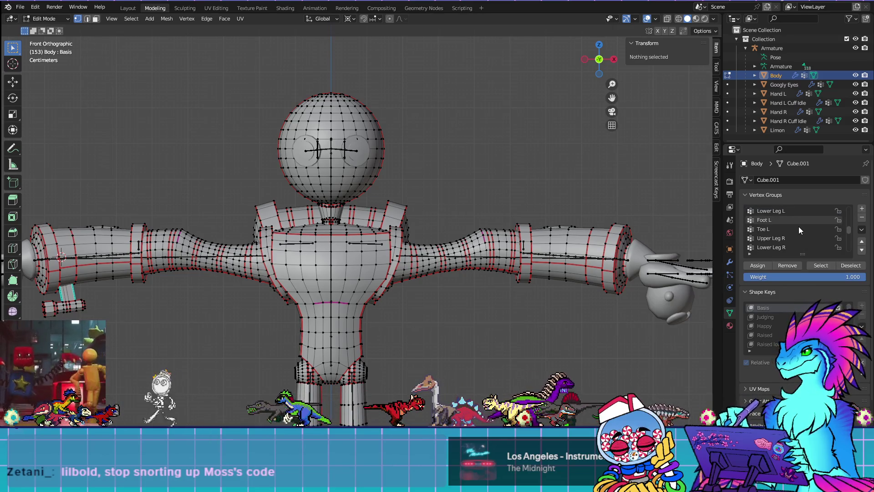
scroll(784, 234, "up", 4)
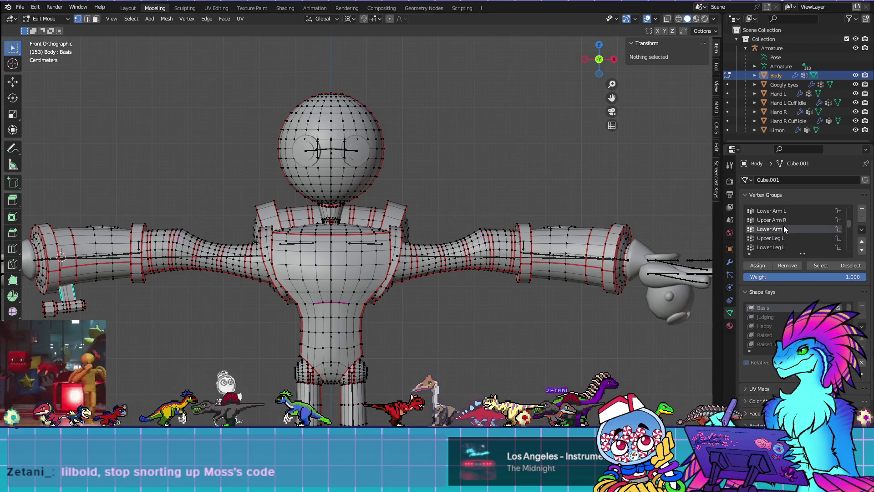
left_click(783, 220)
left_click(816, 266)
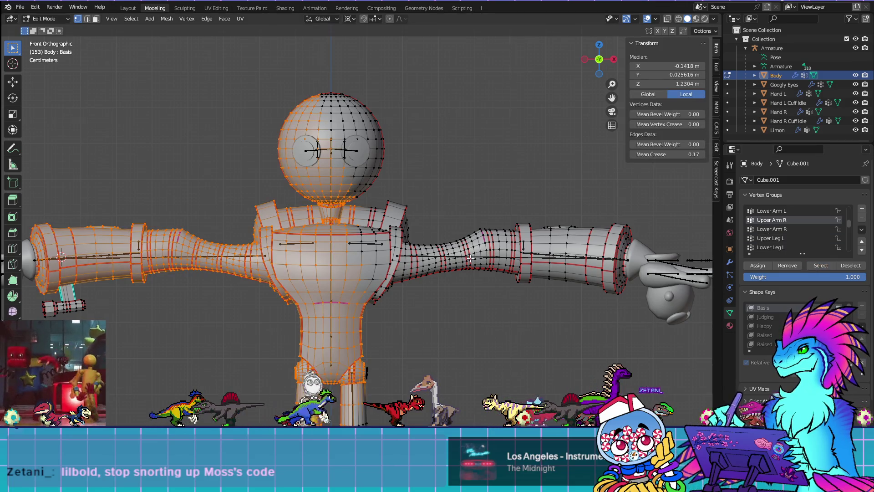
scroll(443, 316, "down", 4)
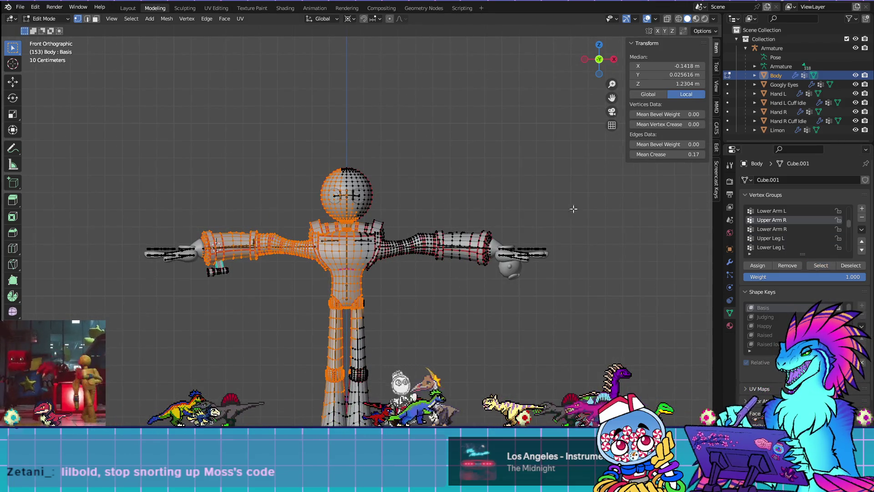
left_click(665, 230)
left_click(20, 7)
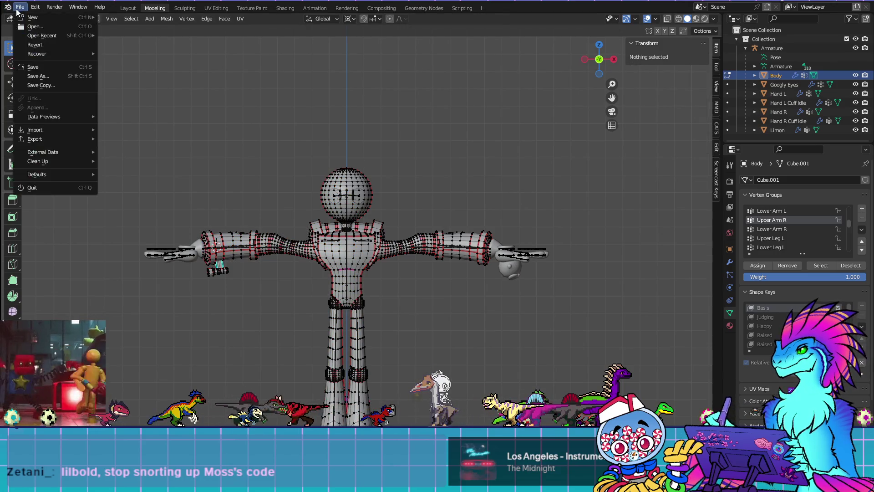
Dismiss the save-changes prompt and delete the Limon object
left_click(276, 80)
left_click(457, 249)
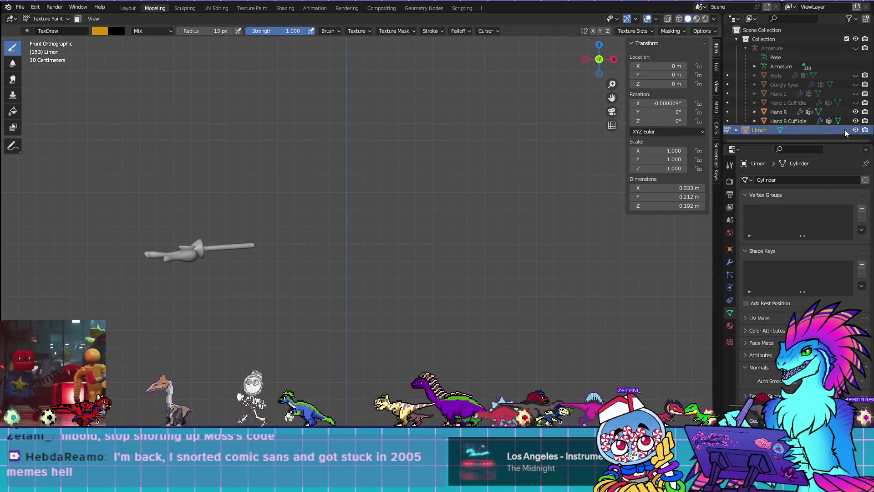
scroll(453, 230, "down", 4)
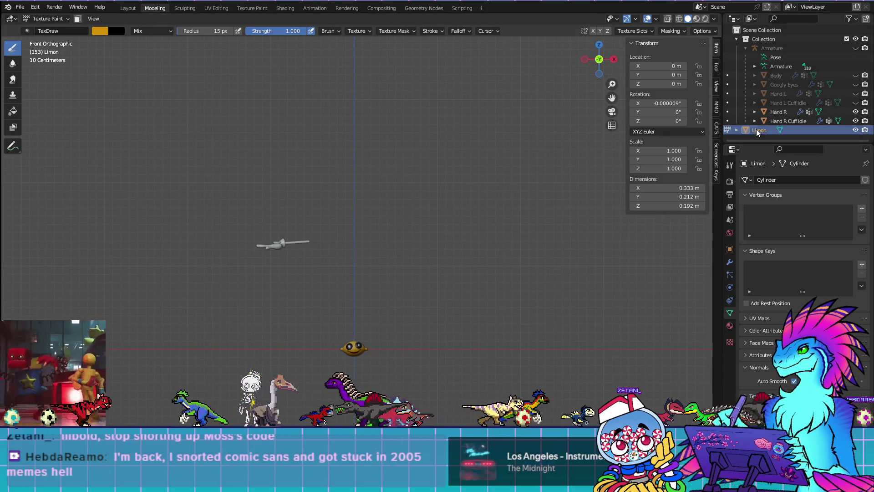
key("x")
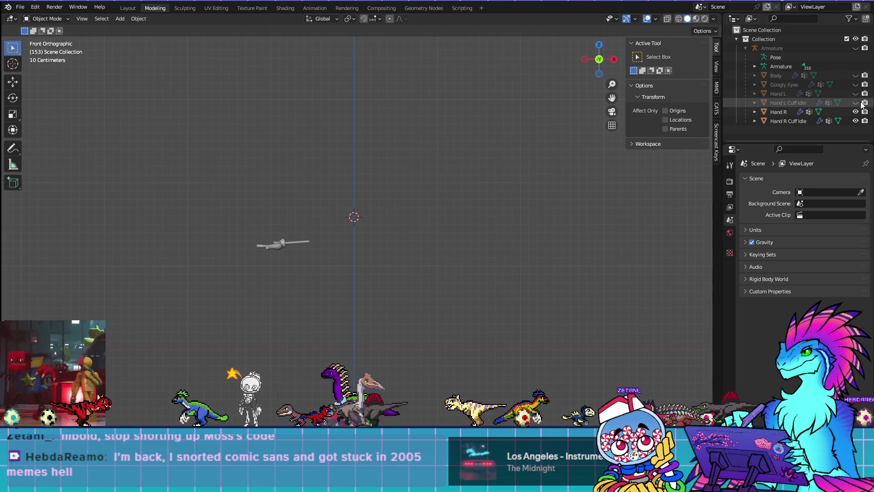
Unhide Hand L, Googly Eyes and Body in the outliner, then select the Body mesh
left_click(856, 93)
left_click(856, 84)
left_click(856, 75)
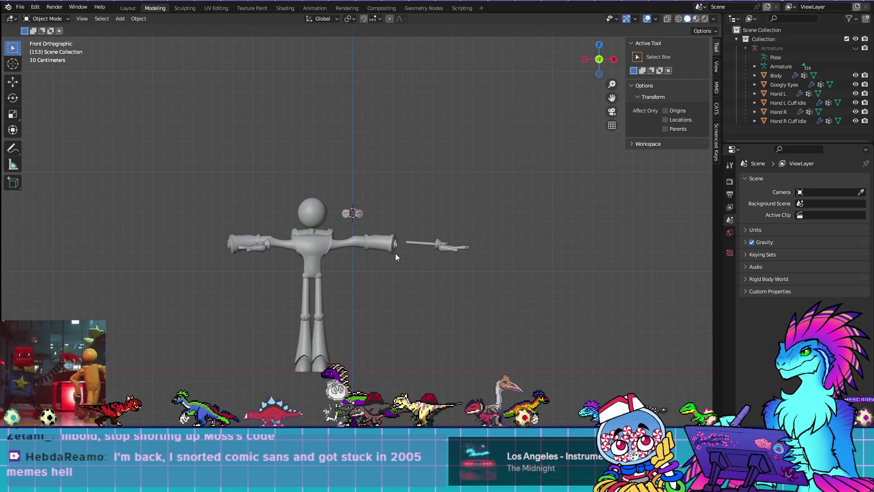
left_click(327, 245)
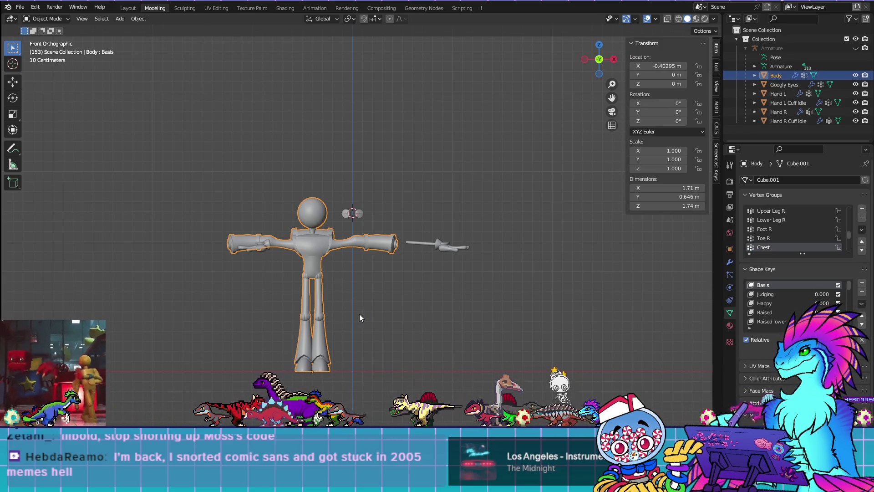
Snap the 3D cursor to the world origin, then snap the Body onto it
key("shift+s")
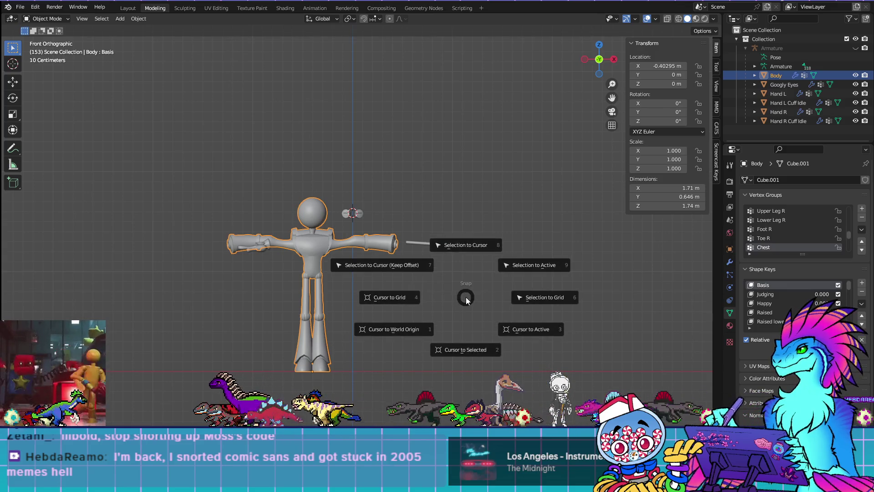
left_click(415, 327)
right_click(314, 263)
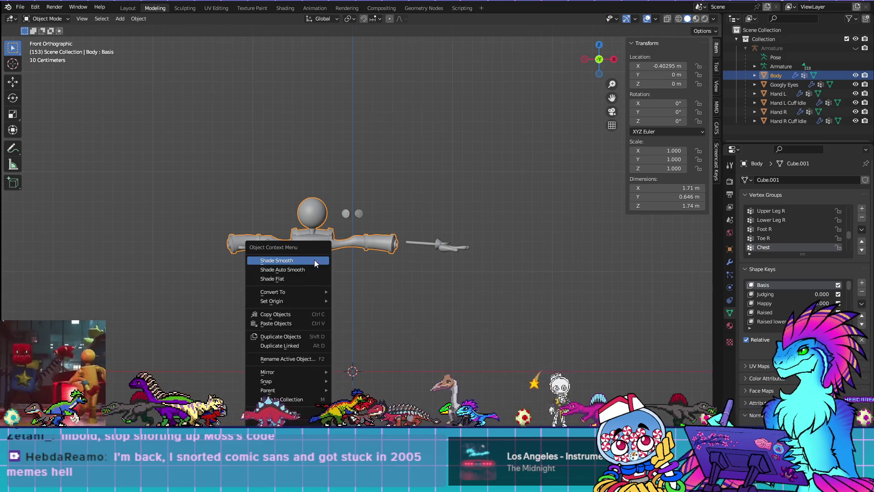
left_click(314, 261)
key("shift+s")
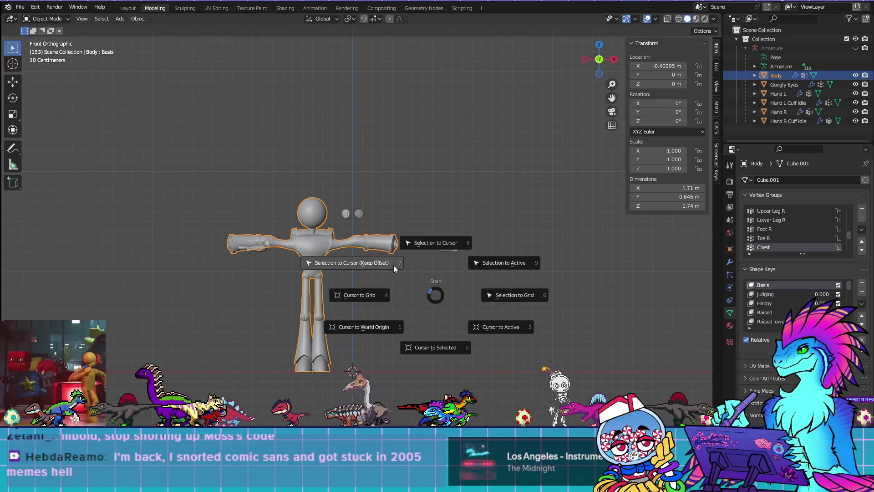
left_click(394, 265)
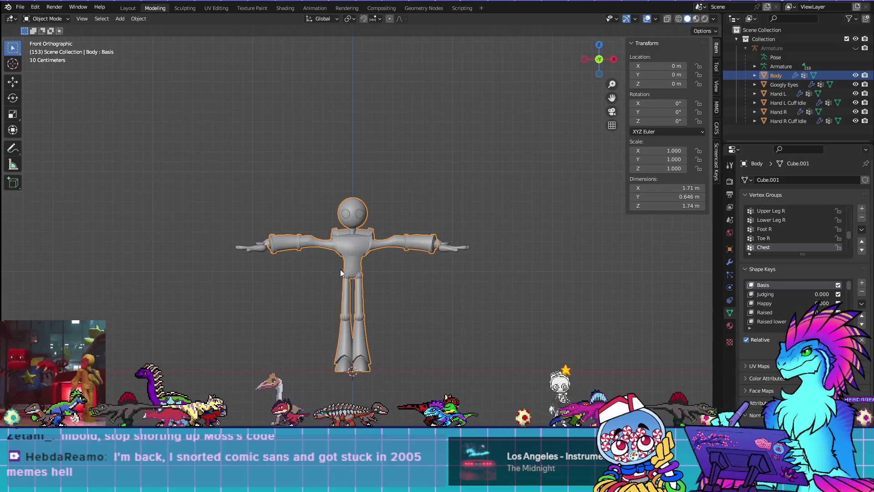
Select all objects and apply All Transforms from the Object menu
key("a")
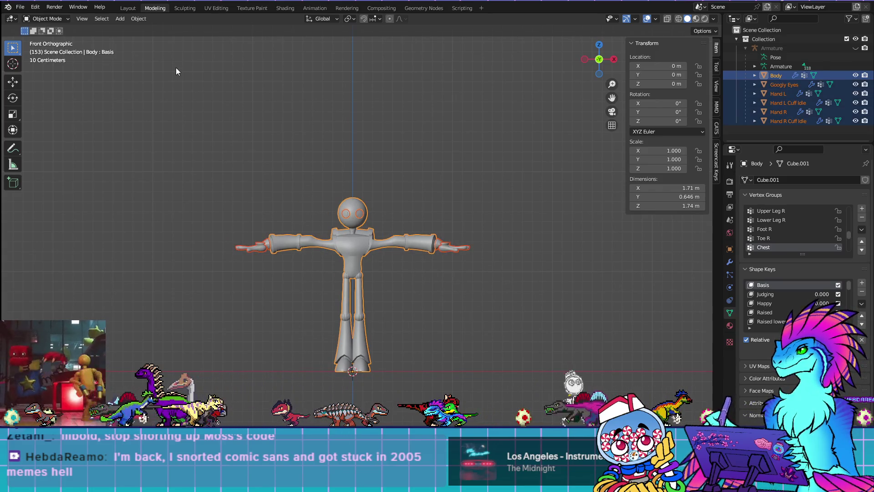
left_click(141, 20)
mouse_move(170, 65)
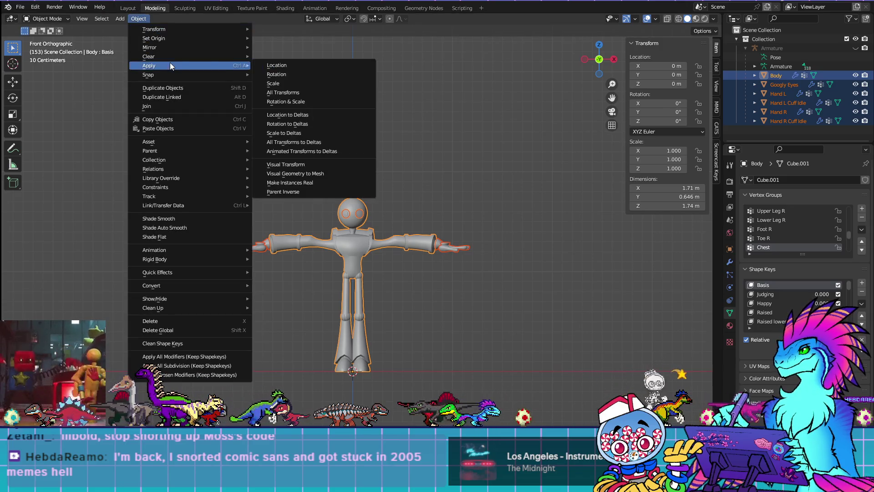
left_click(295, 93)
scroll(568, 269, "up", 6)
Select the Body, unhide the Armature and add it to the selection
left_click(356, 239)
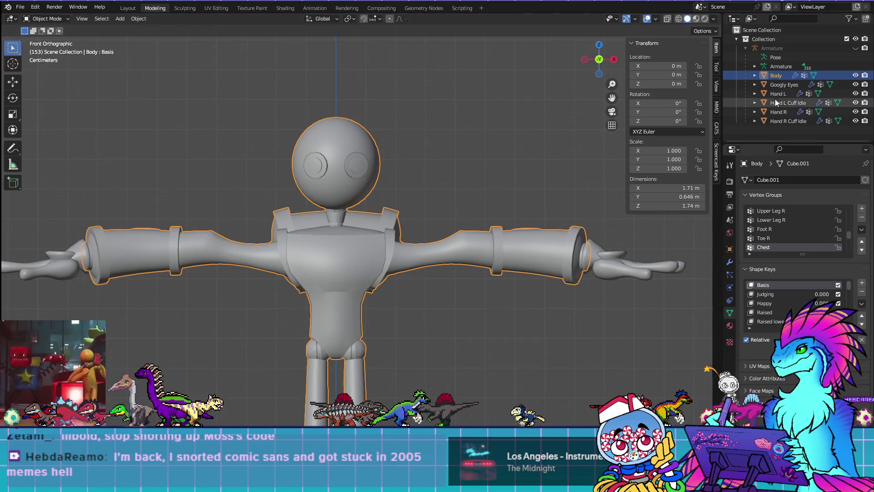
left_click(856, 47)
left_click(364, 245, "shift")
left_click(52, 19)
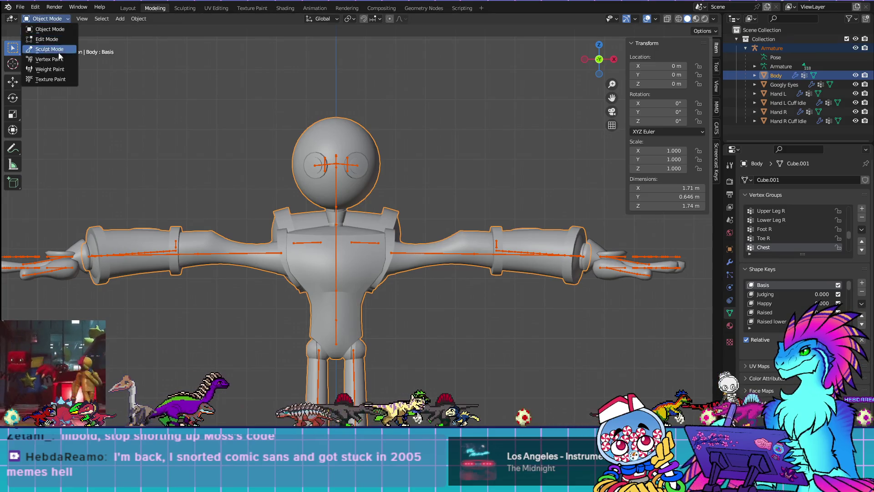
Enter Weight Paint, Tab into Edit Mode, switch to vertex select and deselect all
left_click(44, 68)
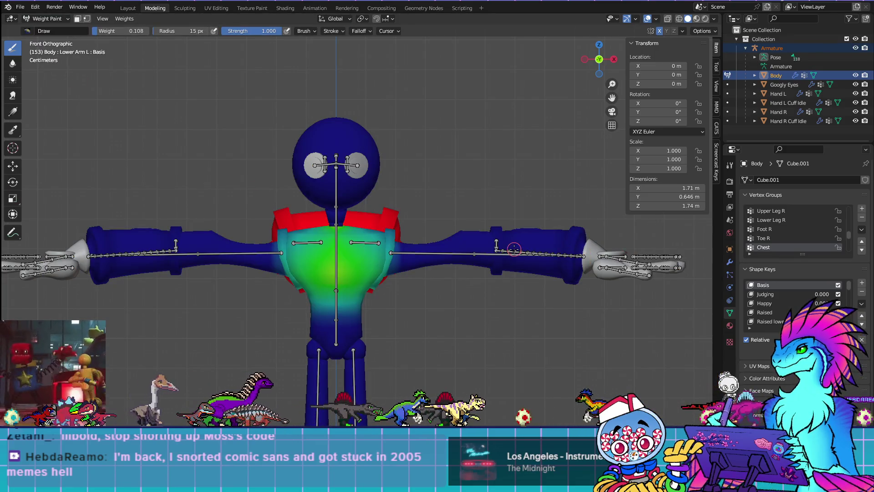
key("Tab")
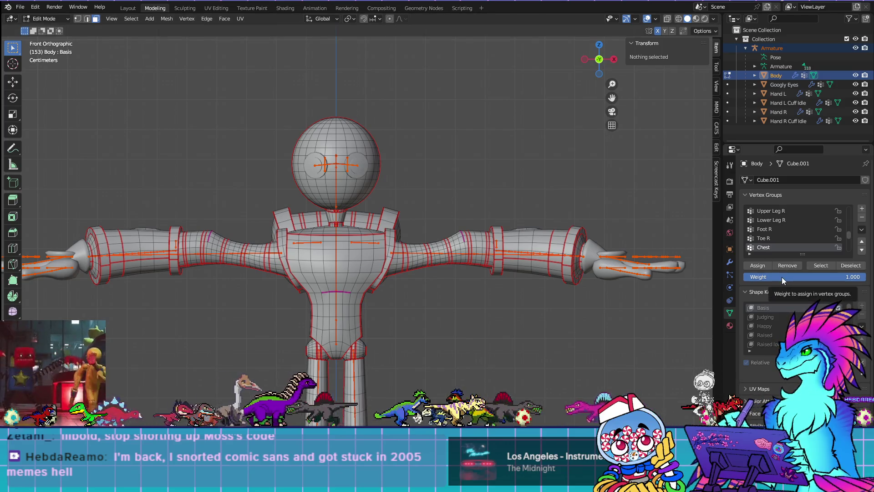
key("a")
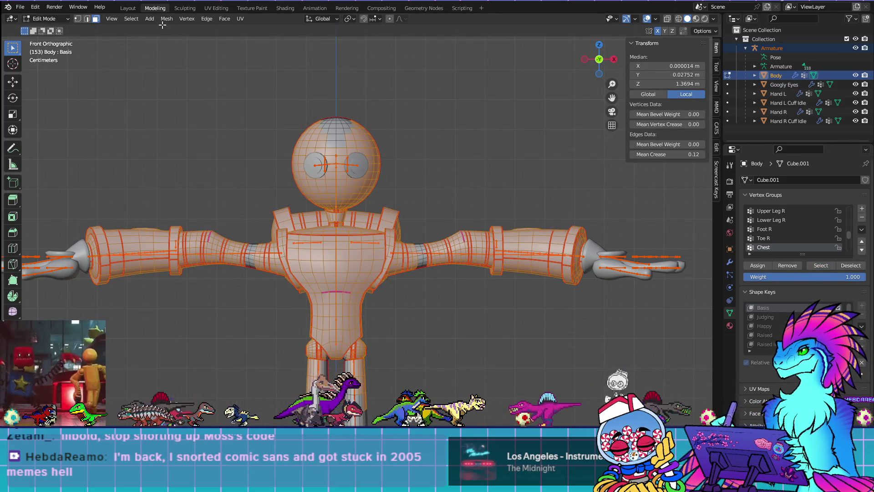
left_click(77, 19)
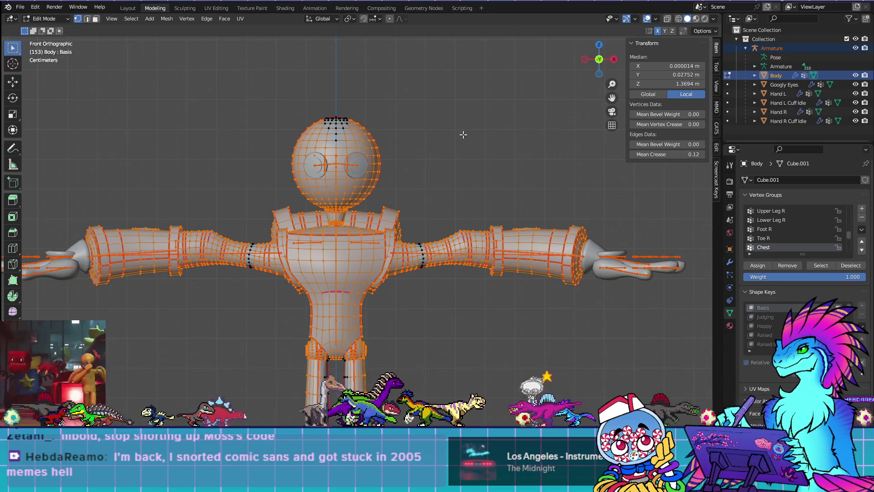
key("alt+a")
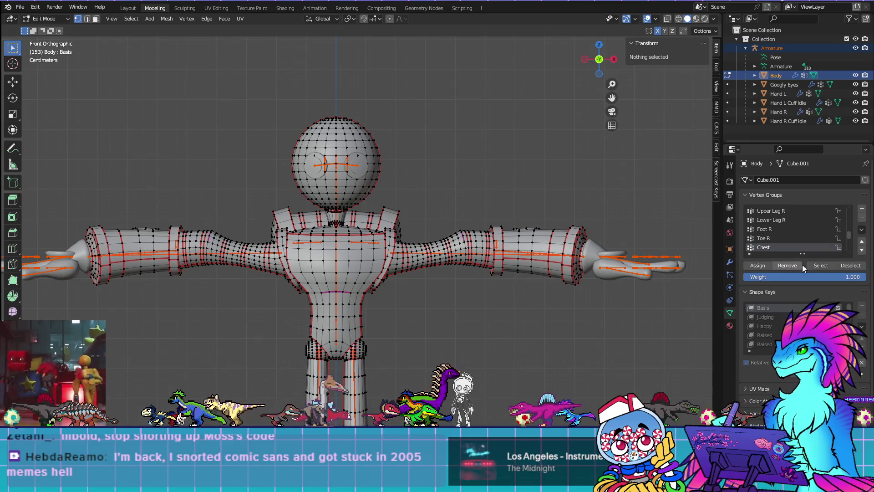
Make Upper Arm L the active vertex group and select its vertices
left_click(785, 220)
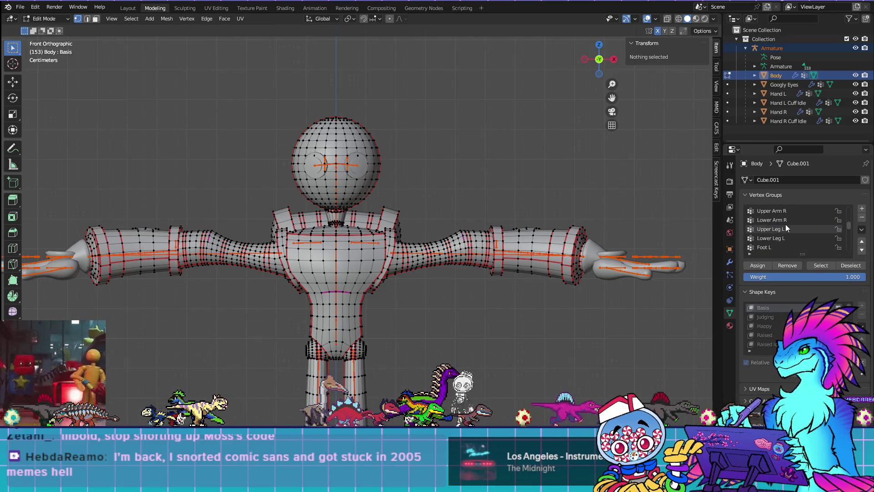
scroll(785, 228, "up", 5)
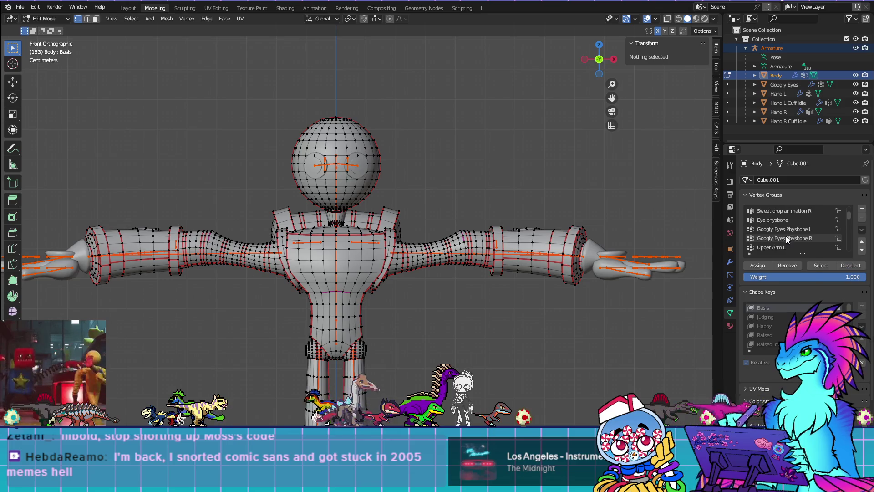
scroll(812, 212, "up", 5)
scroll(812, 213, "down", 10)
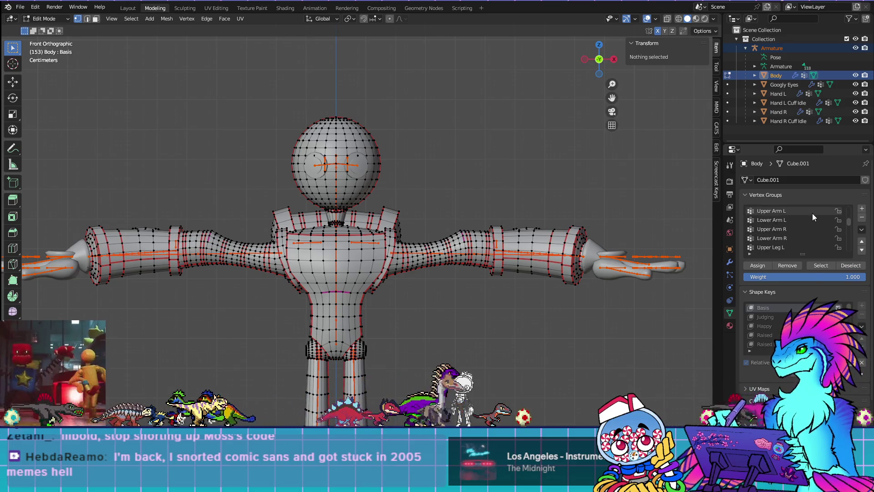
scroll(777, 229, "up", 6)
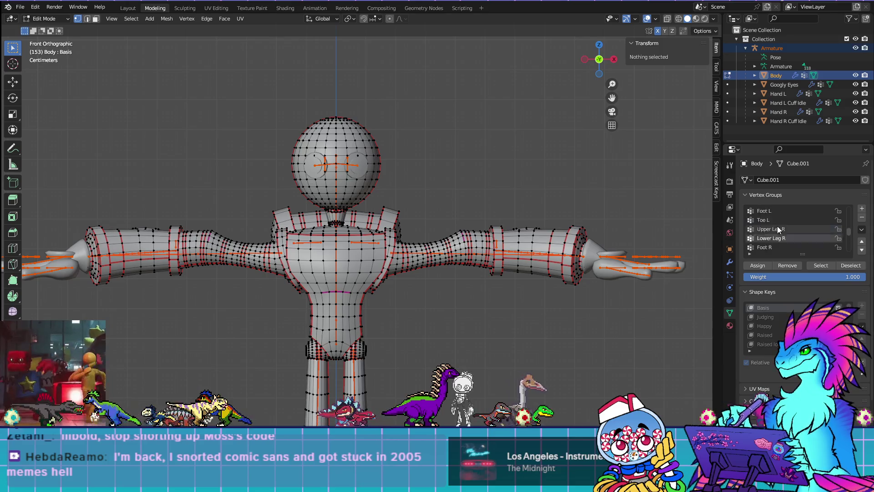
left_click(786, 239)
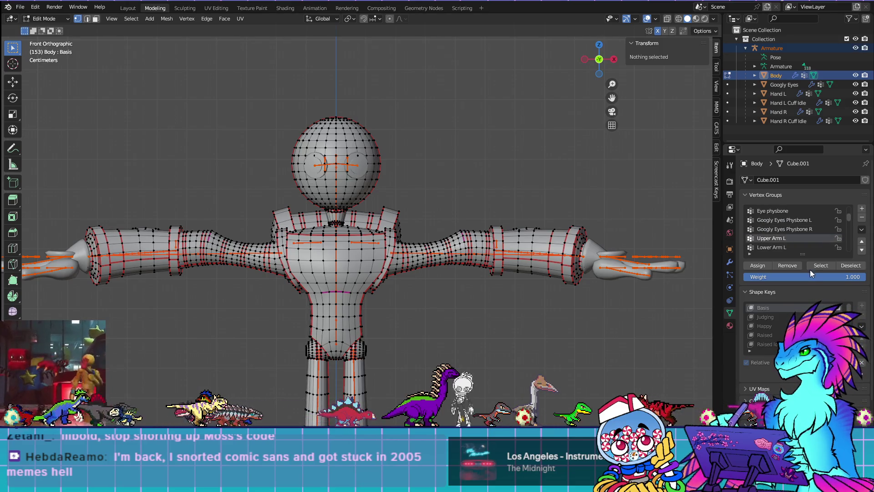
left_click(819, 267)
scroll(565, 273, "down", 5)
scroll(565, 273, "down", 1)
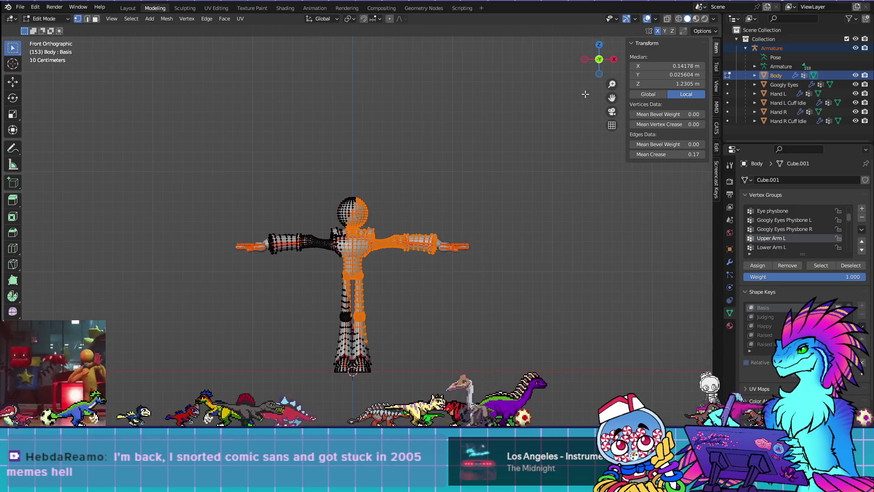
Back in Weight Paint, rotate the Upper Arm L bone to test its weights
key("Tab")
scroll(430, 307, "up", 5)
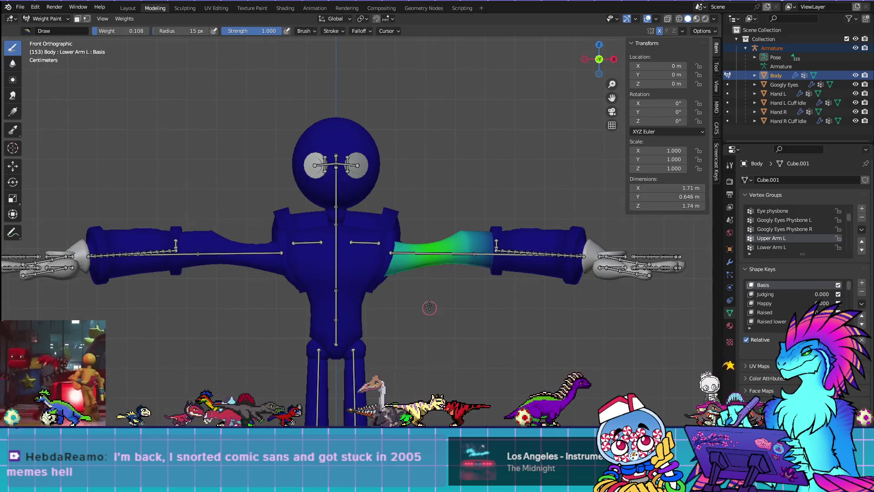
left_click(429, 260, "ctrl")
key("r")
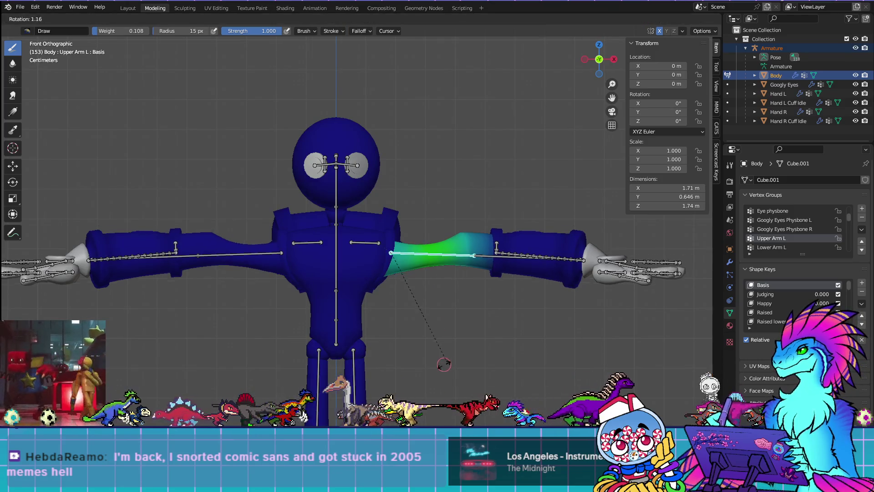
left_click(212, 366)
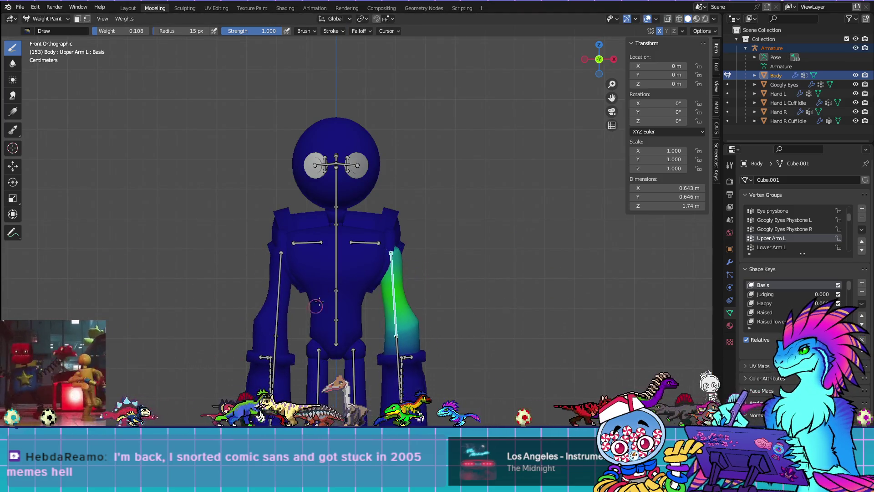
Rotate the Shoulder L bone upward and orbit to inspect its green weight gradient
left_click(371, 242, "ctrl")
key("r")
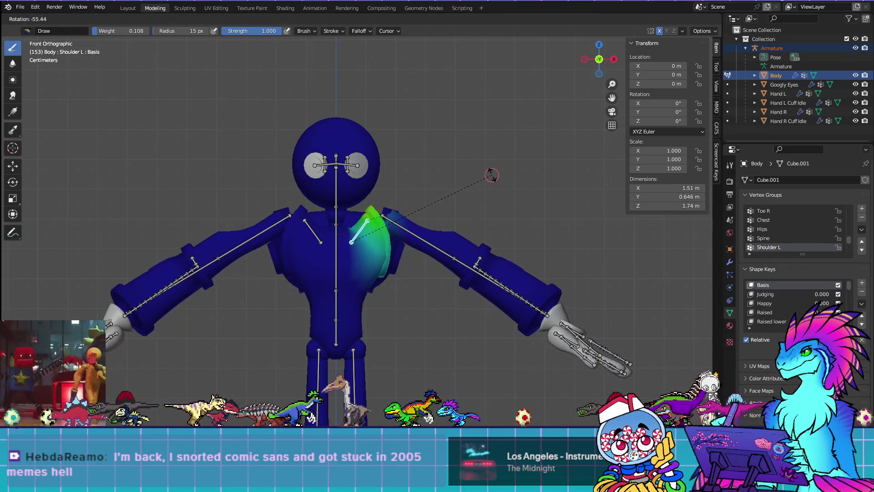
left_click(489, 176)
mouse_move(417, 205)
middle_mouse_down()
mouse_move(363, 223)
mouse_move(428, 275)
mouse_move(416, 266)
middle_mouse_up()
scroll(430, 278, "up", 6)
Start opening a different .blend file from the File menu
left_click(47, 19)
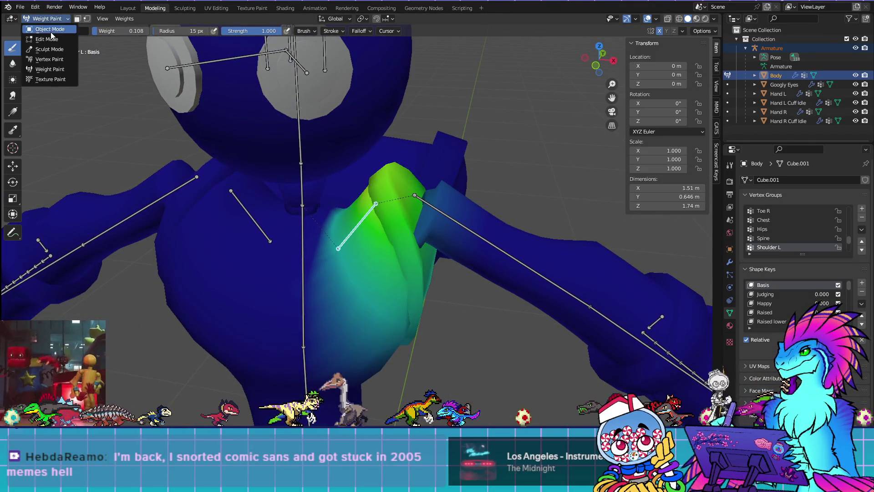
left_click(20, 7)
left_click(33, 27)
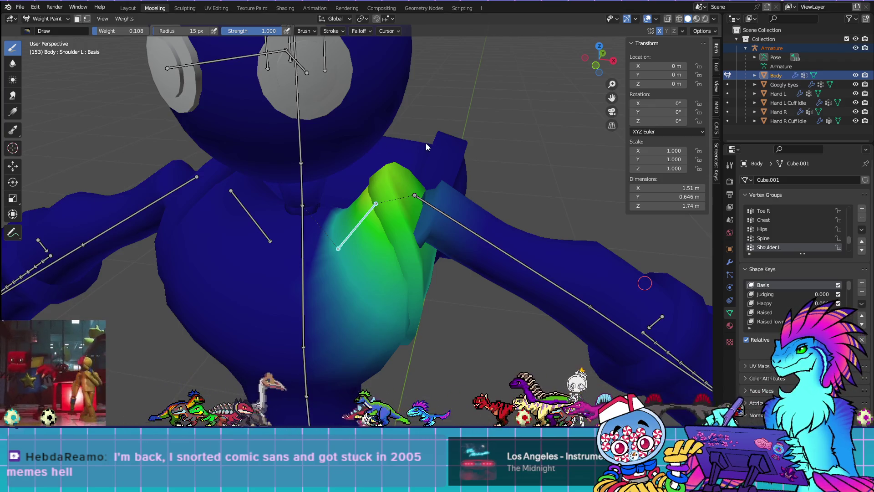
Undo back to Object Mode, select the armature, go to front view and enter Pose Mode
key("ctrl+z")
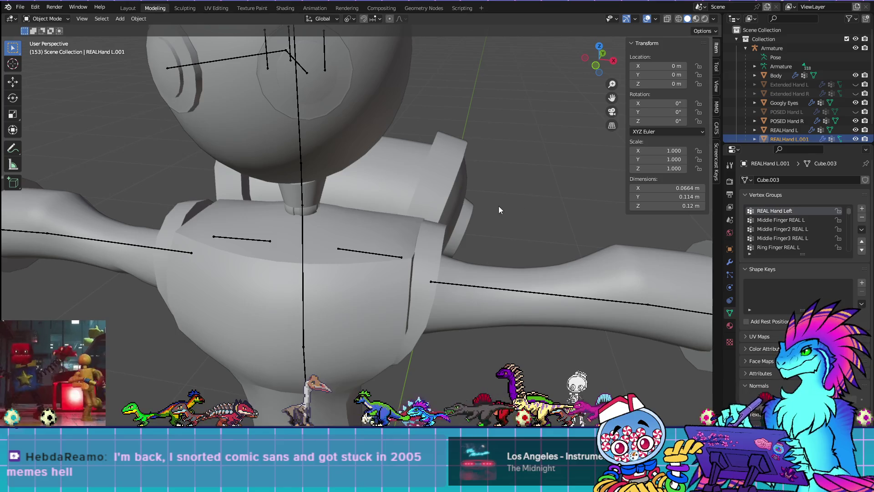
left_click(486, 288)
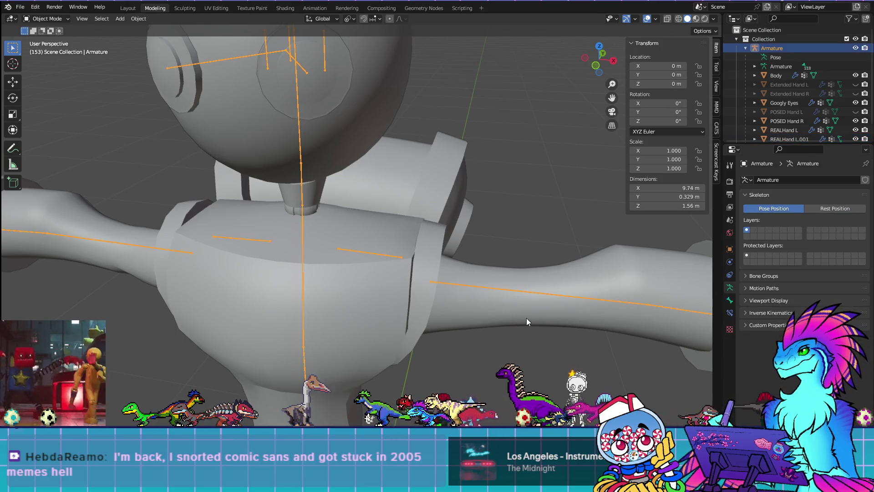
key("KP_1")
key("Tab")
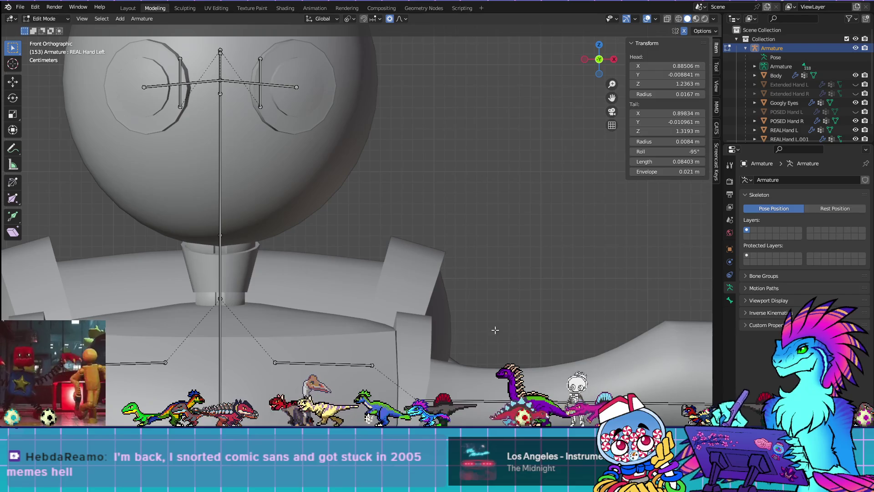
left_click(46, 18)
left_click(48, 49)
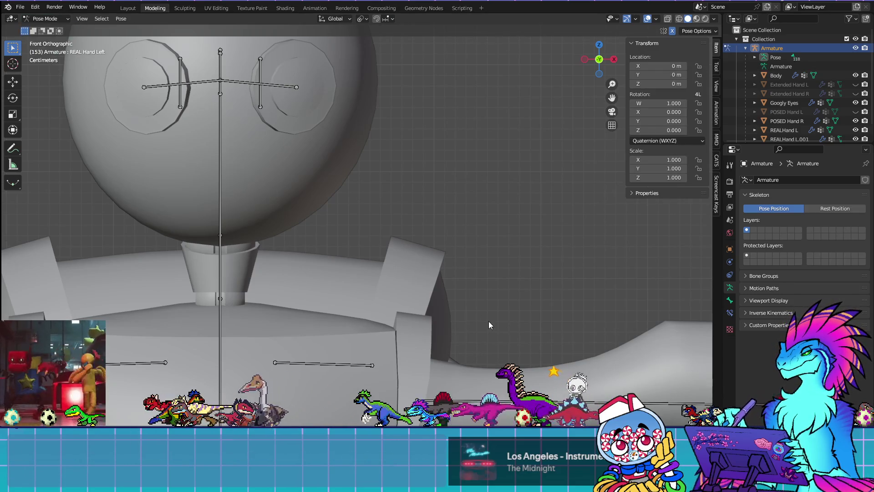
scroll(510, 355, "down", 5)
Rotate the Shoulder L bone about -58° to raise the arms
key("r")
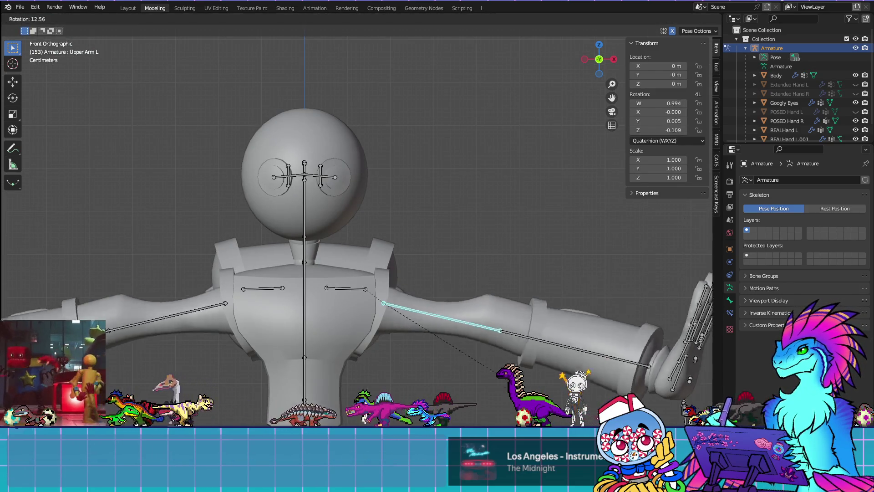
left_click(356, 289)
key("r")
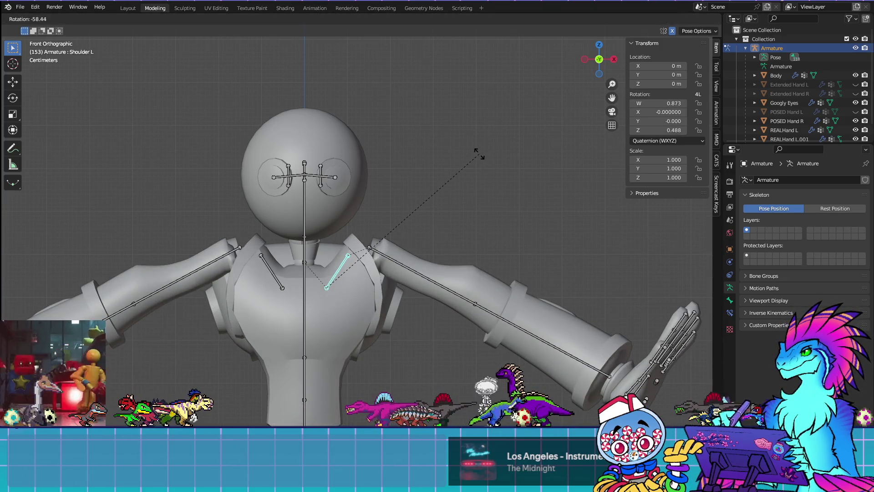
left_click(477, 152)
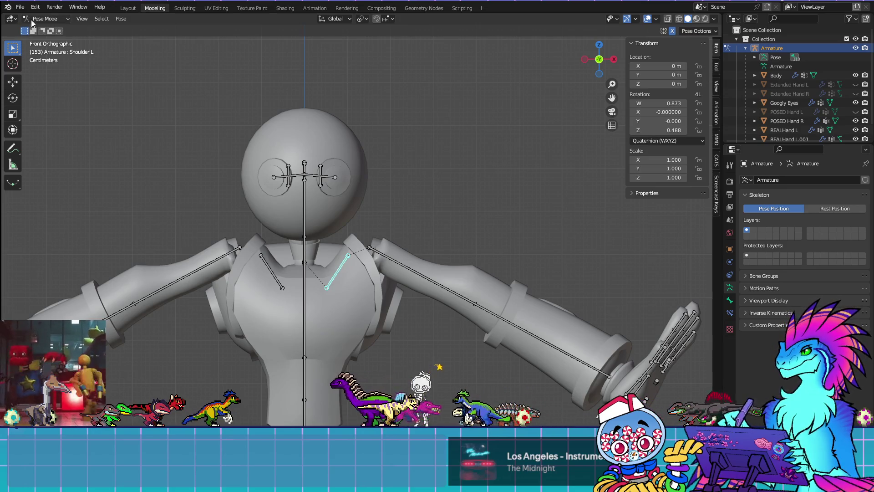
left_click(21, 7)
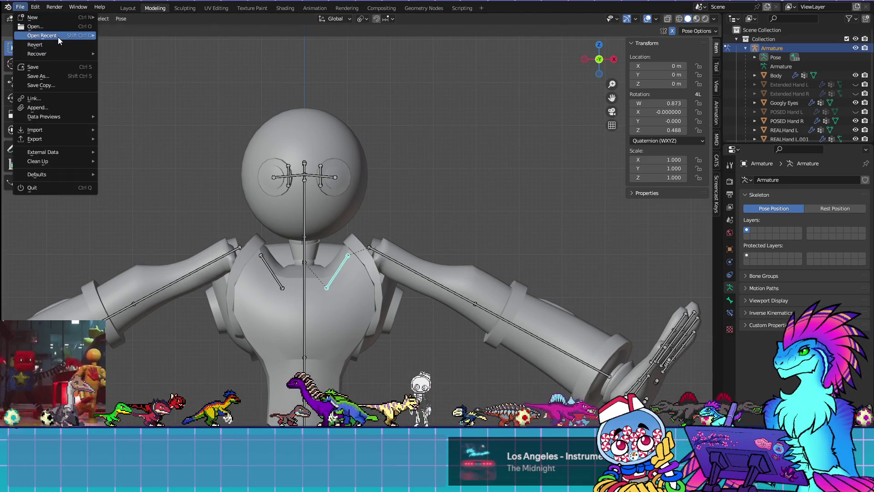
Load an older recent .blend without saving and frame the whole T-posed character
mouse_move(58, 37)
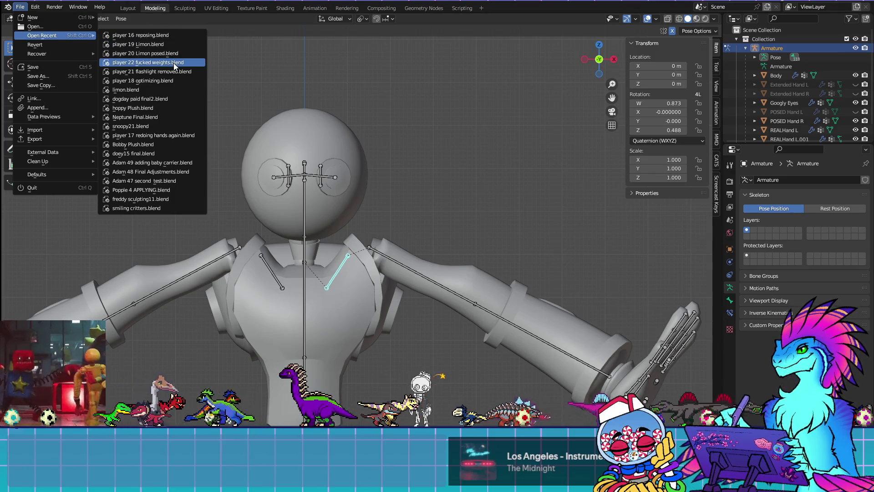
left_click(174, 62)
left_click(466, 249)
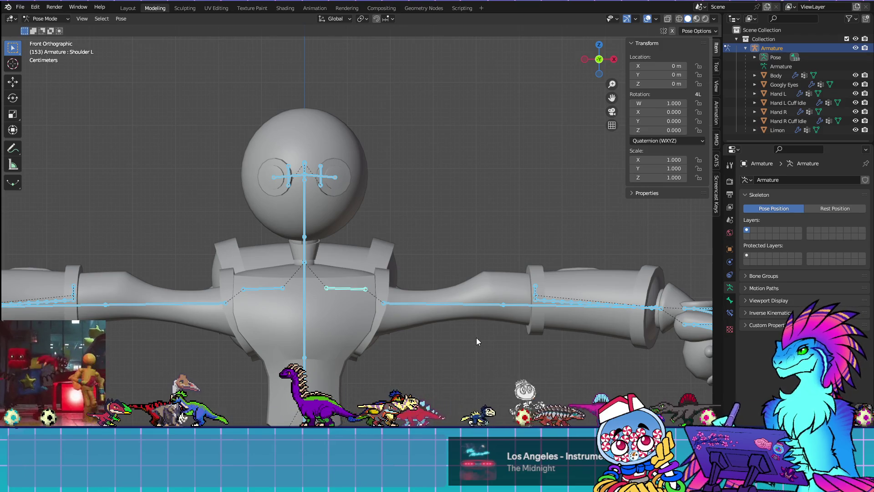
key("Home")
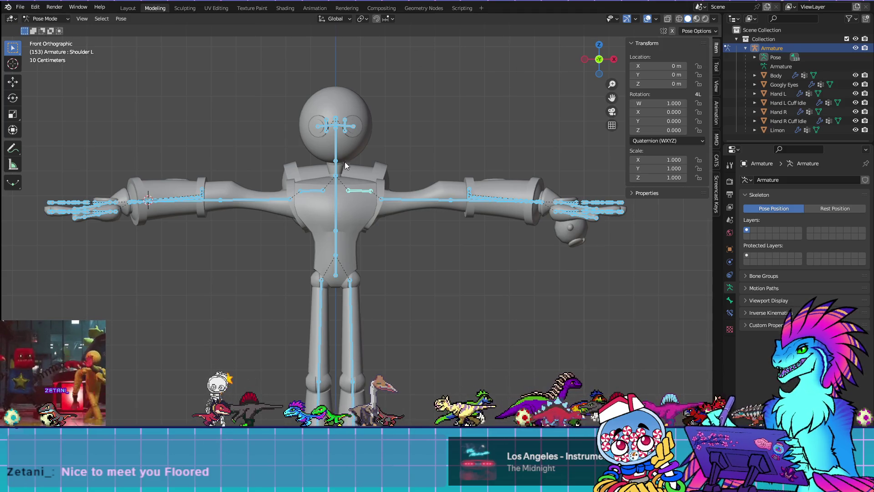
left_click(383, 214)
Return the armature to Object Mode, select the Body and enter Weight Paint
left_click(386, 199)
left_click(67, 19)
left_click(50, 29)
left_click(353, 206)
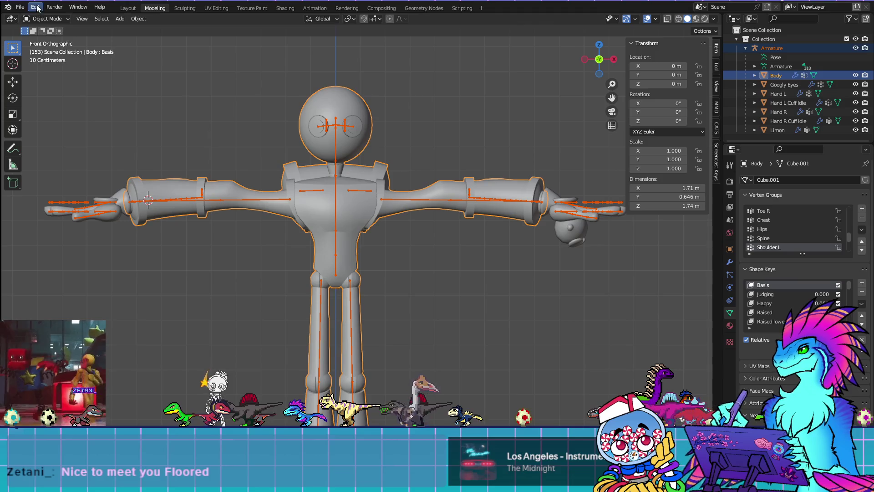
left_click(45, 19)
left_click(69, 70)
scroll(409, 173, "up", 5)
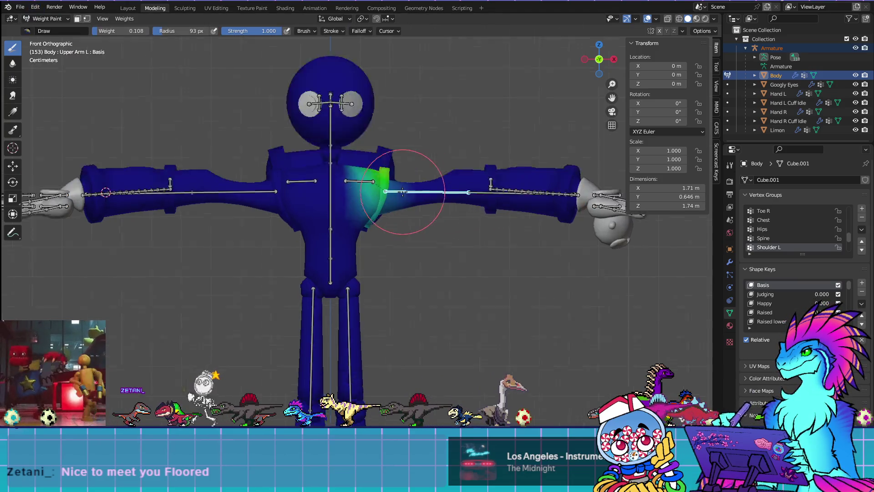
mouse_move(463, 250)
middle_mouse_down()
mouse_move(296, 249)
mouse_move(466, 257)
middle_mouse_up()
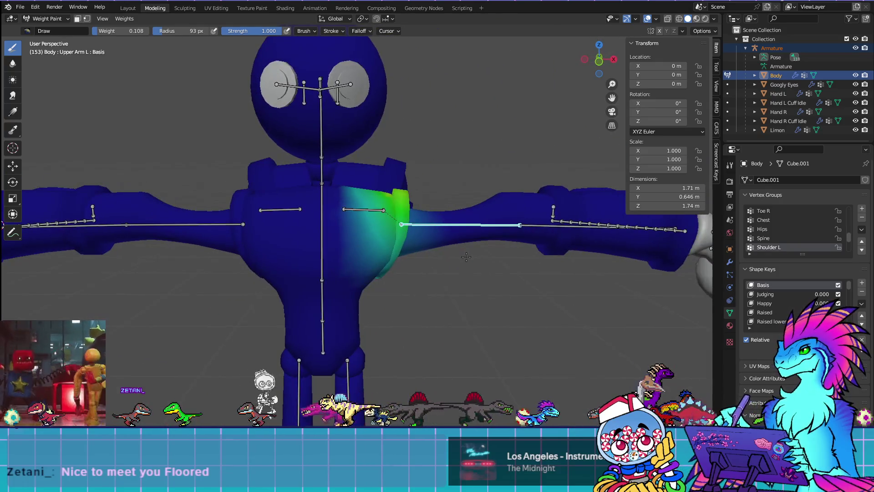
Show the Upper Arm L weights and rotate that bone downward in front view
left_click(450, 224, "ctrl")
key("KP_1")
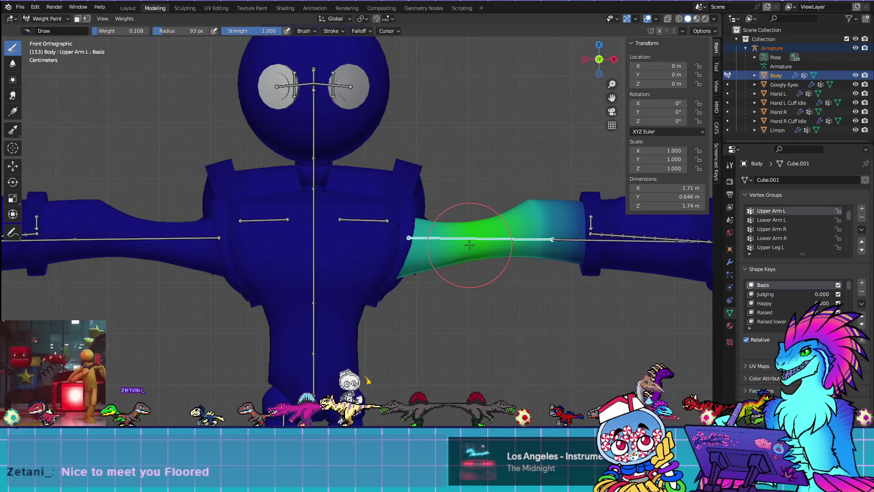
key("r")
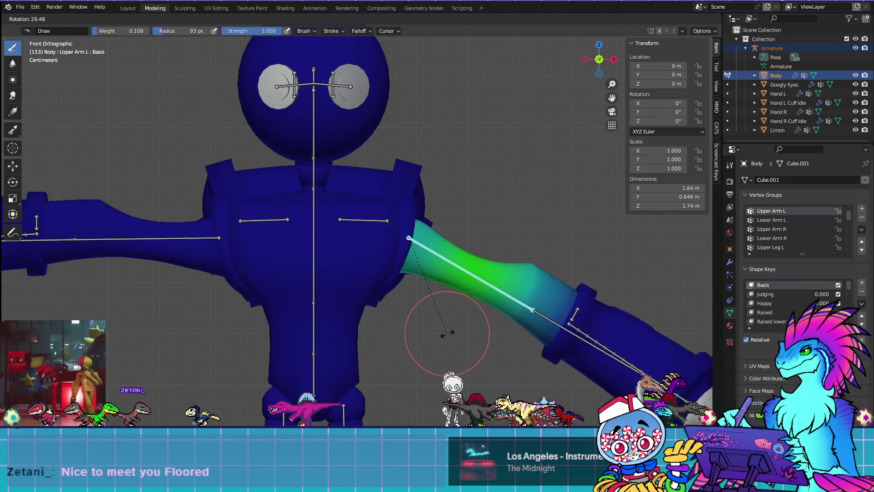
left_click(455, 353)
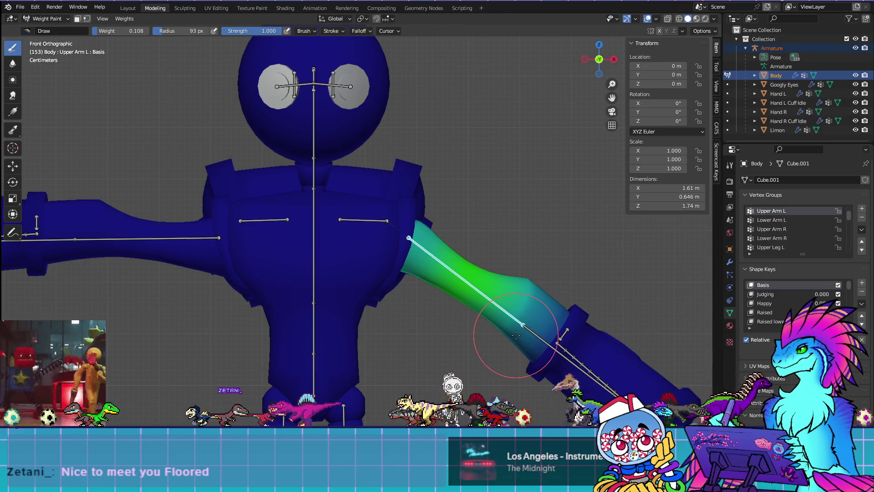
scroll(516, 335, "up", 4)
In Edit Mode, select shoulder vertices to read their weights, then clear the selection
key("Tab")
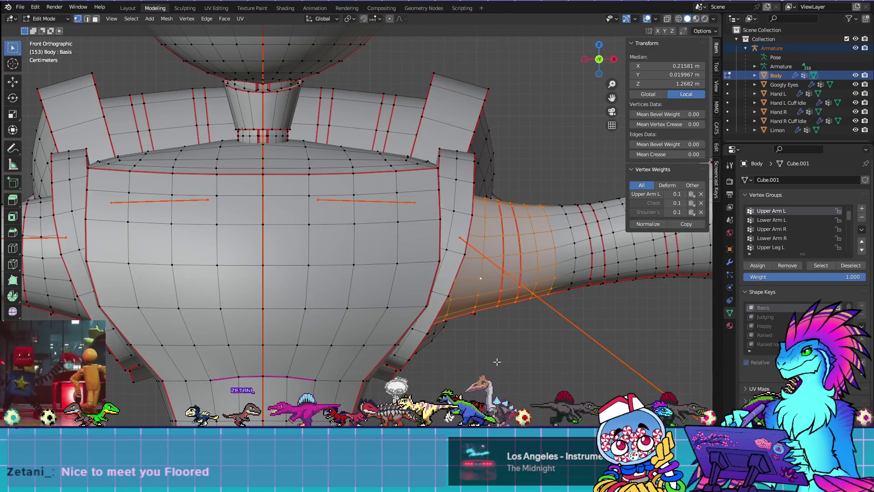
left_click(497, 361)
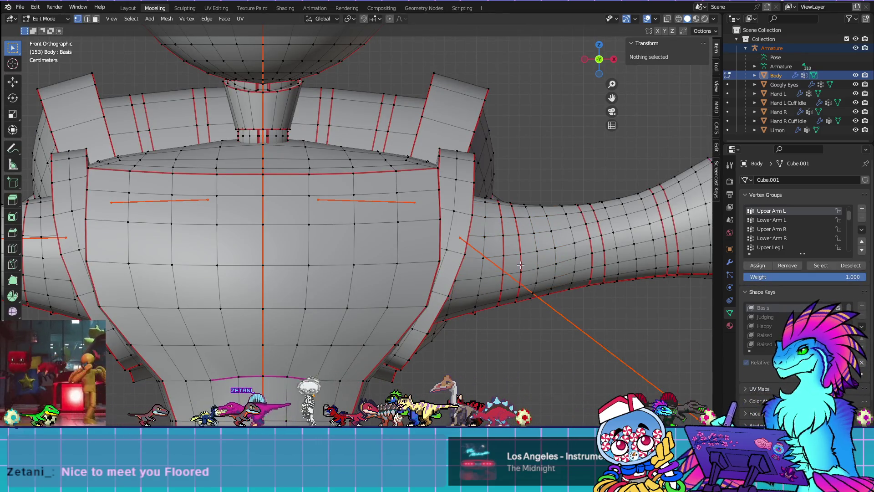
left_click(455, 208)
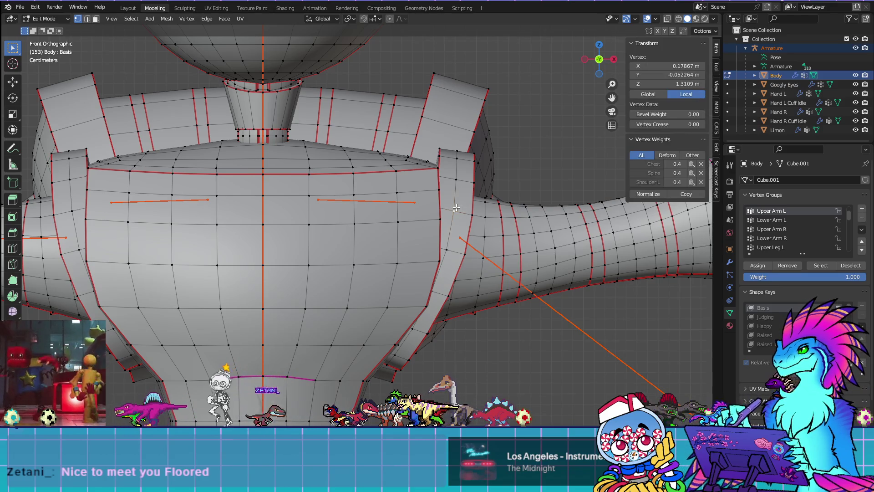
left_click(456, 208, "alt")
key("x")
left_click(452, 215)
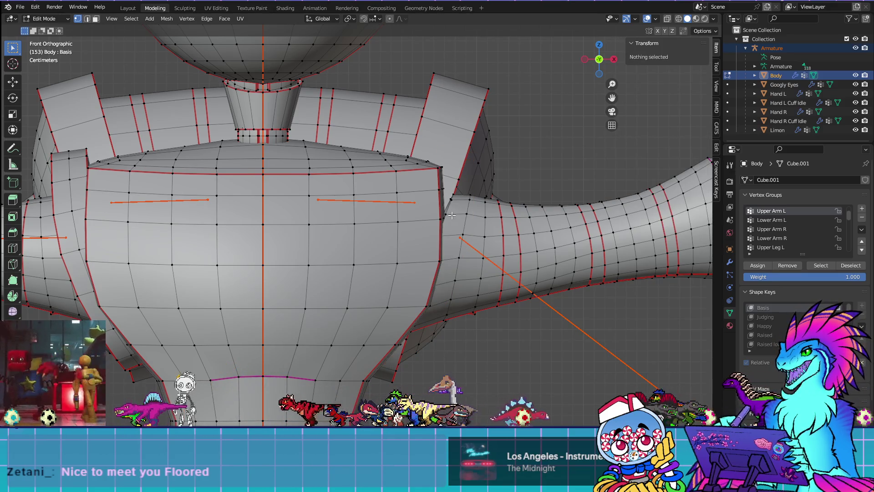
In Weight Paint, inspect the Shoulder L and Chest weights from an angle and front view
key("ctrl+Tab")
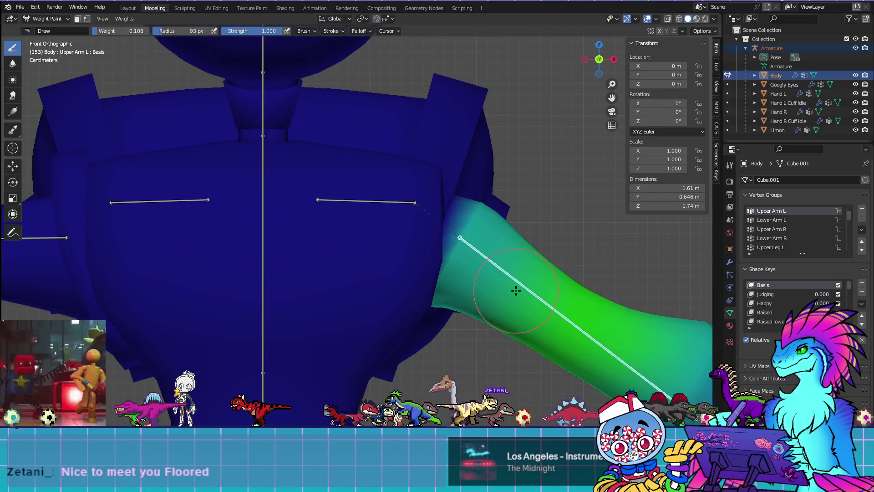
left_click(393, 200, "ctrl")
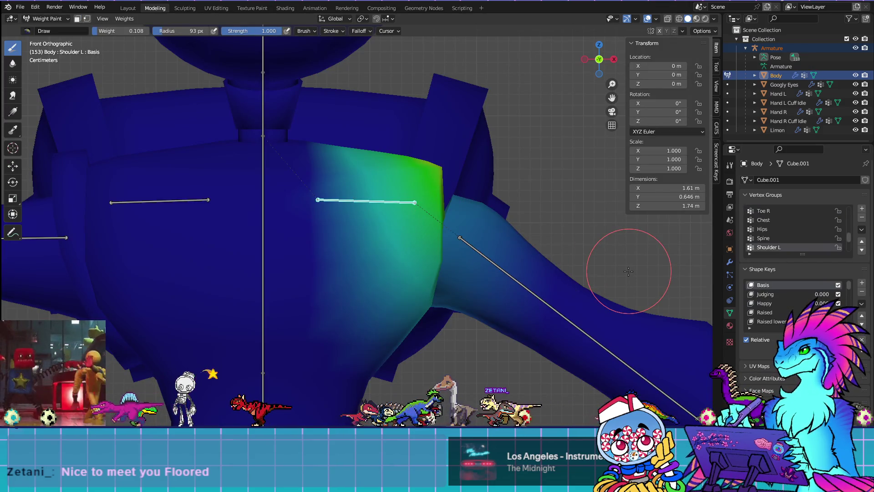
left_click(262, 215, "ctrl")
scroll(592, 282, "up", 1)
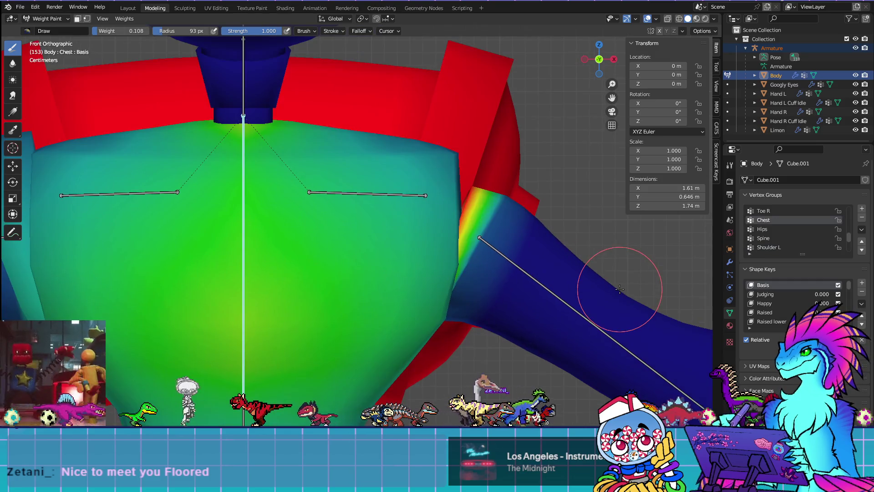
mouse_move(522, 279)
middle_mouse_down()
mouse_move(479, 286)
mouse_move(568, 287)
mouse_move(546, 283)
middle_mouse_up()
key("KP_1")
Rotate the shoulder bone back near horizontal and recheck the Chest weights
left_click(384, 220, "ctrl")
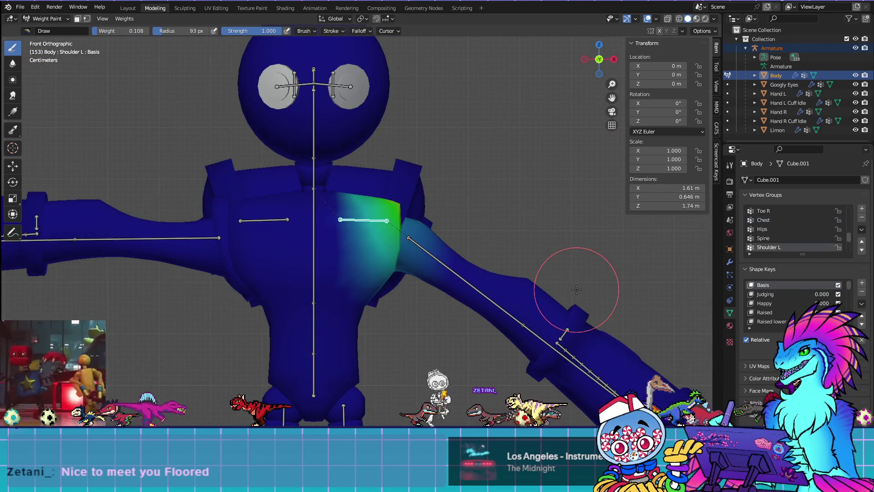
key("r")
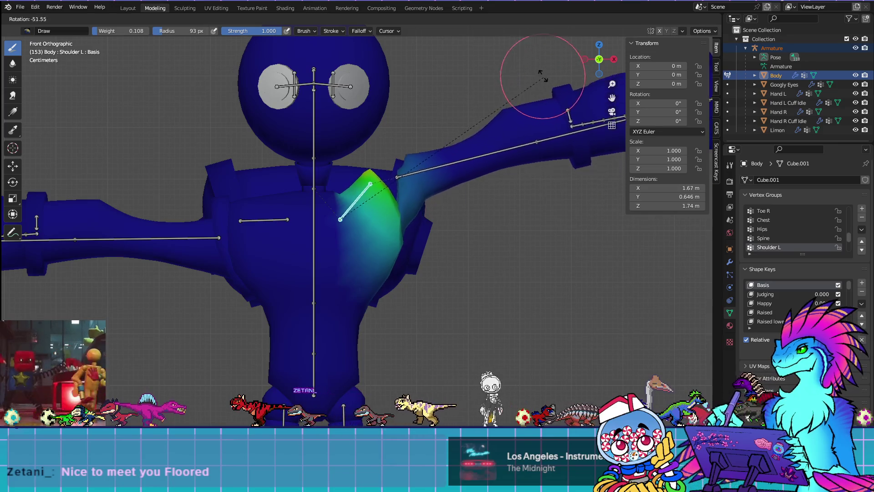
left_click(546, 159)
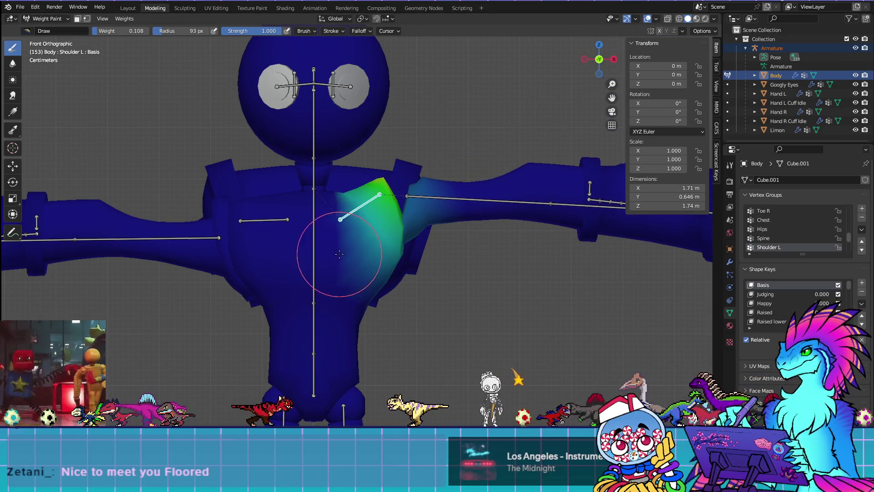
left_click(315, 221, "ctrl")
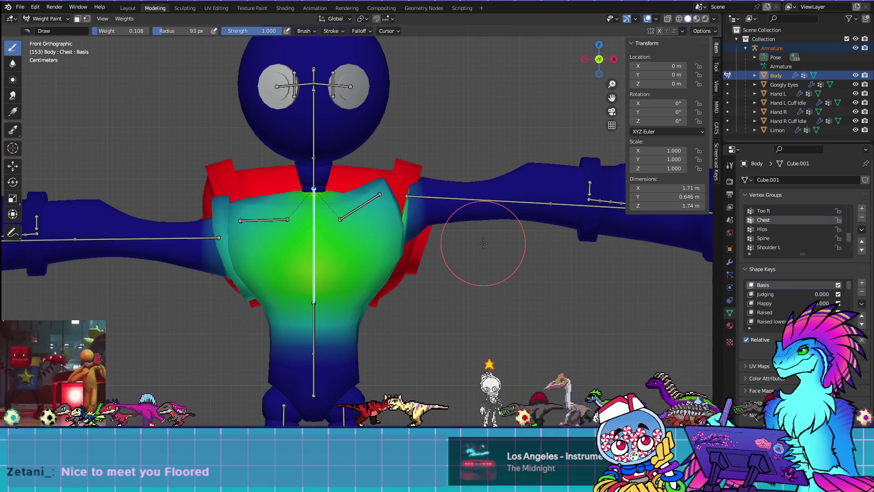
mouse_move(449, 185)
middle_mouse_down()
mouse_move(437, 201)
mouse_move(481, 254)
mouse_move(454, 247)
middle_mouse_up()
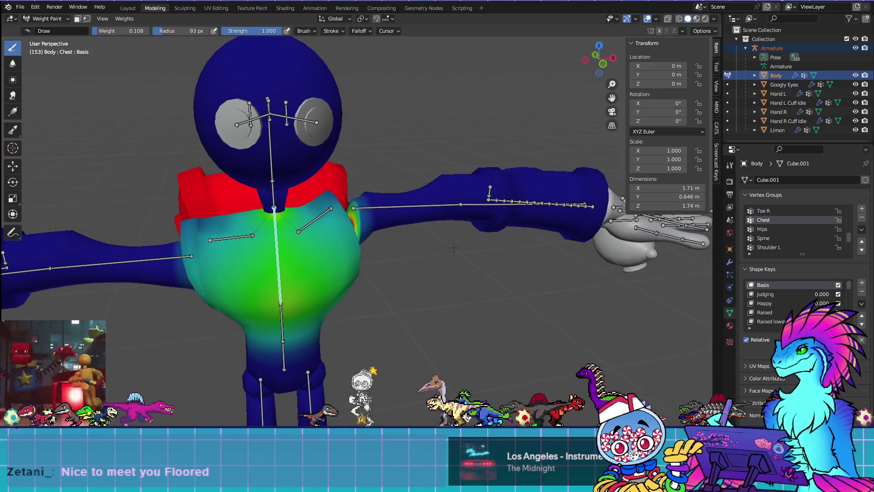
scroll(439, 254, "up", 5)
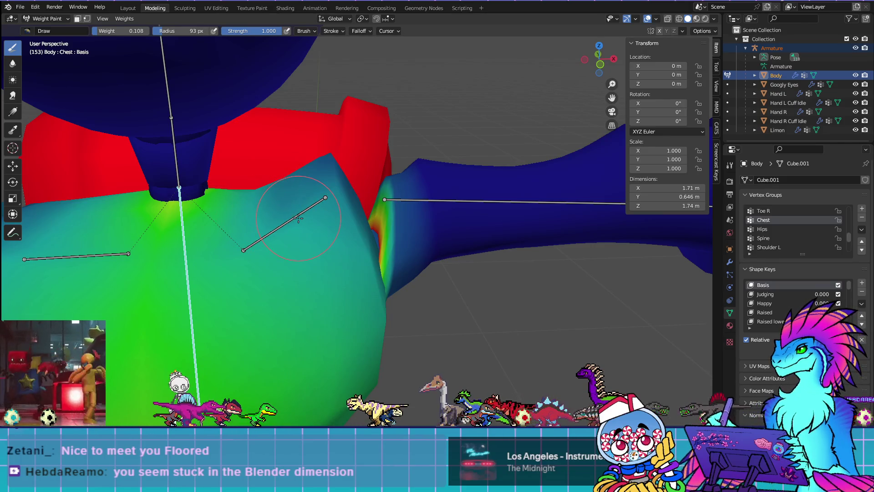
Make Shoulder L active, pick the Sample Weight tool, and return to Edit Mode
left_click(298, 218, "ctrl")
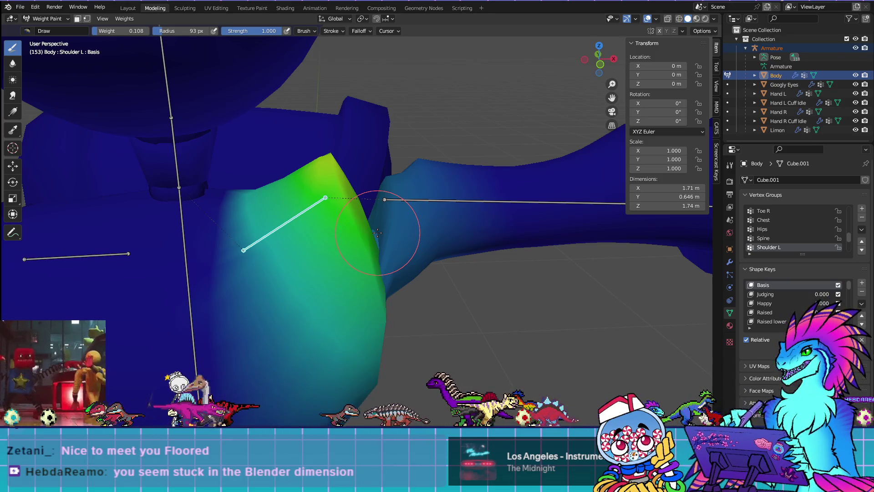
left_click(14, 130)
mouse_move(464, 238)
middle_mouse_down()
mouse_move(425, 287)
mouse_move(411, 287)
mouse_move(444, 282)
middle_mouse_up()
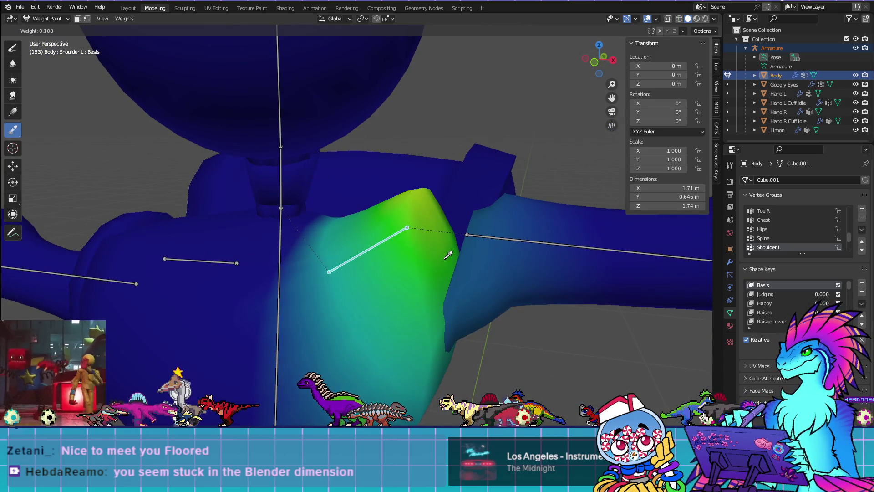
key("Tab")
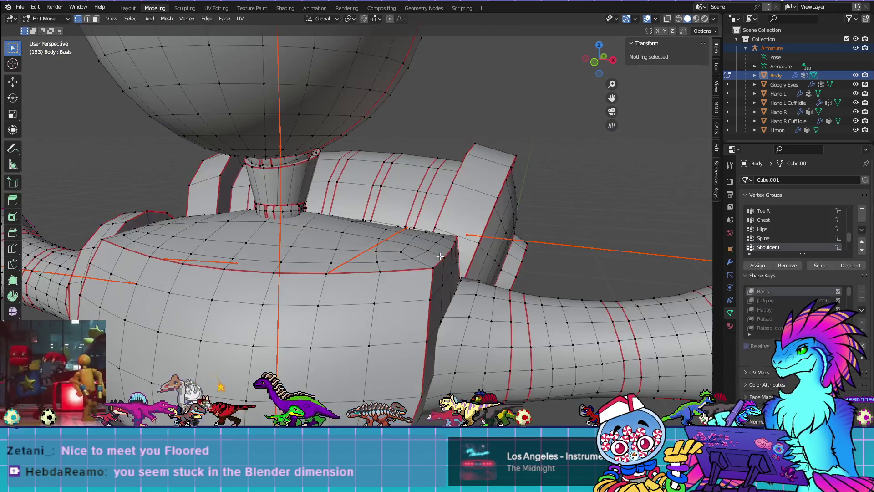
Assign the selected shoulder vertices to Shoulder L with weight 0.53
left_click(454, 295)
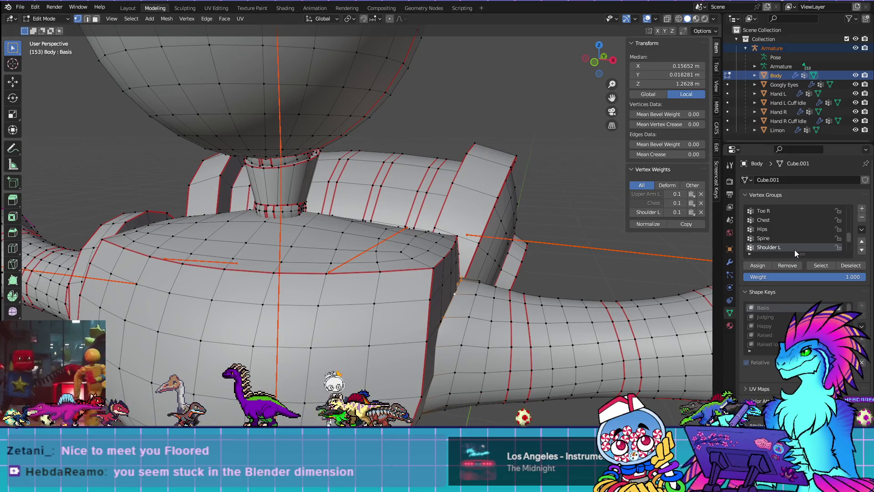
key("Tab")
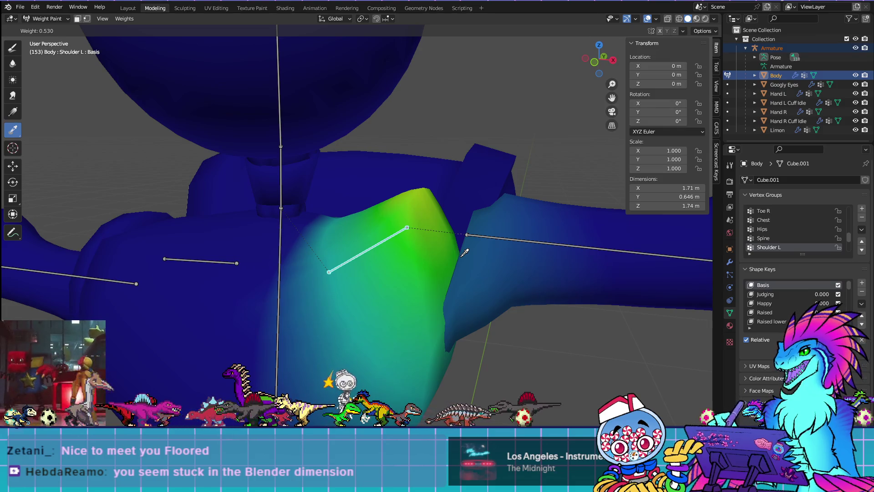
key("Tab")
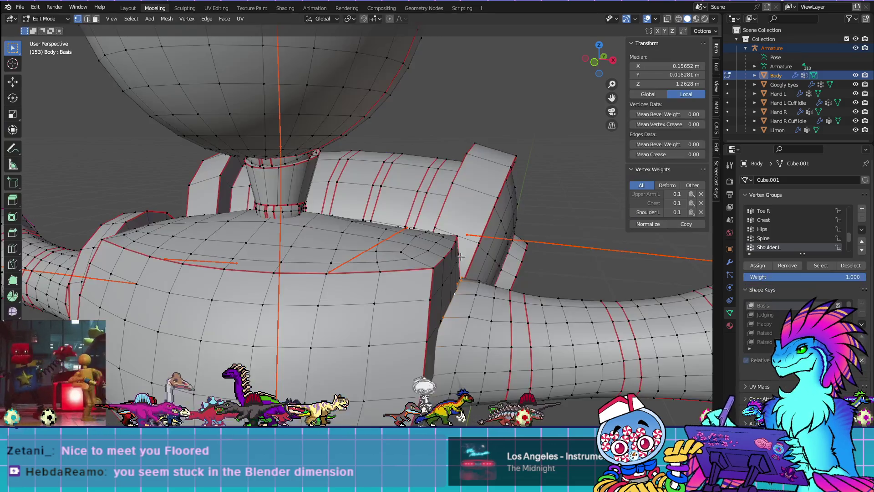
left_click(818, 276)
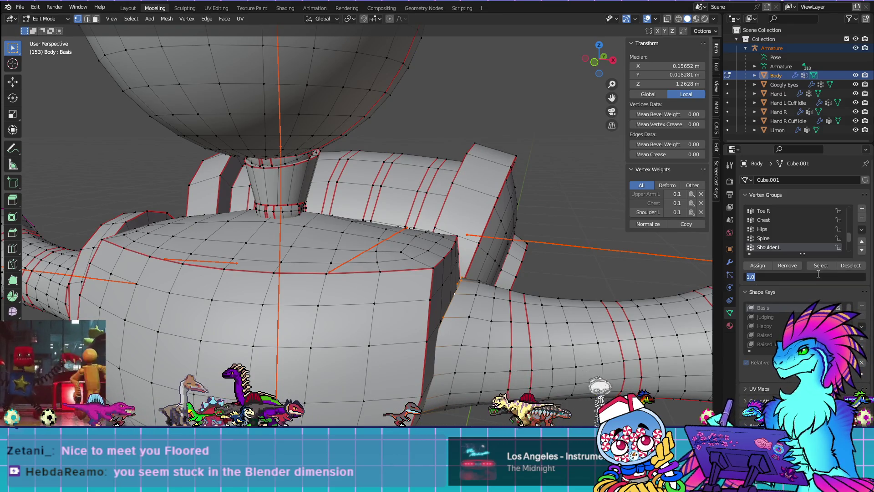
type(".53")
key("Return")
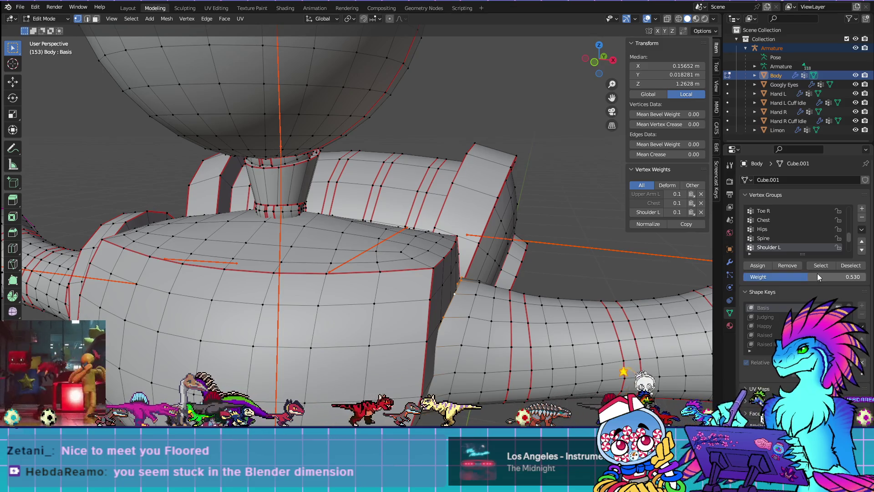
left_click(758, 267)
Check the new shoulder weights in Weight Paint from several angles
key("ctrl+Tab")
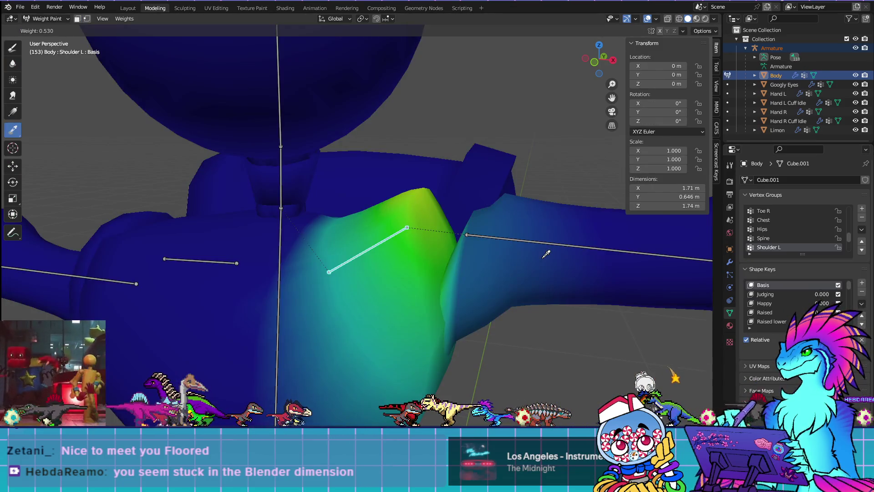
mouse_move(492, 283)
middle_mouse_down()
mouse_move(542, 300)
mouse_move(482, 273)
mouse_move(570, 360)
mouse_move(455, 319)
mouse_move(482, 314)
mouse_move(539, 267)
mouse_move(501, 348)
middle_mouse_up()
key("Tab")
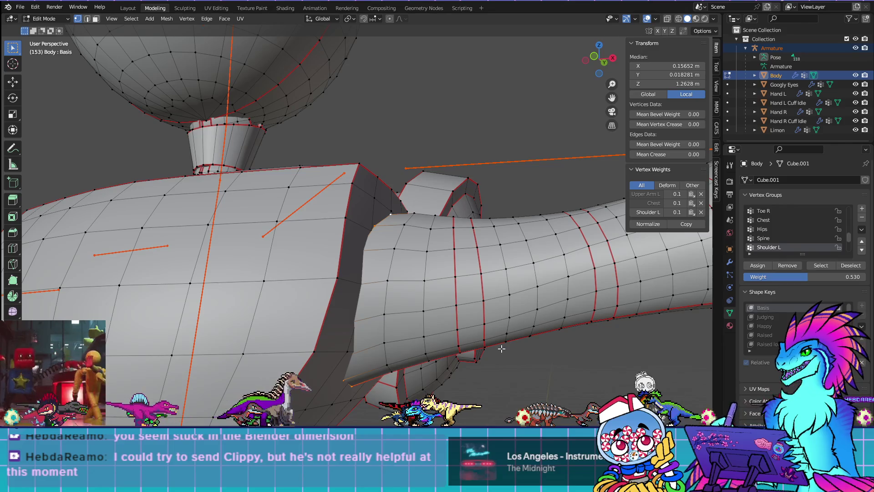
key("Tab")
middle_click_drag(443, 258, 466, 272)
middle_click_drag(360, 208, 418, 337, "shift")
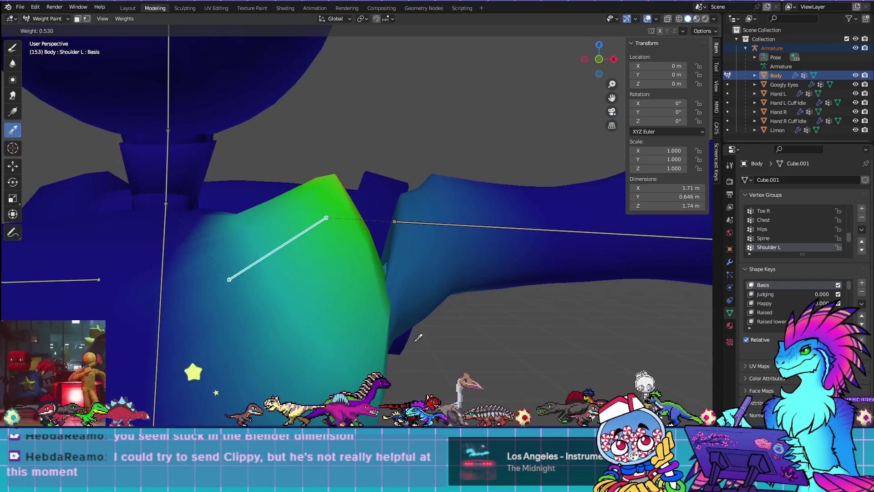
Display the Upper Arm L weights, then the Chest weights around the torso
left_click(464, 219, "ctrl")
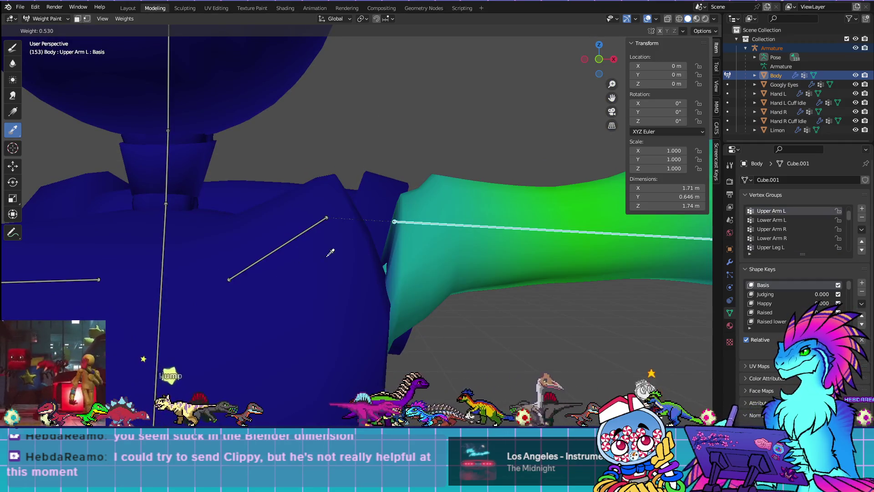
left_click(160, 279, "ctrl")
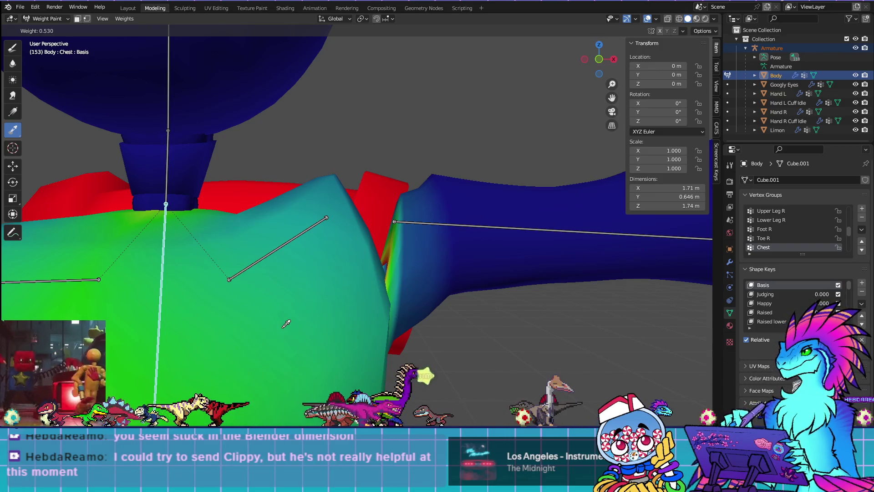
mouse_move(440, 289)
middle_mouse_down()
mouse_move(447, 313)
mouse_move(410, 293)
mouse_move(380, 301)
mouse_move(314, 265)
mouse_move(236, 280)
mouse_move(263, 290)
mouse_move(370, 269)
mouse_move(331, 306)
mouse_move(512, 327)
middle_mouse_up()
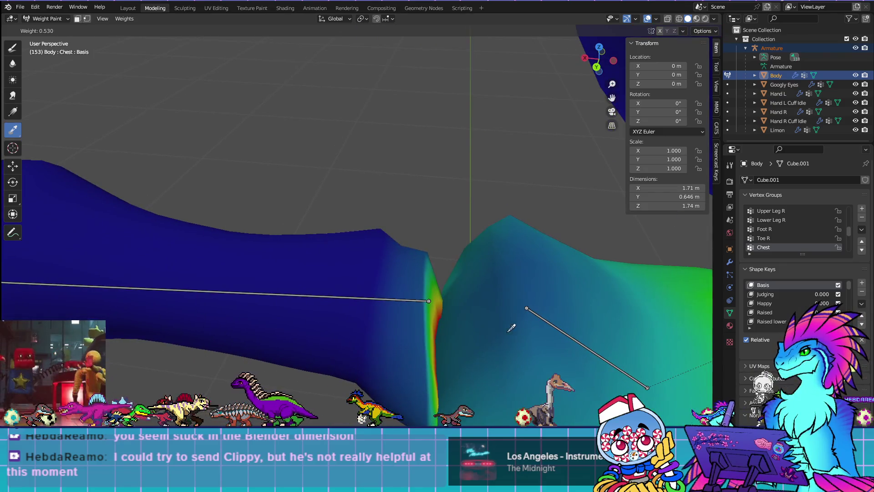
Switch to the Blur weight tool and view the Upper Arm L and Shoulder L weights
left_click(10, 66)
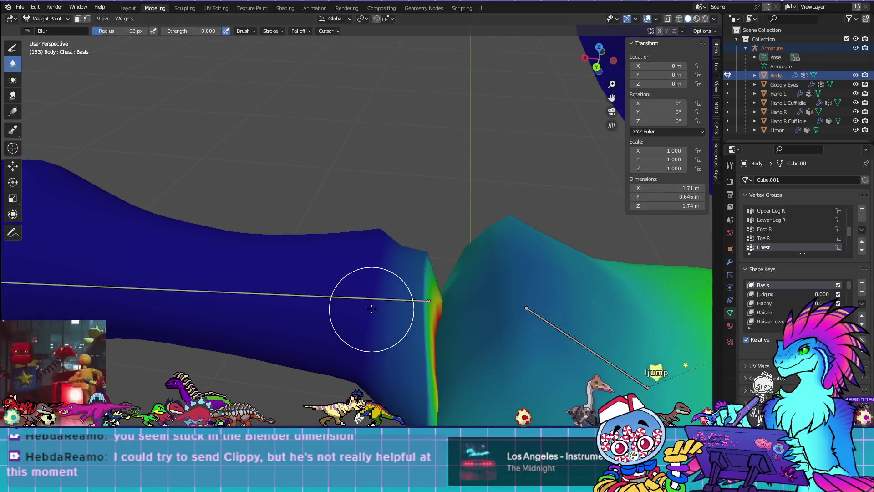
left_click(386, 295, "ctrl")
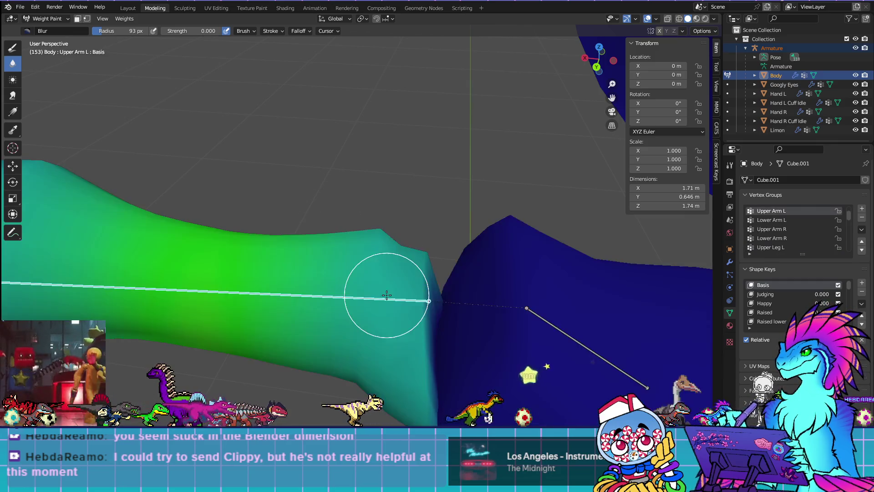
left_click(582, 342, "ctrl")
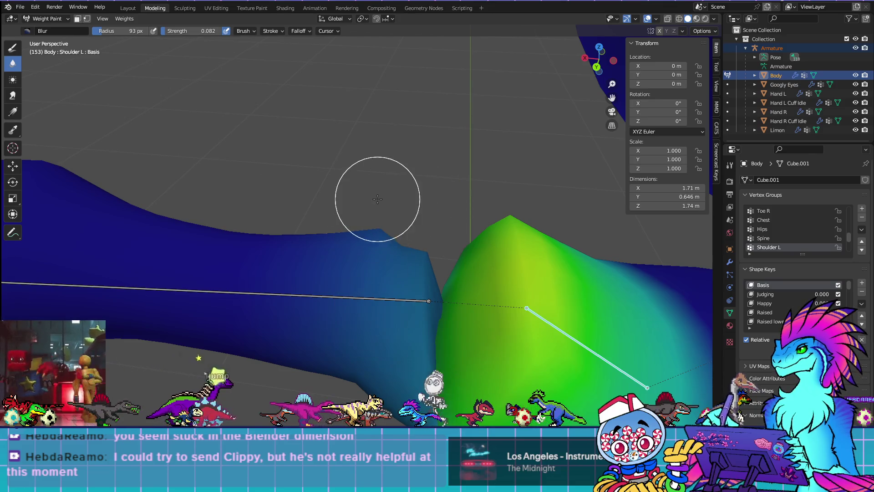
middle_click_drag(536, 313, 531, 318)
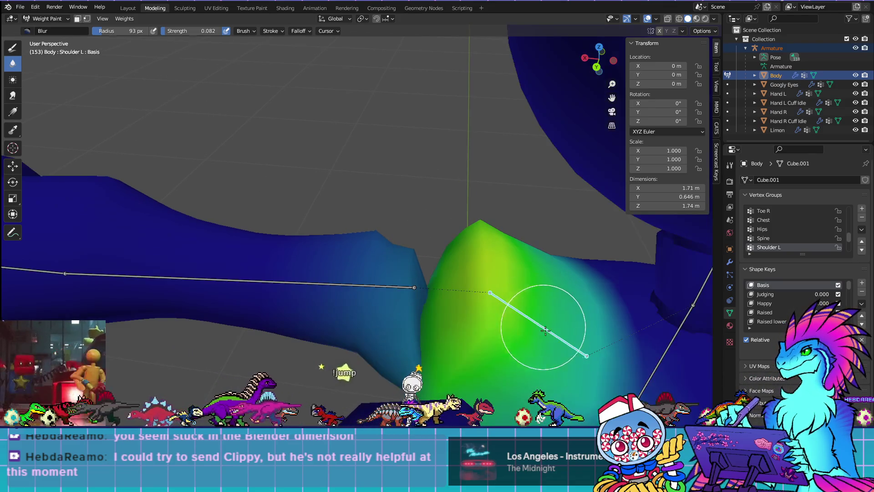
middle_click_drag(644, 371, 615, 325)
Show the Chest weights and inspect the chest and arm from the top view
left_click(601, 338, "ctrl")
middle_click_drag(405, 196, 382, 265)
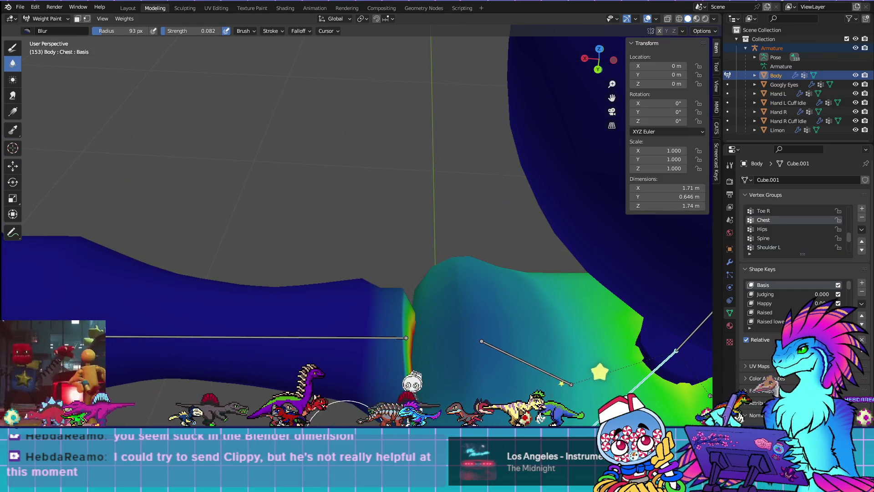
key("KP_7")
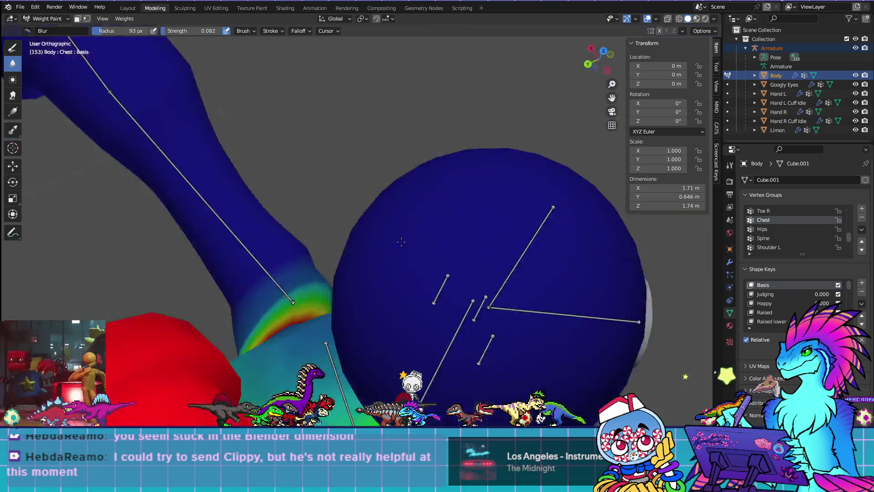
scroll(387, 205, "up", 2)
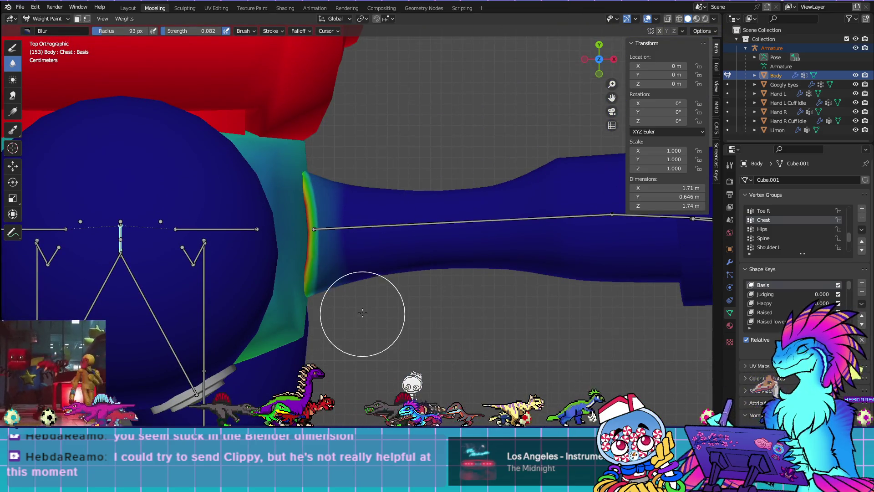
mouse_move(414, 392)
middle_mouse_down()
mouse_move(413, 322)
mouse_move(467, 353)
middle_mouse_up()
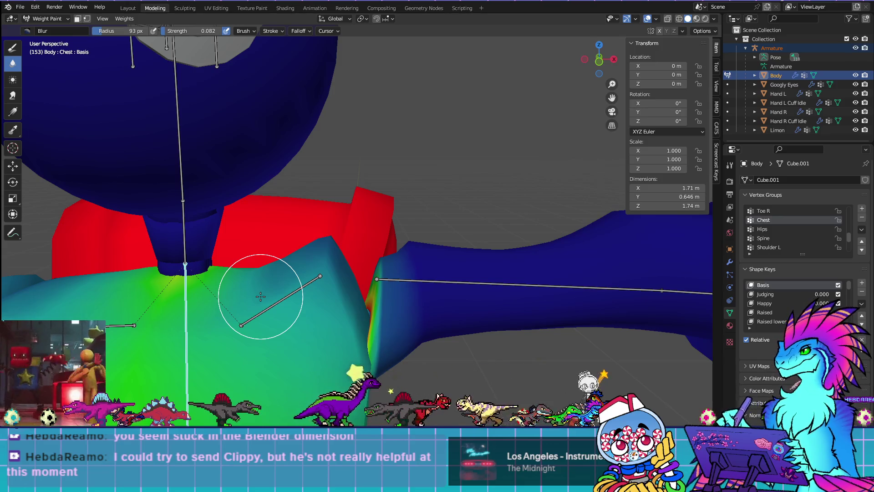
Orbit around the chest and shoulder joint weights, then return to Edit Mode
middle_click_drag(269, 288, 289, 298)
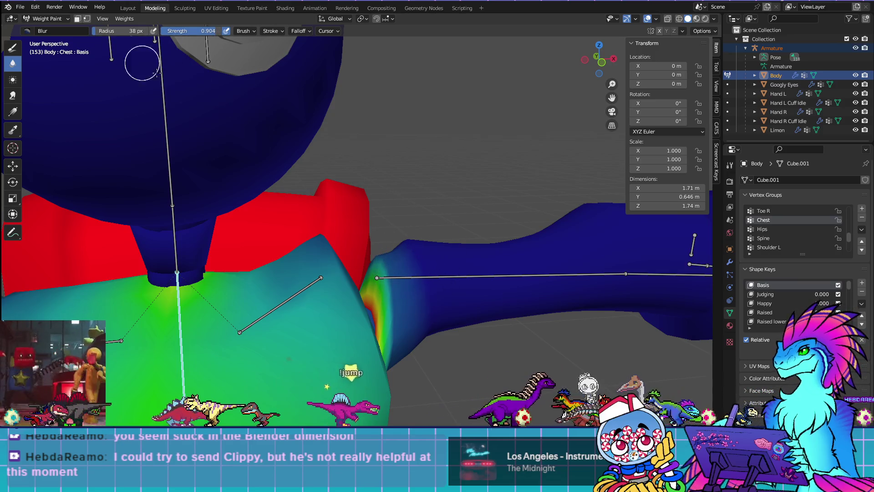
middle_click_drag(431, 336, 395, 211)
mouse_move(447, 260)
middle_mouse_down()
mouse_move(227, 217)
mouse_move(304, 175)
middle_mouse_up()
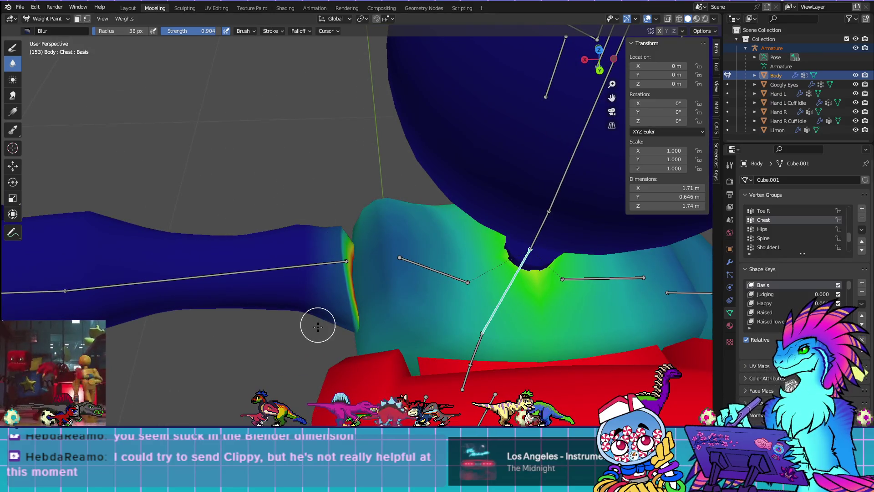
middle_click_drag(331, 204, 510, 159)
mouse_move(325, 264)
middle_mouse_down()
mouse_move(347, 318)
mouse_move(390, 292)
mouse_move(406, 316)
mouse_move(397, 313)
middle_mouse_up()
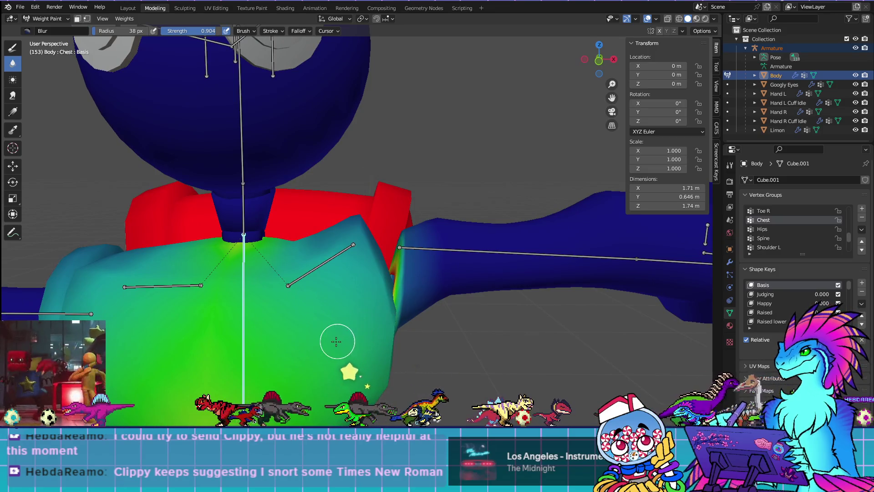
key("Tab")
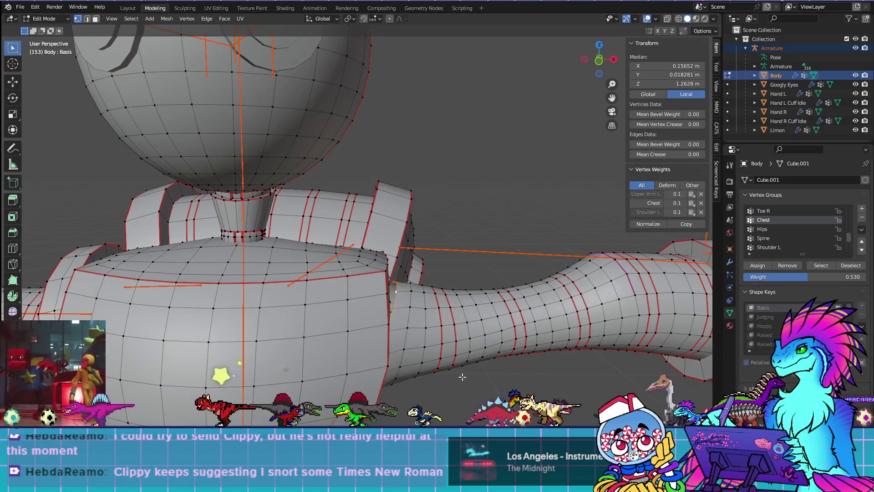
Sample the existing chest weight and set the vertex weight value to 0.28
key("Tab")
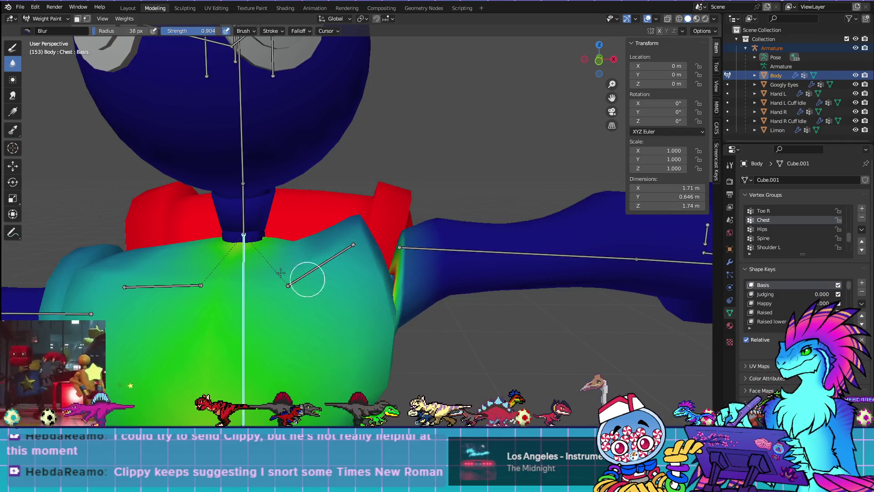
left_click(13, 130)
middle_click_drag(355, 328, 379, 337)
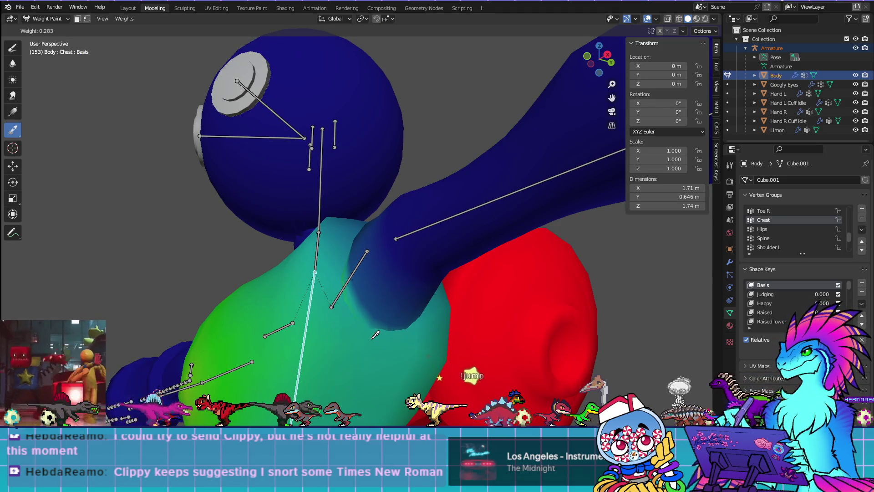
key("Tab")
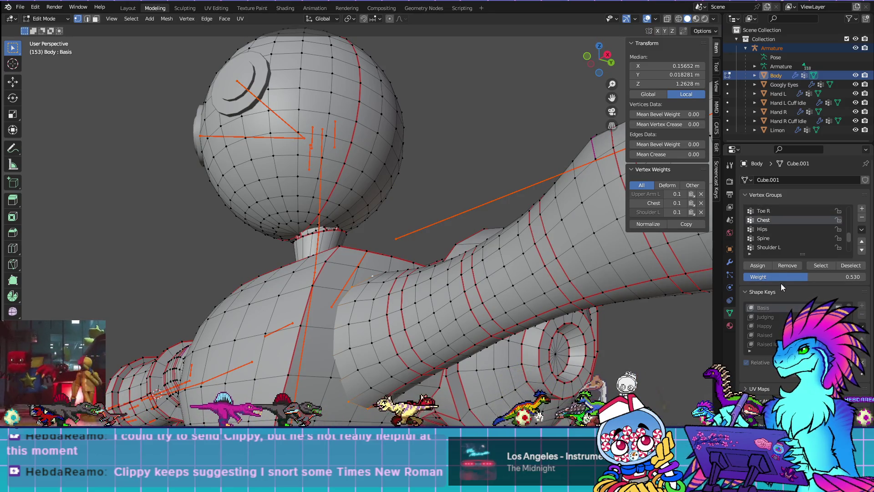
left_click(799, 277)
key("BackSpace")
type(".280")
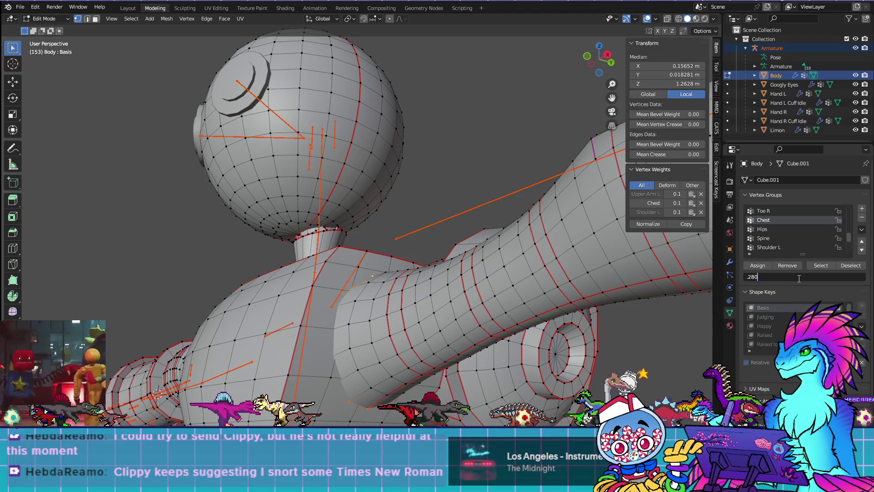
key("BackSpace")
type("3")
key("Return")
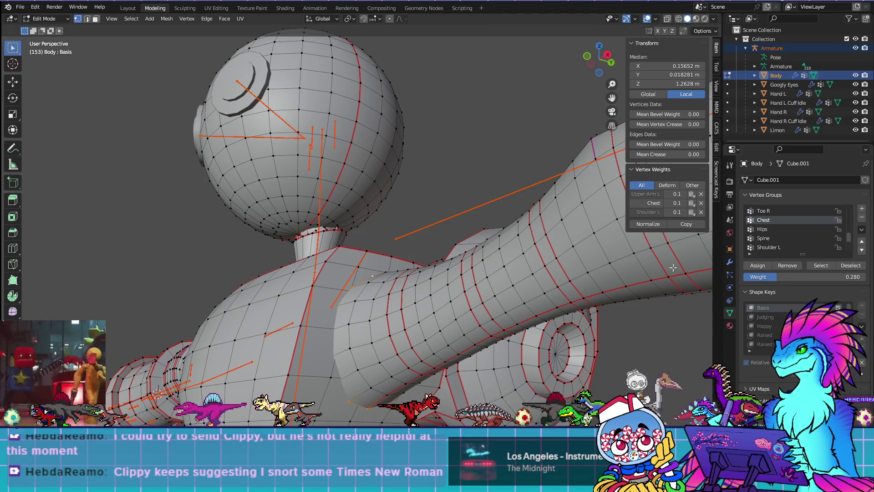
key("ctrl+Tab")
Assign the selected vertices to the Chest group and check the resulting weights
mouse_move(351, 253)
middle_mouse_down()
mouse_move(407, 272)
mouse_move(404, 248)
middle_mouse_up()
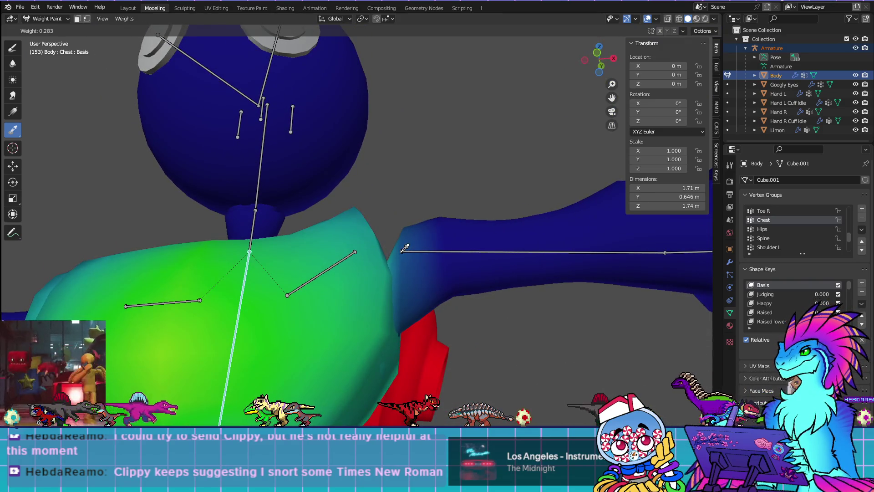
key("Tab")
key("Tab")
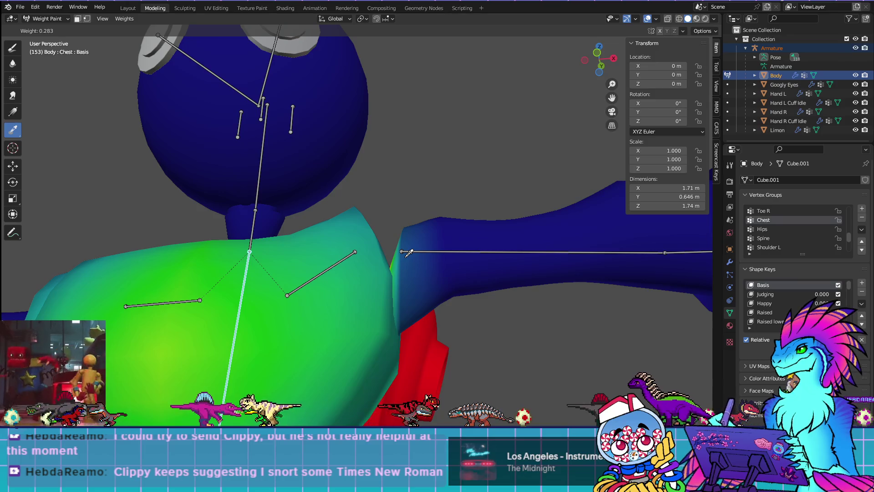
mouse_move(409, 252)
middle_mouse_down()
mouse_move(451, 336)
mouse_move(474, 348)
mouse_move(465, 348)
middle_mouse_up()
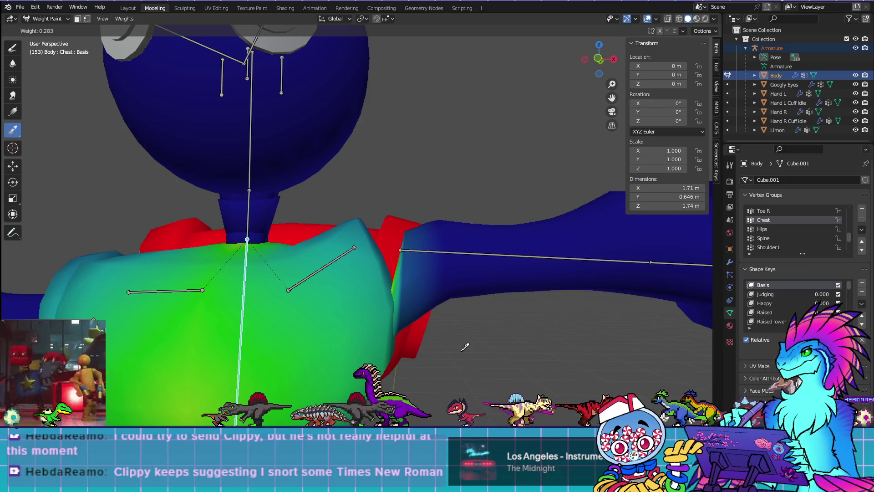
key("Tab")
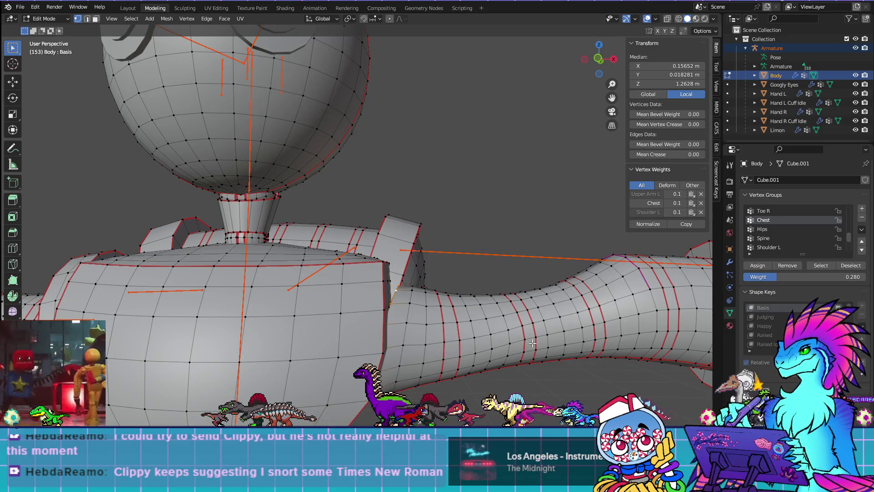
left_click(758, 266)
key("Tab")
mouse_move(382, 277)
middle_mouse_down()
mouse_move(410, 273)
mouse_move(426, 295)
mouse_move(370, 235)
middle_mouse_up()
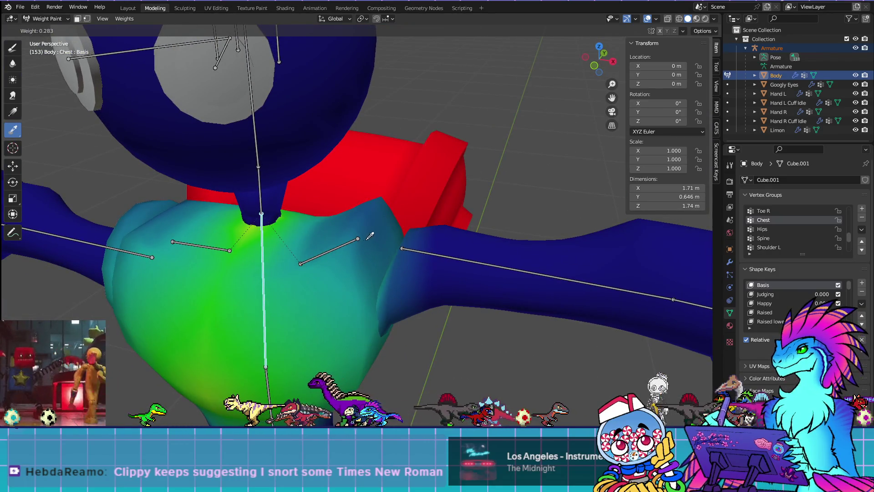
Select the neck-top edge loop plus another vertex and preview their Chest weights
key("Tab")
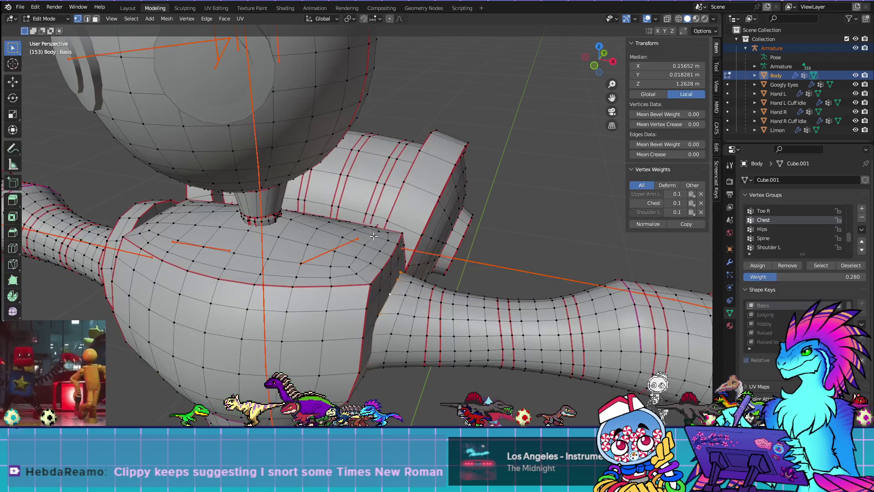
left_click(389, 294)
middle_click_drag(390, 294, 325, 357)
scroll(325, 357, "up", 3)
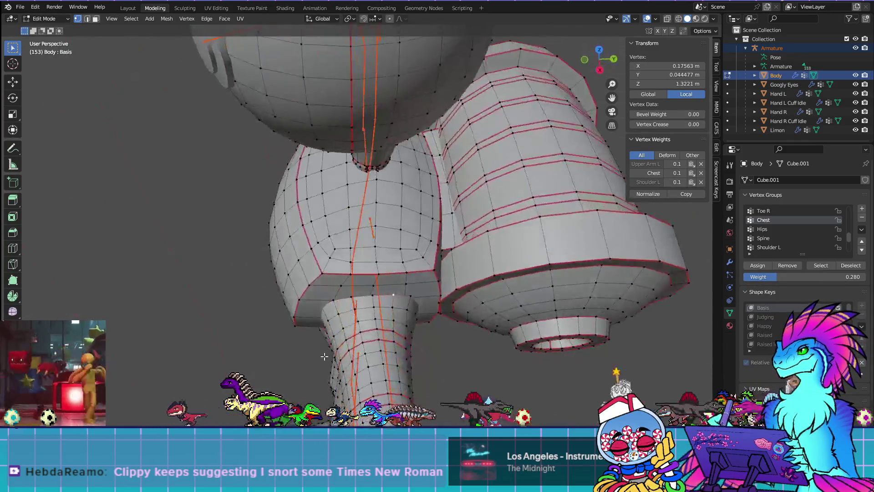
scroll(324, 356, "up", 2)
left_click(391, 343, "alt")
left_click(443, 334, "shift")
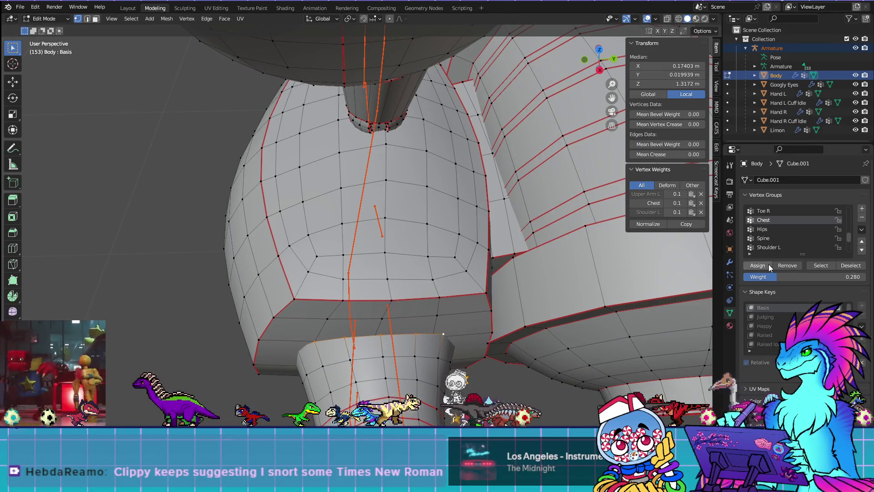
key("ctrl+Tab")
scroll(489, 234, "up", 3)
mouse_move(490, 234)
middle_mouse_down()
mouse_move(484, 220)
mouse_move(490, 234)
mouse_move(462, 322)
middle_mouse_up()
Undo the accidental edits that dented the mesh surface
key("Tab")
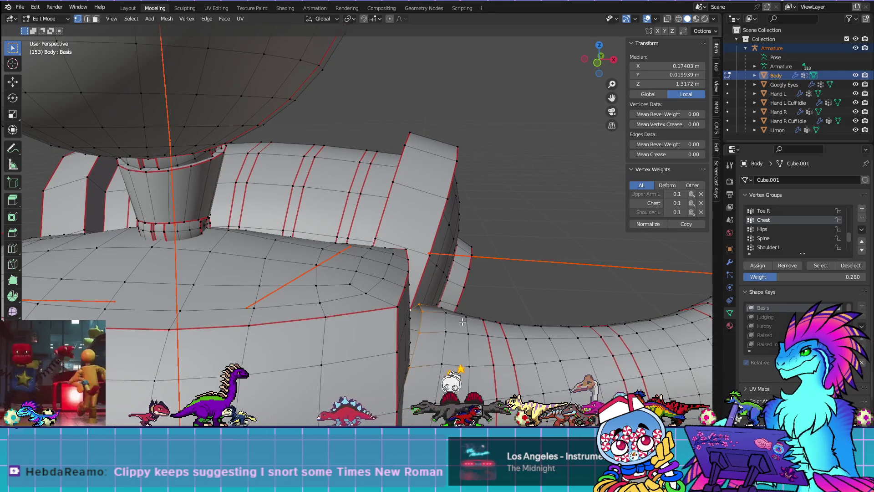
key("ctrl+z")
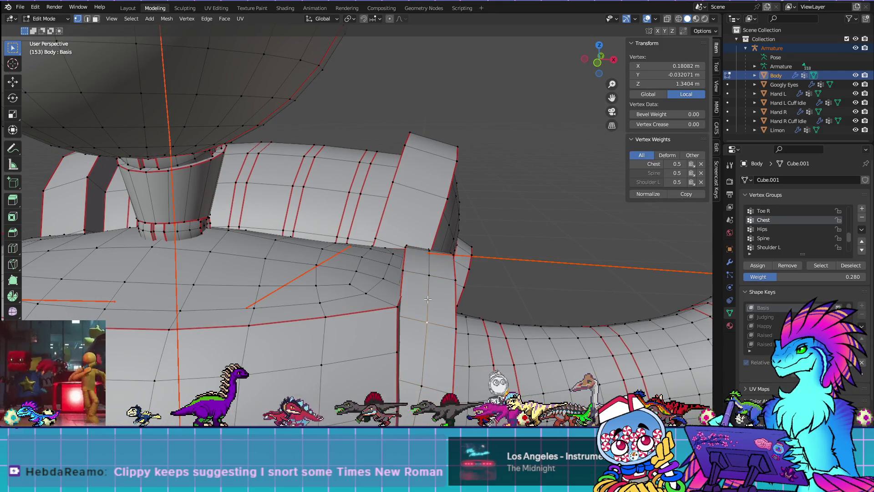
key("ctrl+z")
key("ctrl+z")
mouse_move(487, 353)
middle_mouse_down()
mouse_move(501, 309)
mouse_move(523, 295)
mouse_move(471, 301)
mouse_move(473, 267)
middle_mouse_up()
scroll(503, 297, "up", 5)
scroll(503, 297, "down", 3)
scroll(523, 295, "down", 5)
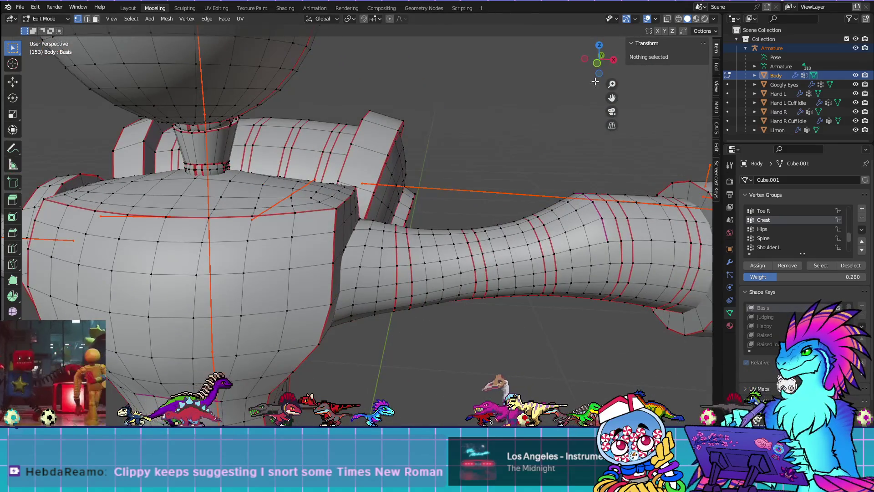
Enable X-ray and hide the two ball-shaped shoulder pieces with L and H
left_click(669, 19)
mouse_move(389, 321)
middle_mouse_down()
mouse_move(409, 300)
mouse_move(487, 266)
middle_mouse_up()
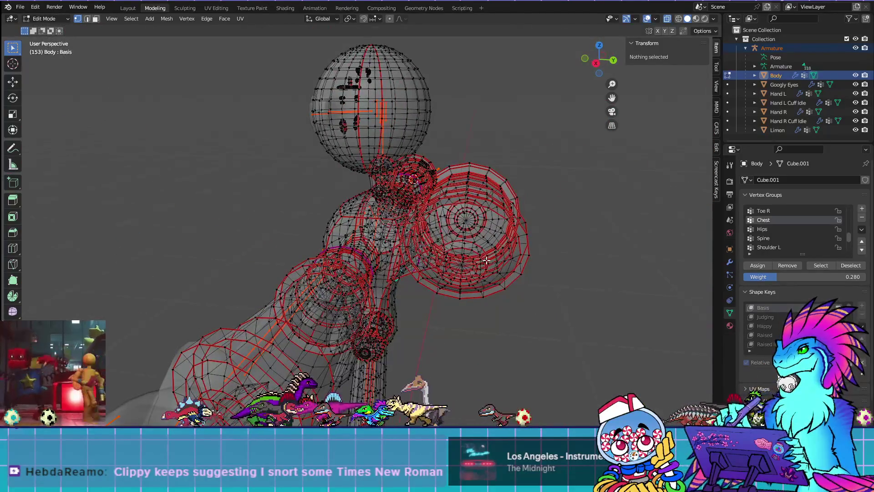
key("l")
key("h")
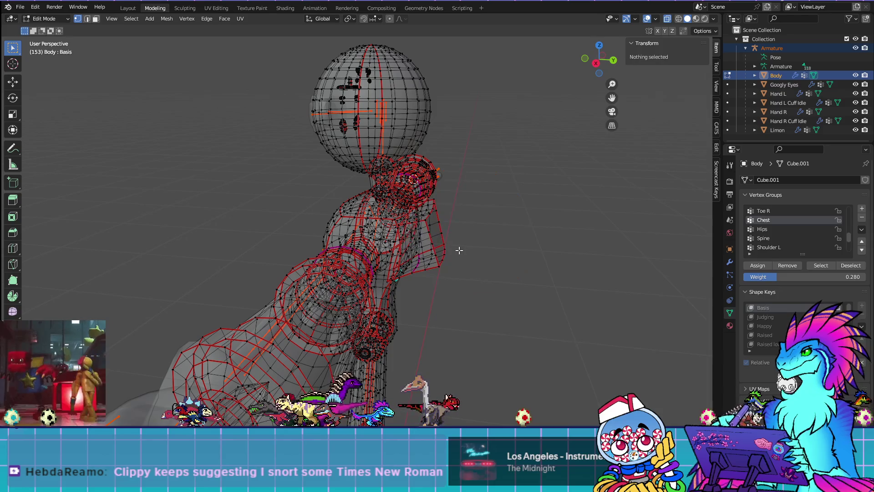
key("l")
key("h")
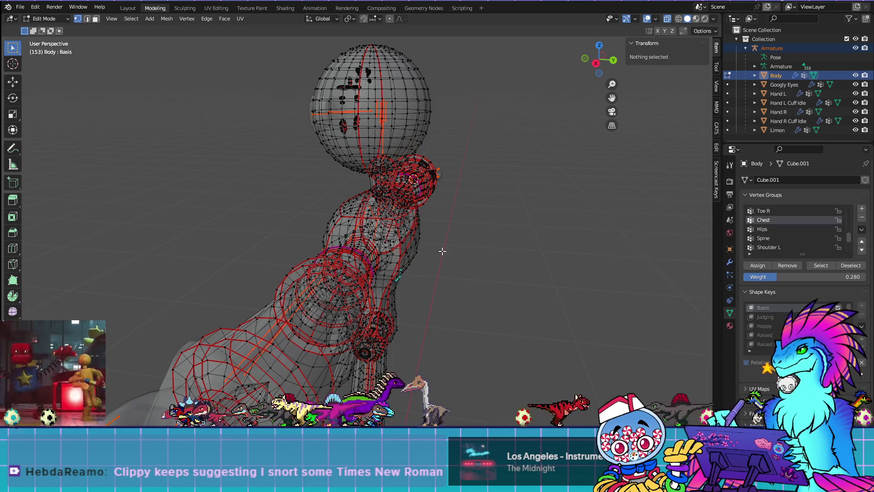
View the body from the front in Weight Paint showing its Chest weights
key("KP_1")
scroll(455, 248, "up", 5)
scroll(464, 248, "up", 3)
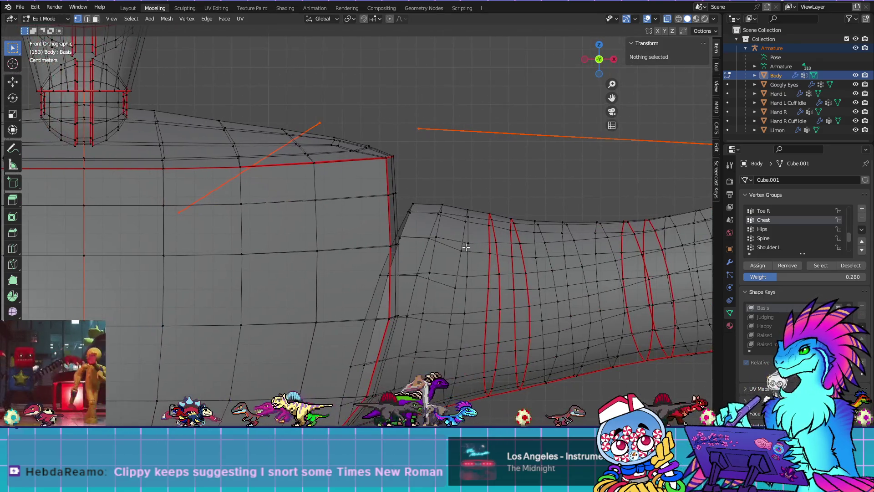
key("ctrl+Tab")
scroll(469, 243, "down", 2)
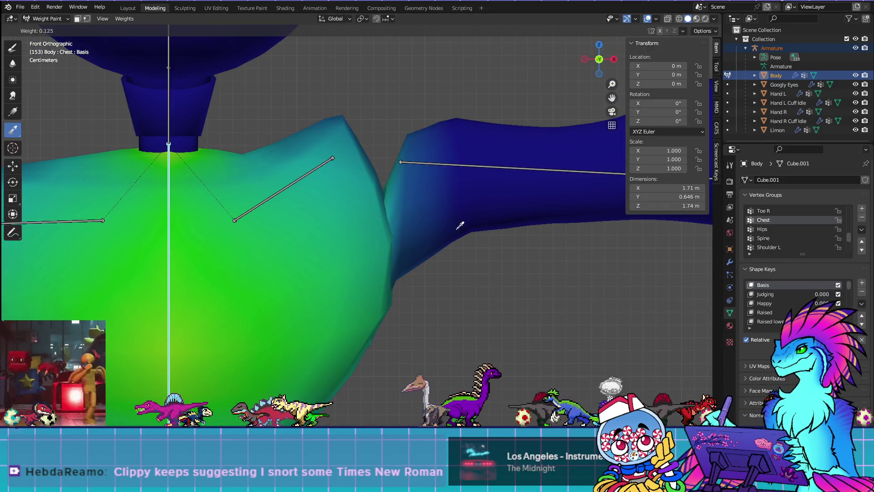
Show Shoulder L weights and assign 0.53 to the loops around the shoulder seam
left_click(287, 184, "ctrl")
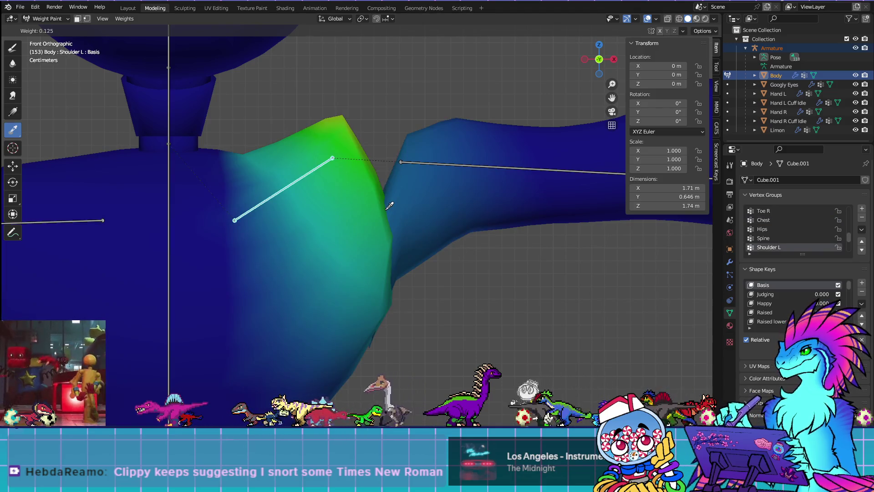
middle_click_drag(389, 206, 352, 225)
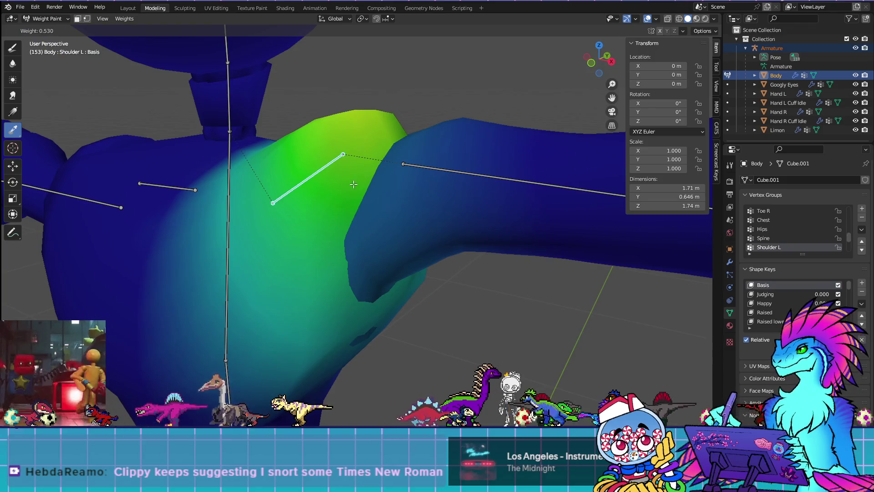
key("Tab")
left_click(371, 239)
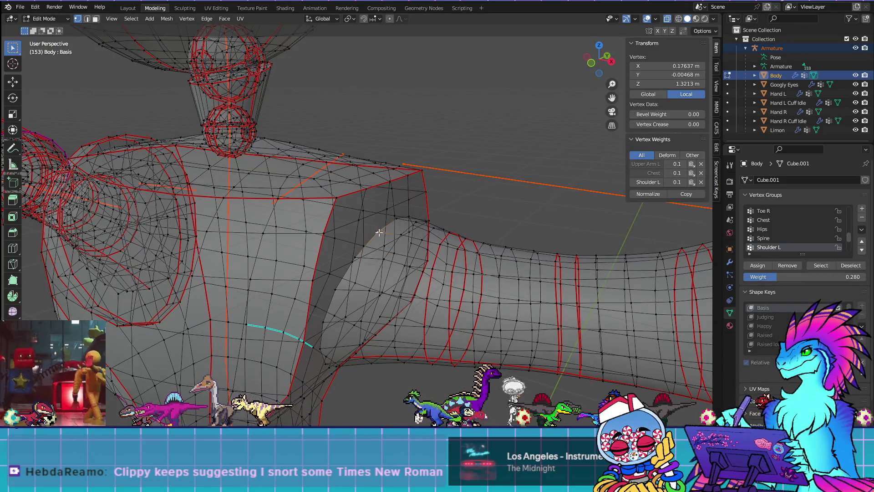
left_click(379, 233, "alt")
left_click(373, 291, "alt")
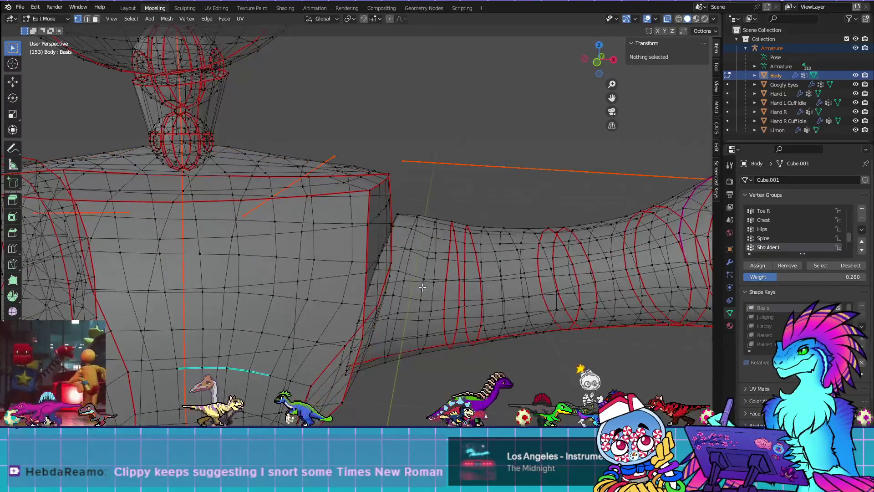
left_click(798, 277)
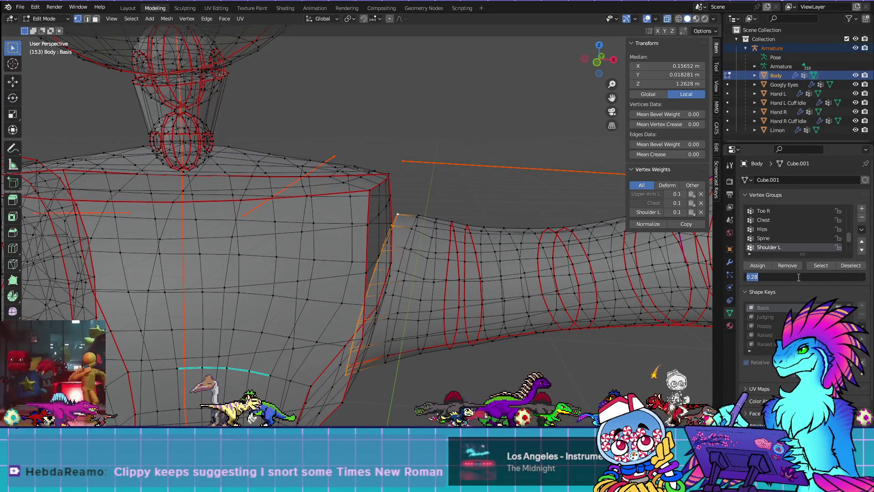
type(".5")
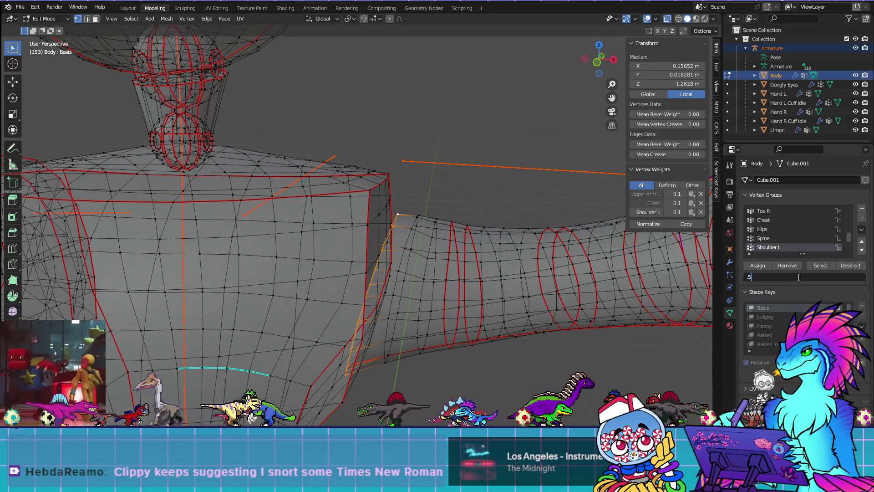
type("3")
key("Return")
left_click(758, 266)
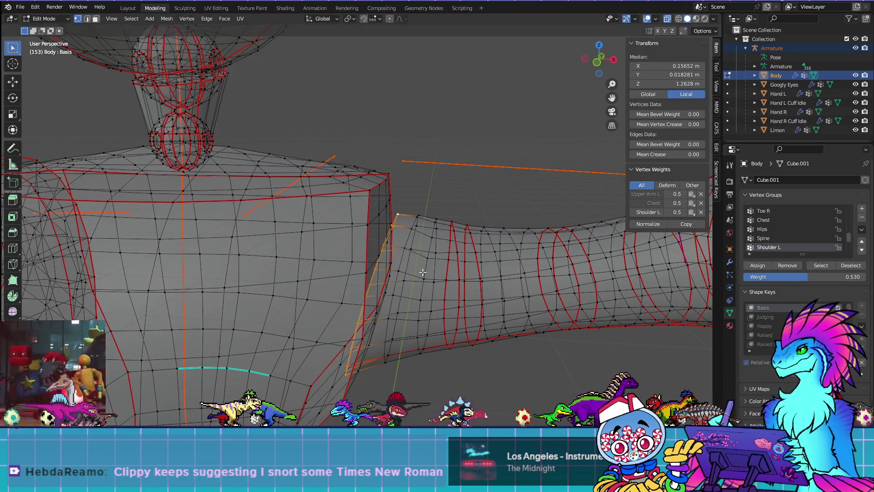
Circle-deselect part of the upper shoulder loop and assign 0.263 Shoulder L weight
key("ctrl+Tab")
mouse_move(424, 296)
middle_mouse_down()
mouse_move(445, 289)
mouse_move(444, 266)
mouse_move(466, 296)
mouse_move(396, 277)
middle_mouse_up()
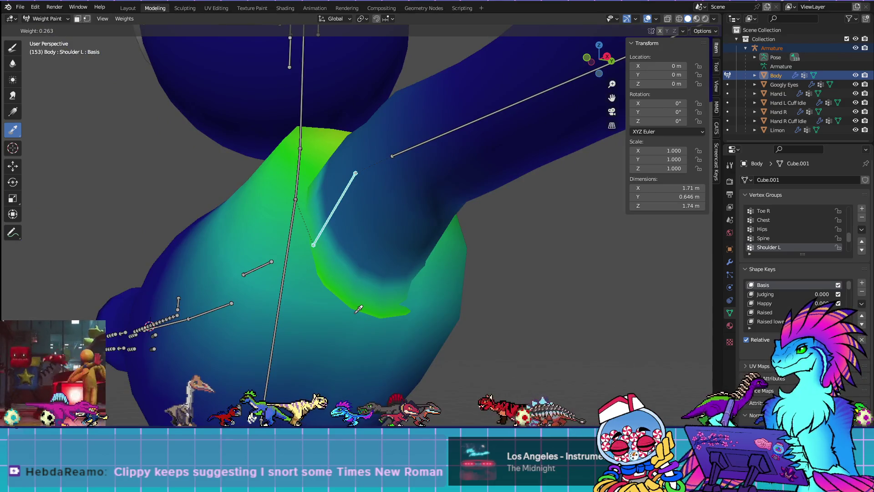
key("Tab")
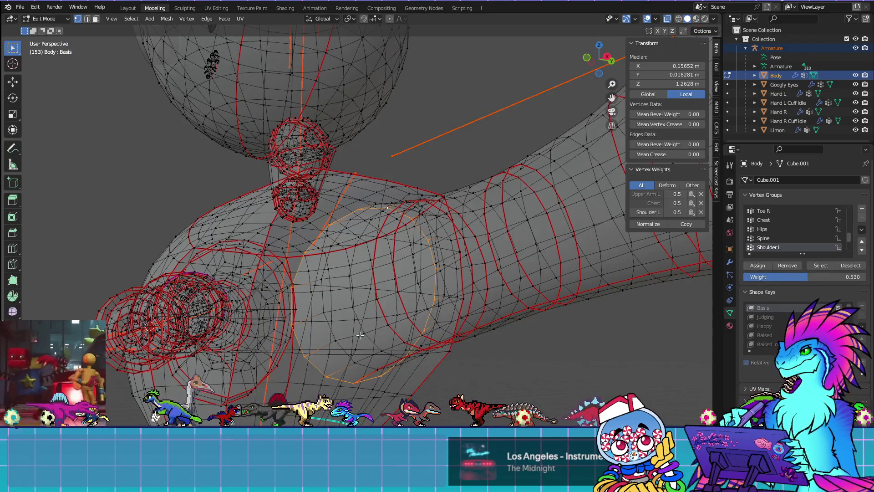
key("c")
mouse_move(304, 279)
middle_mouse_down()
mouse_move(302, 287)
mouse_move(377, 216)
mouse_move(433, 264)
mouse_move(431, 297)
mouse_move(416, 221)
middle_mouse_up()
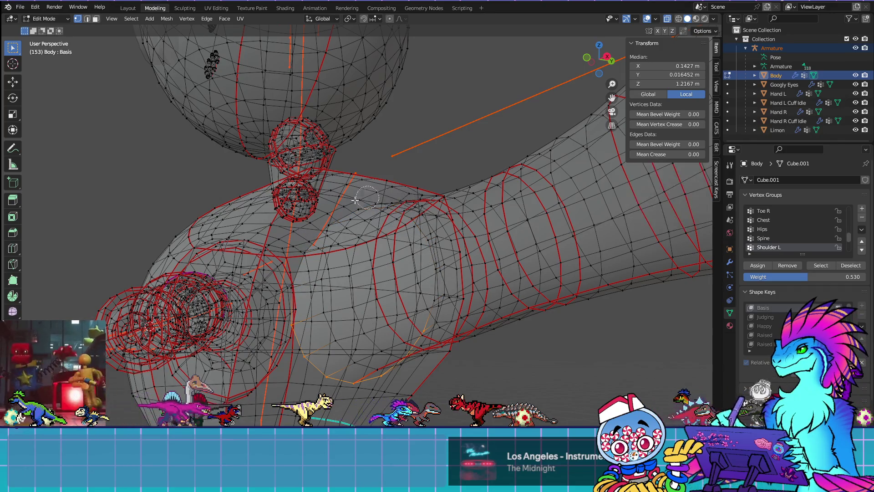
left_click(793, 279)
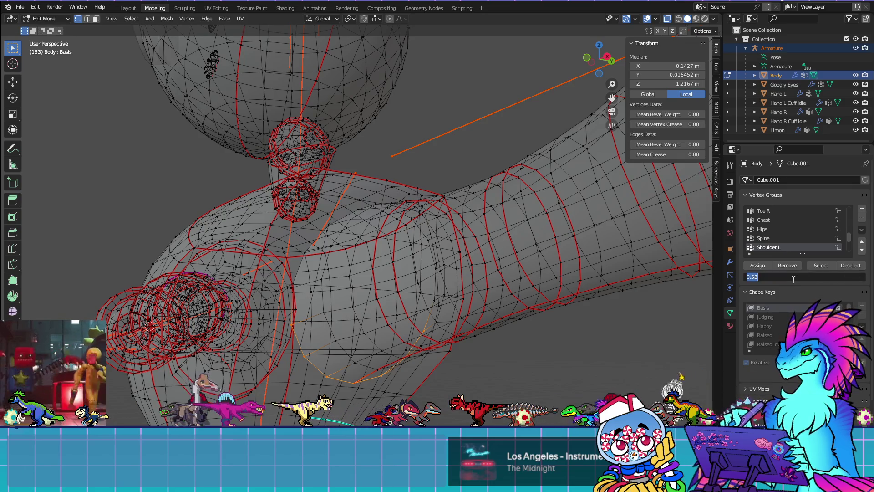
type(".263")
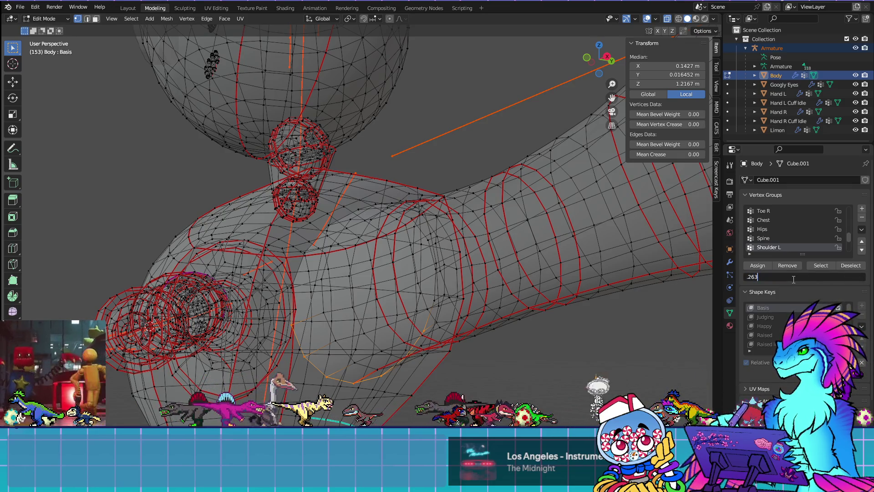
key("Return")
left_click(762, 265)
Review the shoulder blend and lower the weight value to 0.25
key("ctrl+Tab")
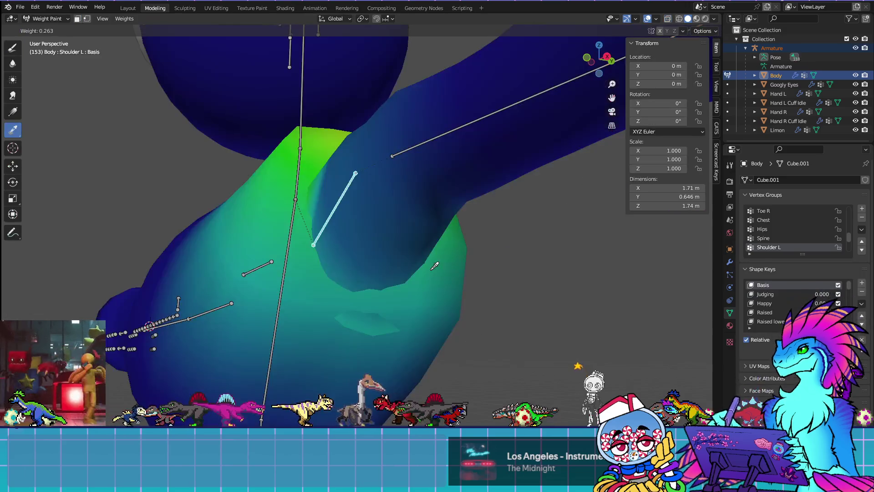
mouse_move(377, 303)
middle_mouse_down()
mouse_move(425, 307)
mouse_move(383, 297)
mouse_move(327, 320)
middle_mouse_up()
left_click(327, 320)
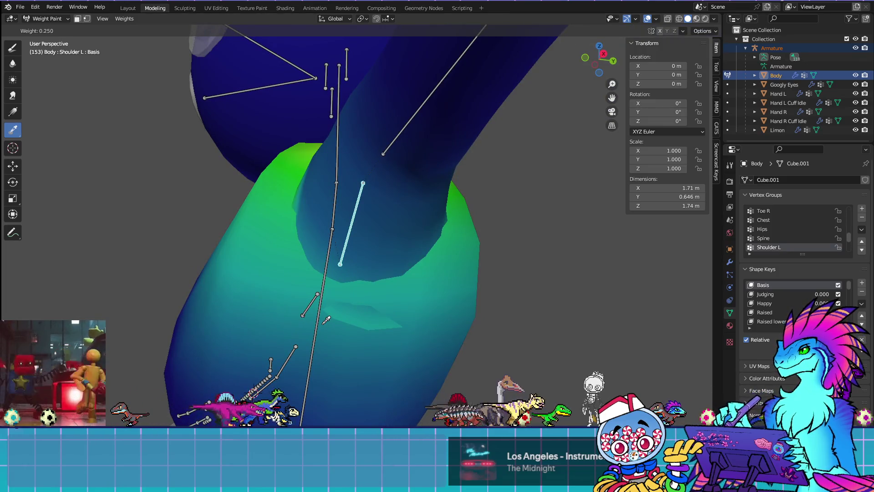
key("Tab")
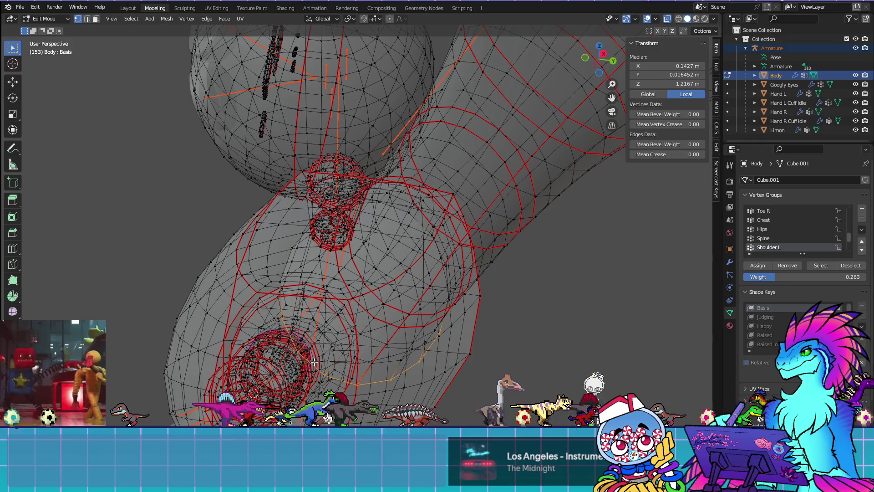
left_click(845, 277)
type("0.25")
key("Return")
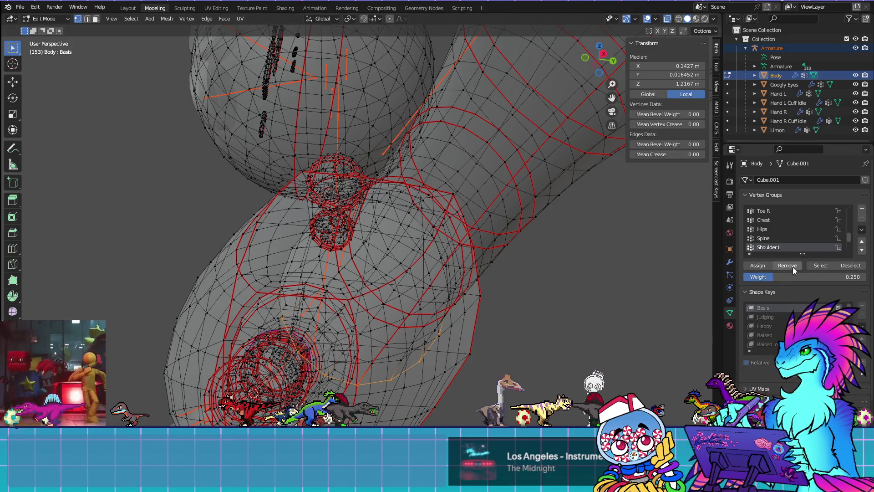
key("Tab")
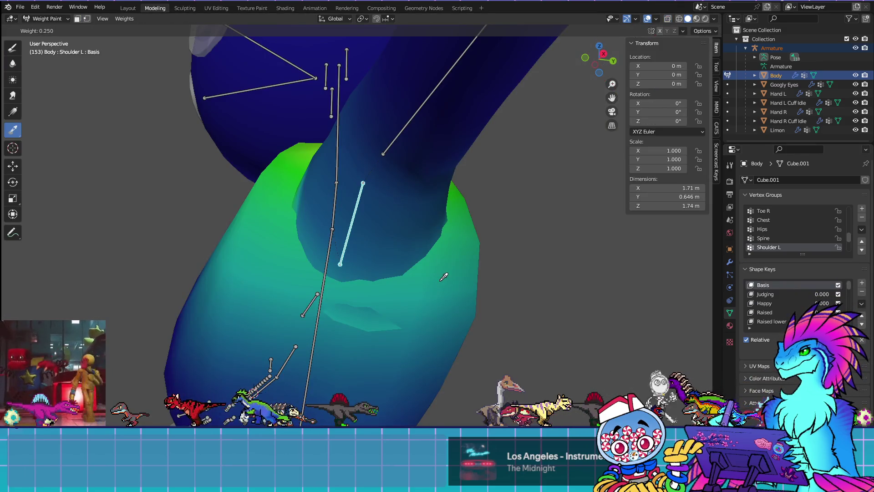
Inspect the Chest, Neck and Upper Arm L weights from several angles
left_click(324, 269, "ctrl")
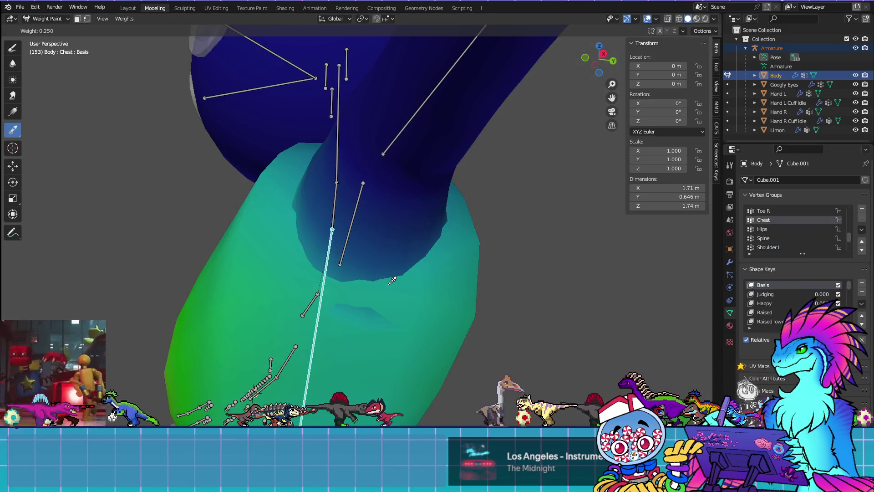
left_click(346, 214, "ctrl")
left_click(351, 223, "ctrl")
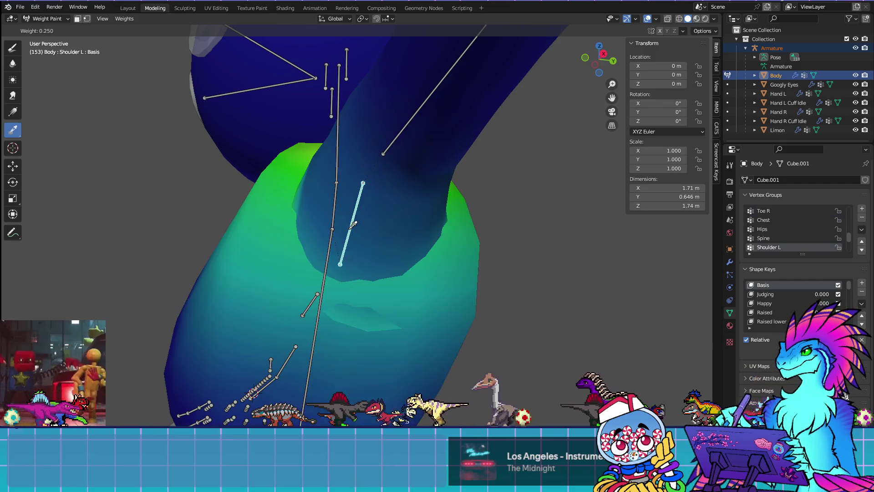
left_click(405, 134, "ctrl")
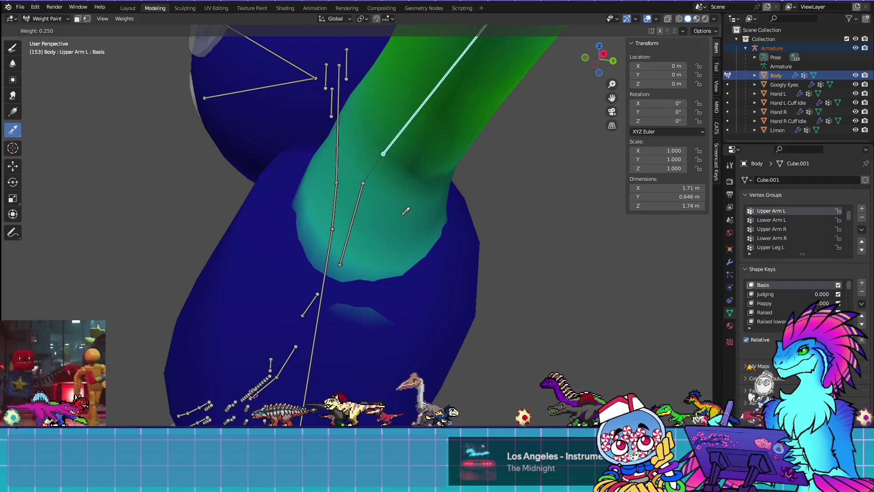
key("KP_1")
mouse_move(461, 304)
middle_mouse_down()
mouse_move(439, 288)
mouse_move(419, 224)
mouse_move(291, 294)
mouse_move(456, 299)
middle_mouse_up()
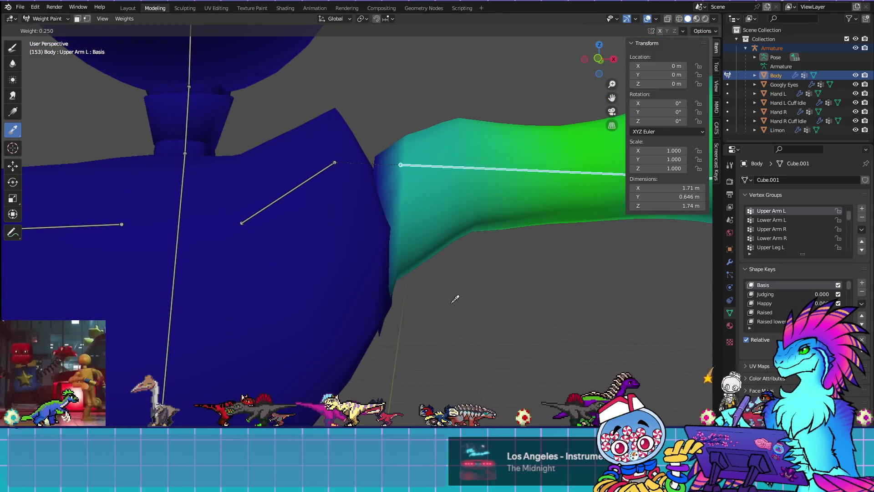
scroll(455, 299, "down", 5)
left_click(289, 260)
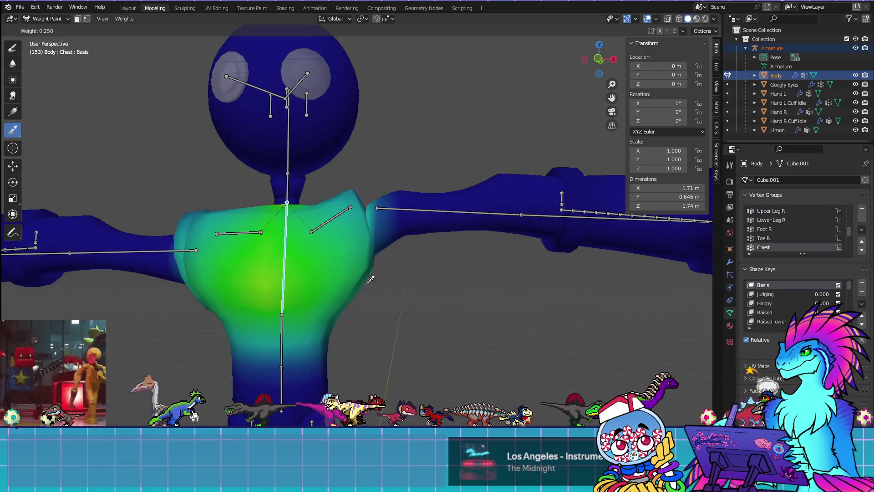
middle_click_drag(445, 293, 417, 283)
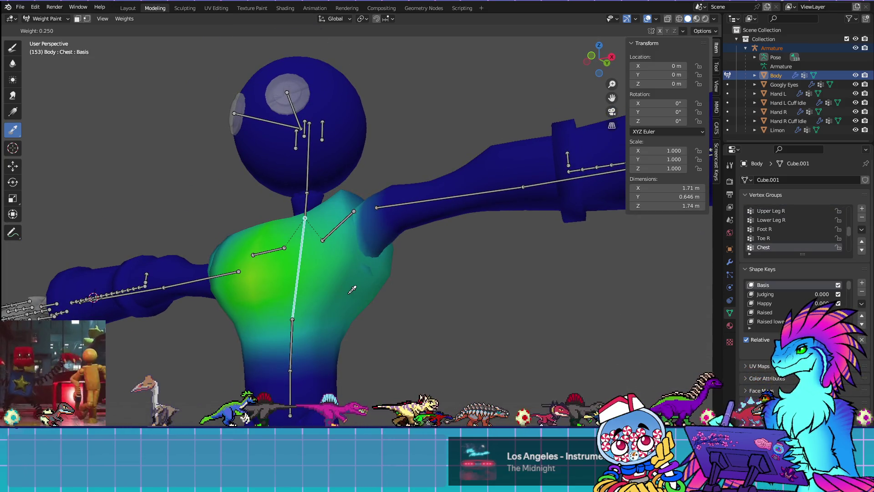
middle_click_drag(377, 213, 406, 201)
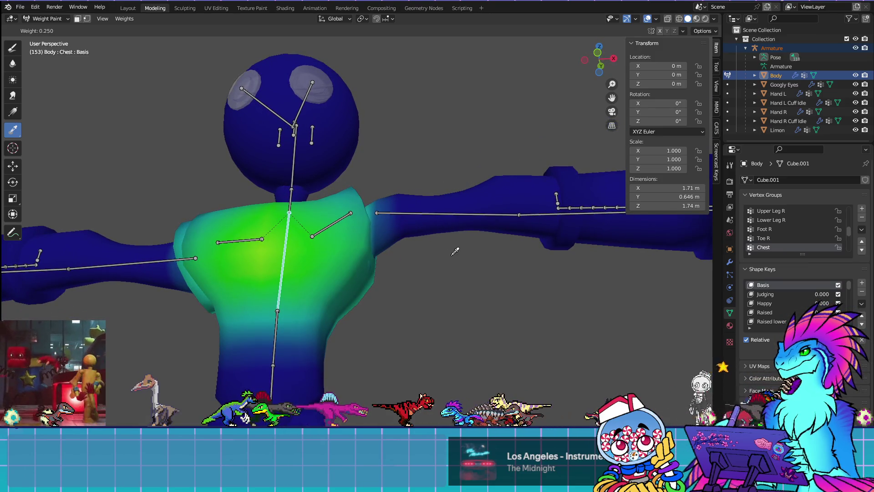
mouse_move(456, 250)
middle_mouse_down()
mouse_move(419, 299)
mouse_move(422, 256)
mouse_move(390, 256)
middle_mouse_up()
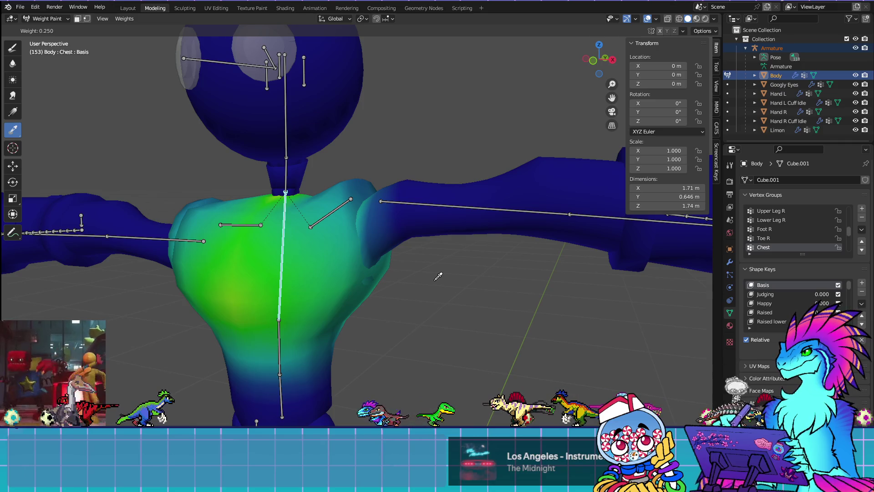
Reveal the hidden pieces and rotate the Upper Arm L bone upward, viewed from the front
key("alt+h")
mouse_move(438, 277)
middle_mouse_down()
mouse_move(449, 250)
mouse_move(482, 260)
mouse_move(448, 248)
middle_mouse_up()
key("KP_1")
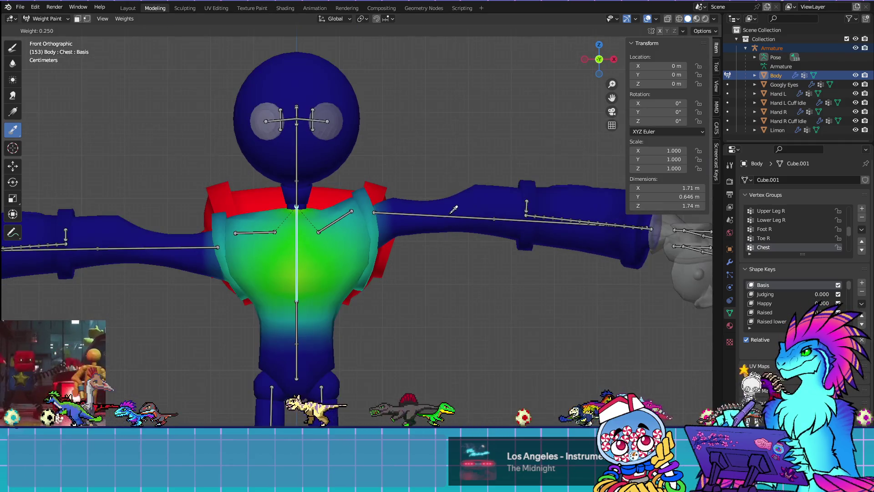
left_click(456, 217, "ctrl")
key("r")
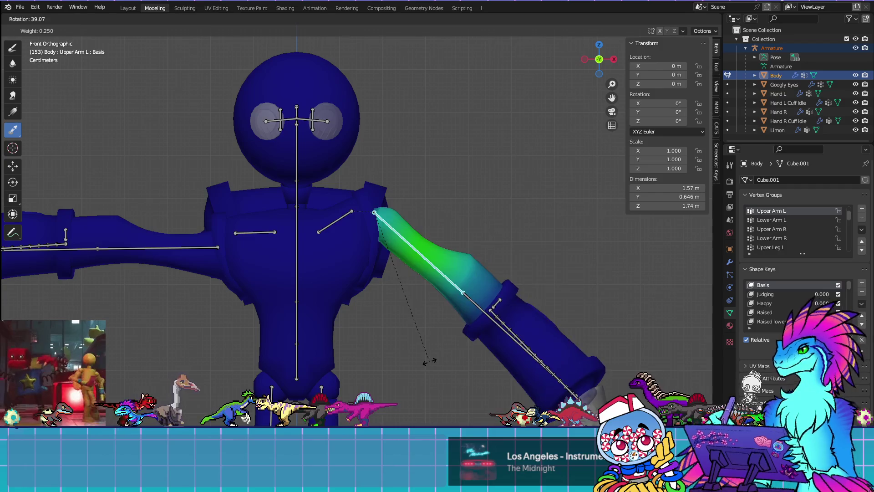
left_click(450, 164)
mouse_move(451, 182)
middle_mouse_down()
mouse_move(453, 240)
mouse_move(373, 264)
mouse_move(298, 256)
mouse_move(494, 258)
middle_mouse_up()
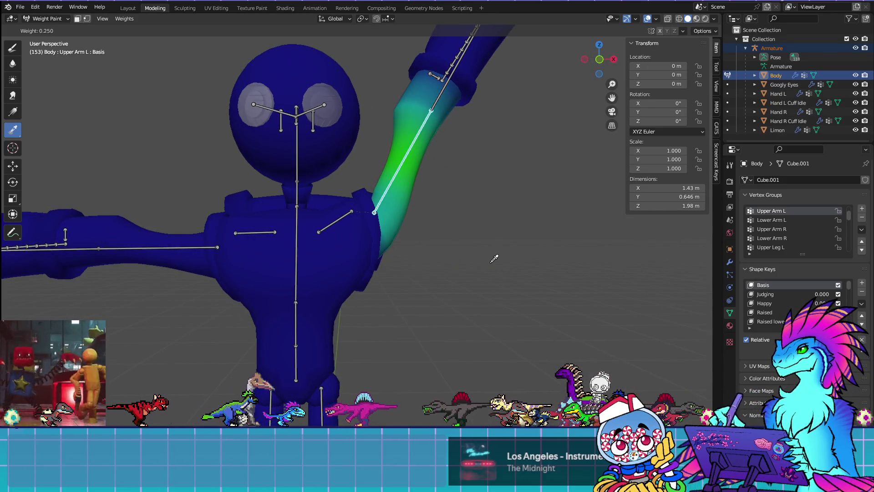
key("KP_1")
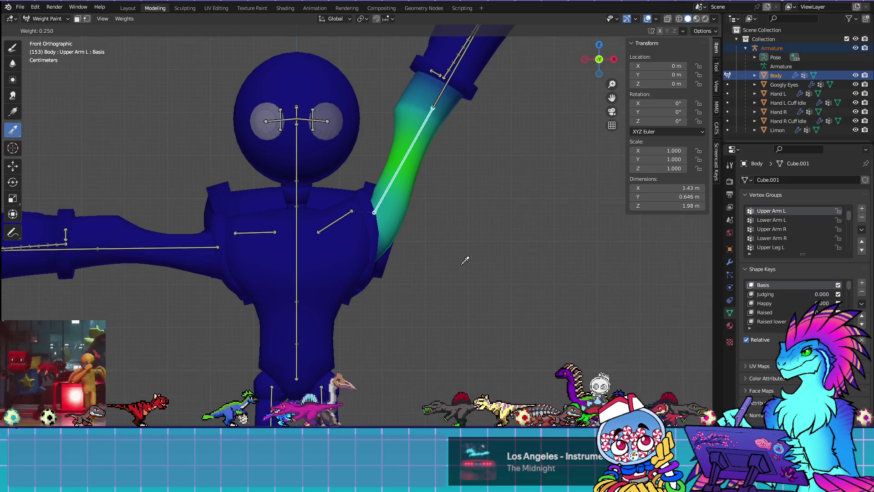
Preview the character's materials with overlays off, then restore the weight colours and bones
left_click(697, 19)
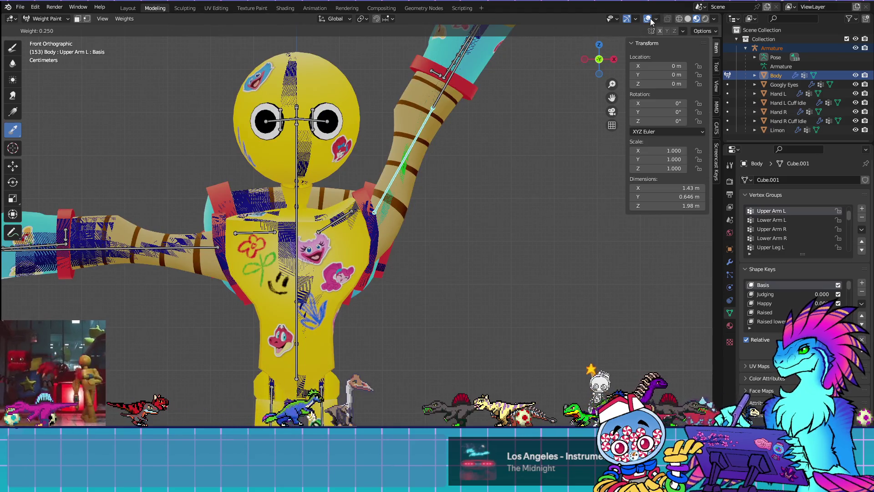
left_click(647, 19)
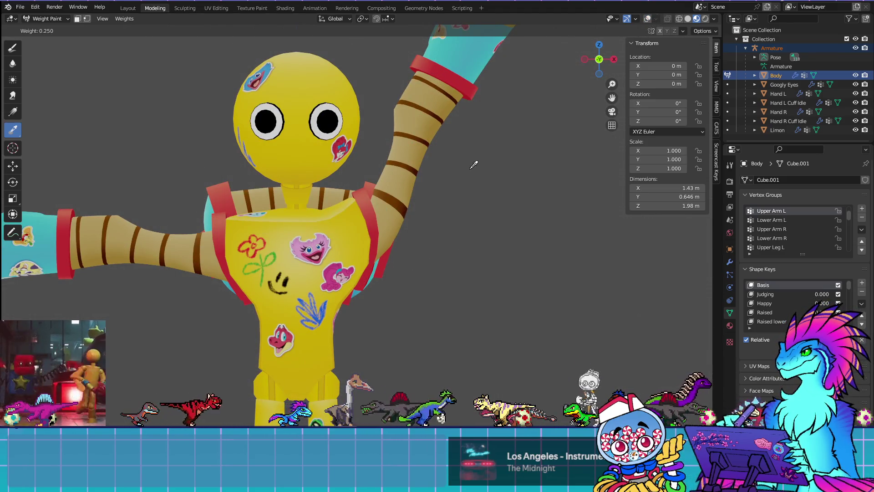
scroll(475, 167, "down", 2)
mouse_move(476, 174)
middle_mouse_down("shift")
mouse_move(485, 228)
mouse_move(506, 224)
mouse_move(512, 211)
mouse_move(490, 170)
middle_mouse_up("shift")
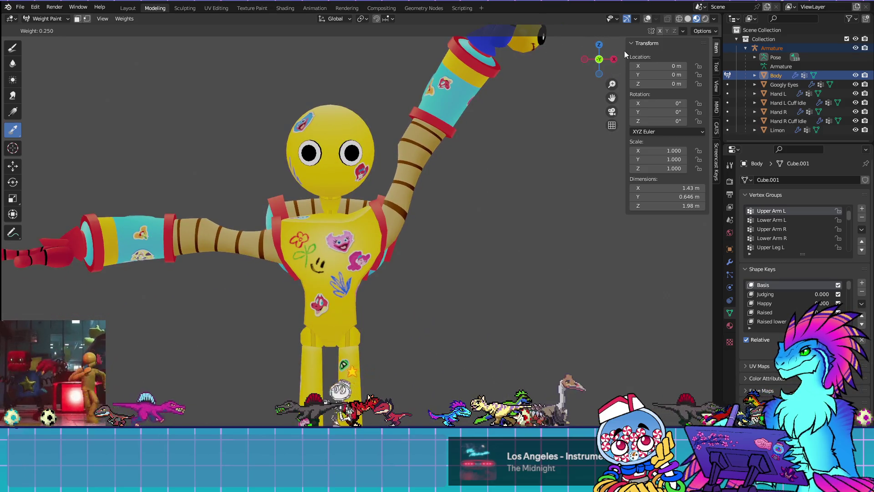
left_click(646, 19)
scroll(470, 244, "up", 5)
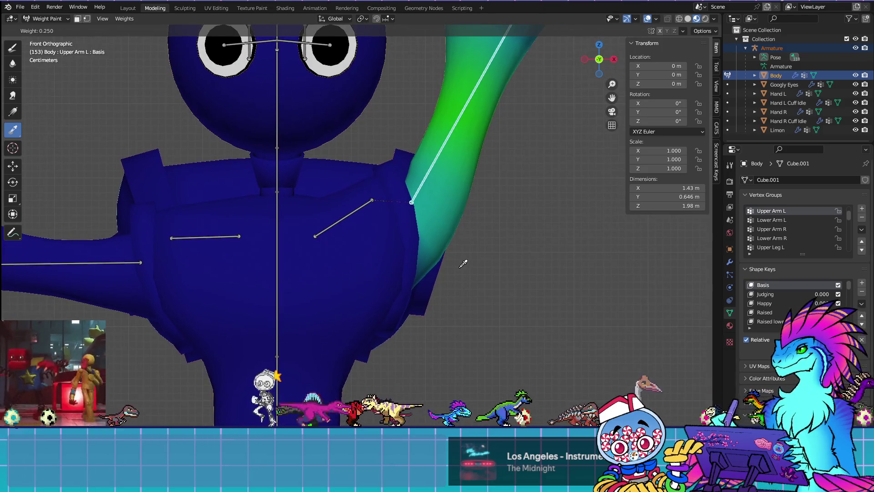
Rotate the Shoulder L and Upper Arm L bones so the left arm hangs down
left_click(363, 212, "ctrl")
key("r")
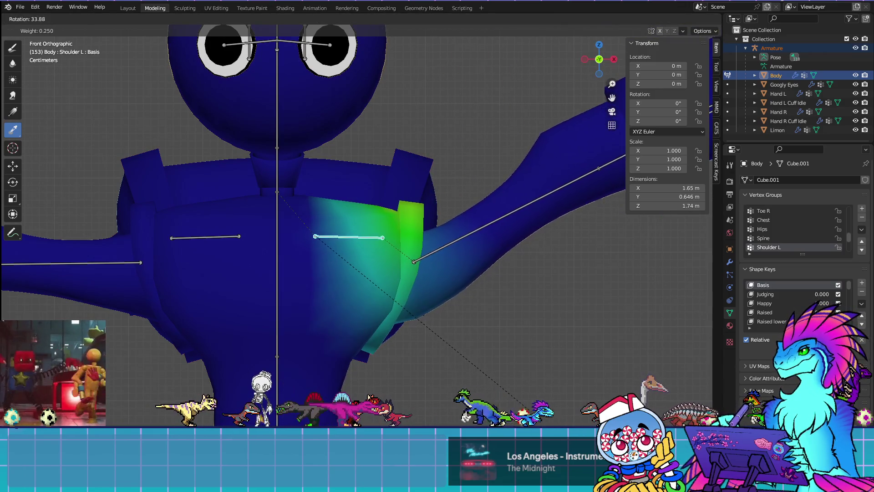
left_click(480, 299)
left_click(458, 232, "ctrl")
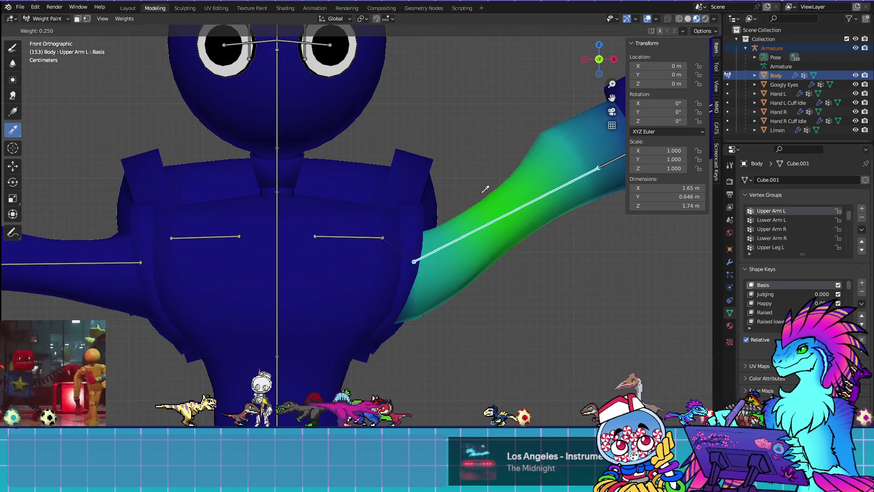
key("r")
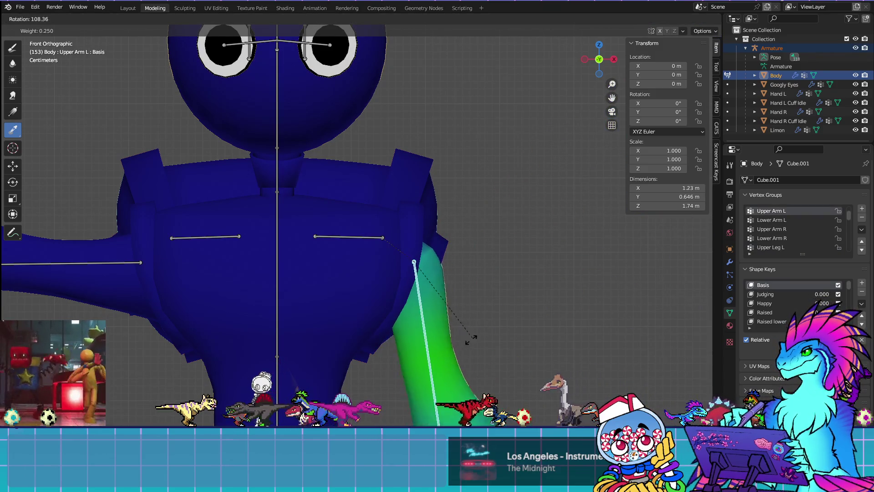
left_click(471, 341)
middle_click_drag(561, 302, 388, 304)
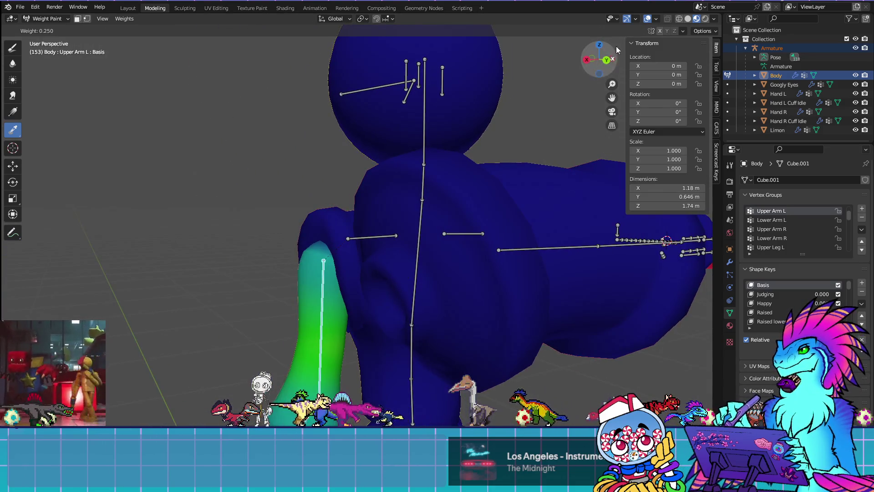
Check the lowered textured arm, then display Chest weights and pick the Blur tool
left_click(648, 18)
mouse_move(392, 255)
middle_mouse_down()
mouse_move(342, 255)
mouse_move(441, 269)
mouse_move(346, 262)
mouse_move(377, 272)
middle_mouse_up()
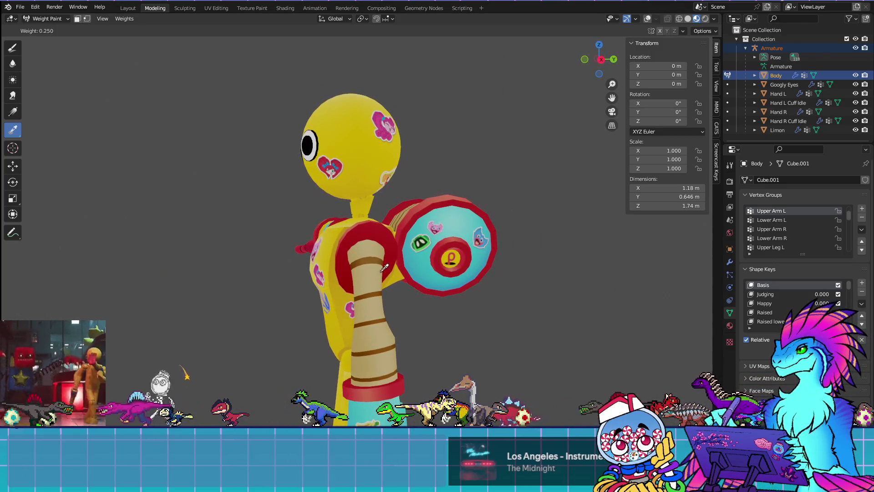
left_click(647, 20)
scroll(399, 252, "up", 5)
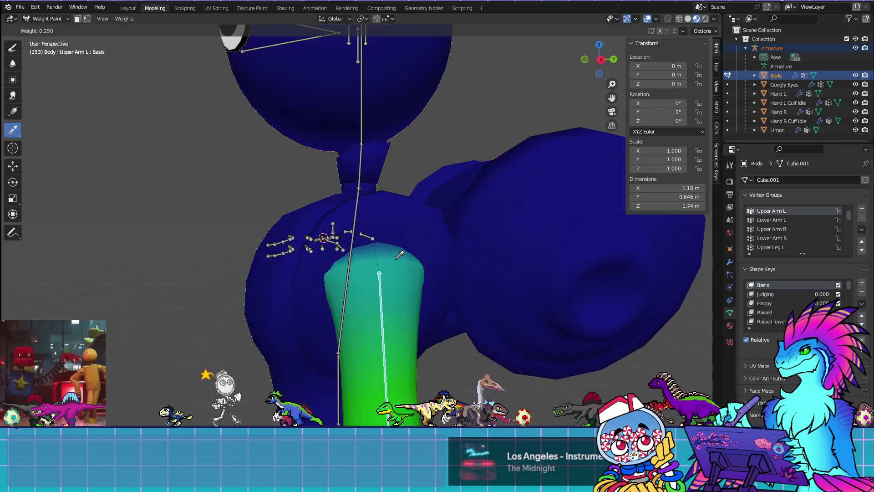
middle_click_drag(399, 251, 348, 248)
left_click(412, 294, "ctrl")
middle_click_drag(411, 293, 475, 334)
left_click(13, 63)
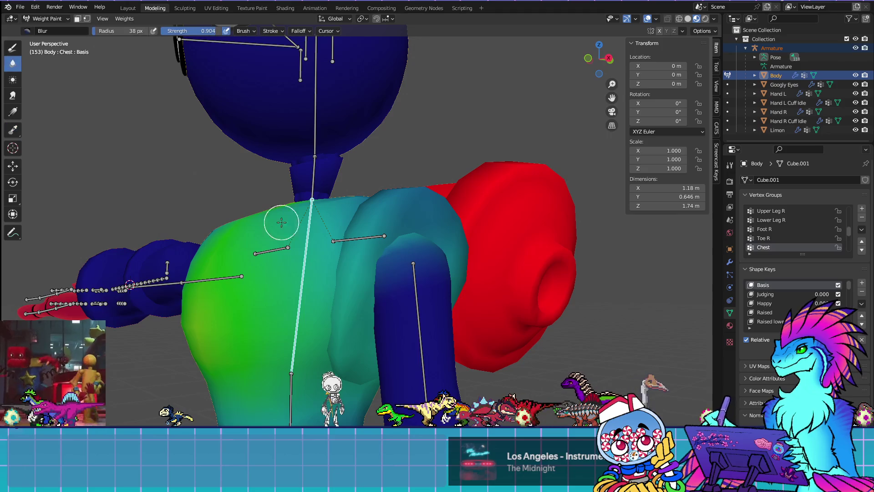
Display the Upper Arm L weights and turn on the Wireframe overlay
middle_click_drag(444, 262, 381, 311)
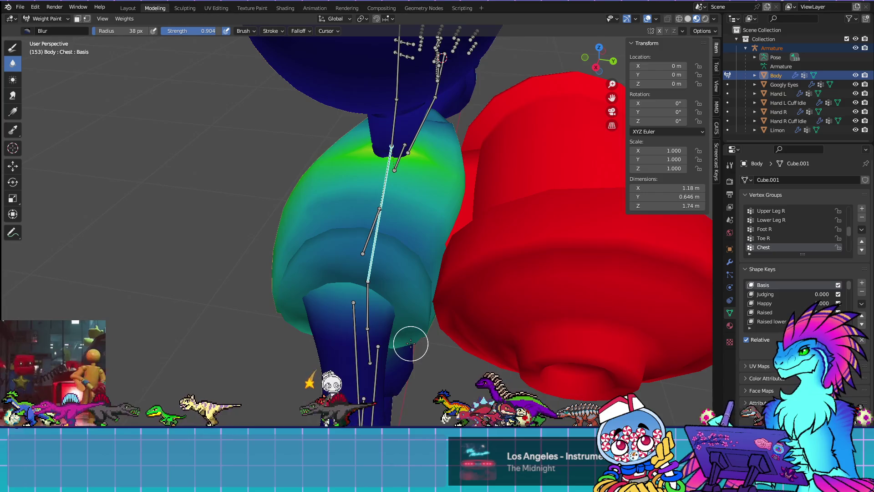
left_click(353, 340, "ctrl")
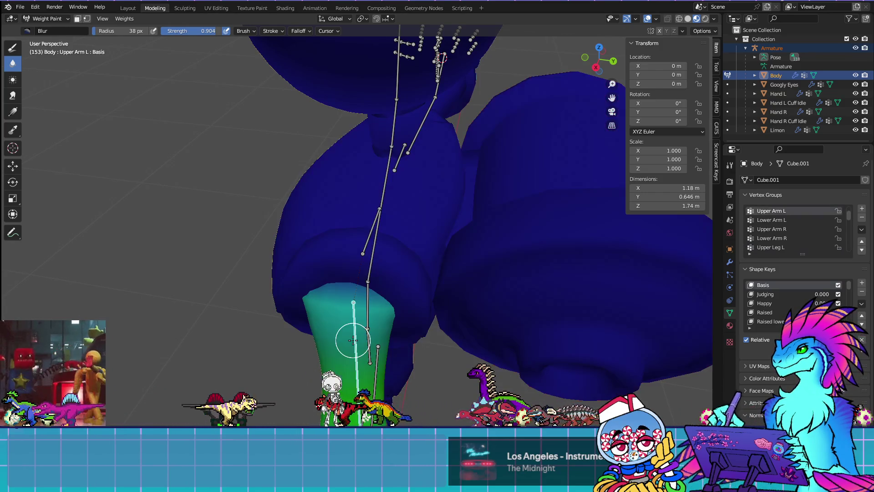
middle_click_drag(385, 332, 437, 290)
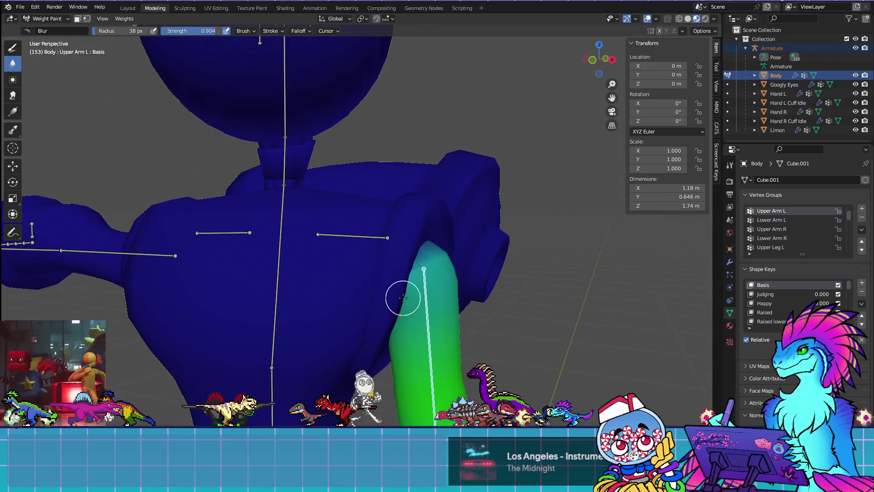
mouse_move(476, 317)
middle_mouse_down()
mouse_move(349, 319)
mouse_move(332, 289)
mouse_move(350, 289)
middle_mouse_up()
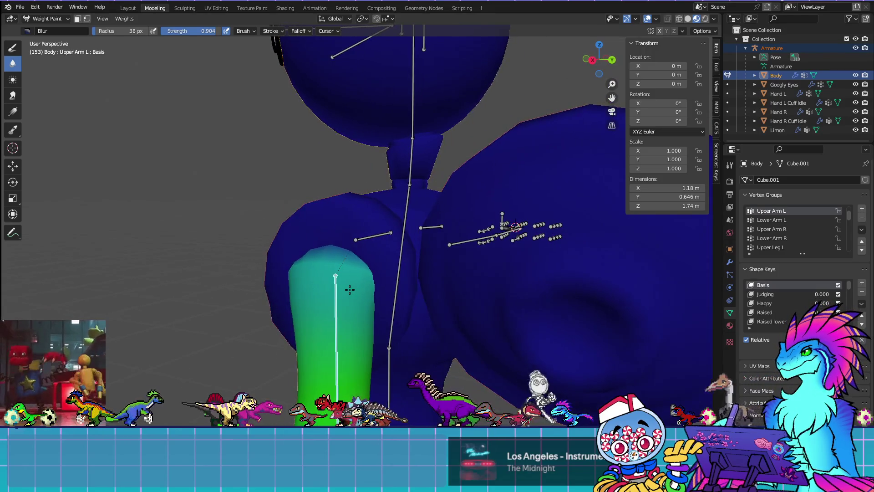
left_click(655, 19)
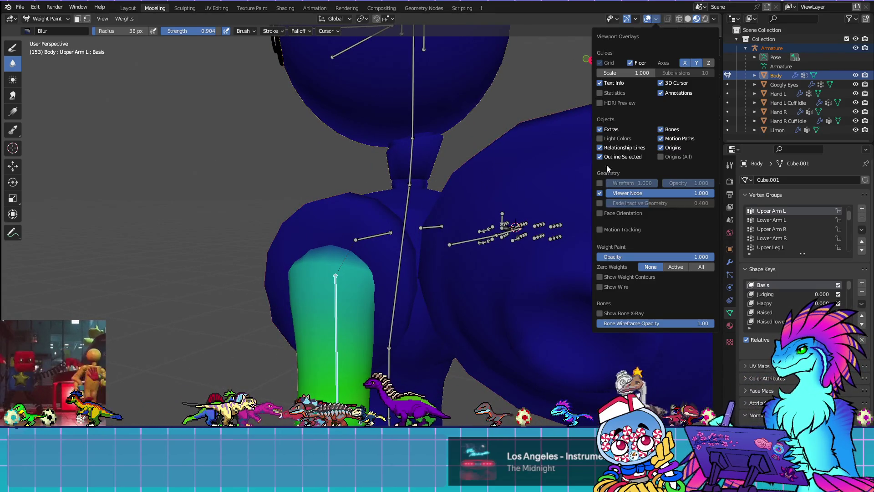
left_click(603, 184)
middle_click_drag(446, 261, 492, 227)
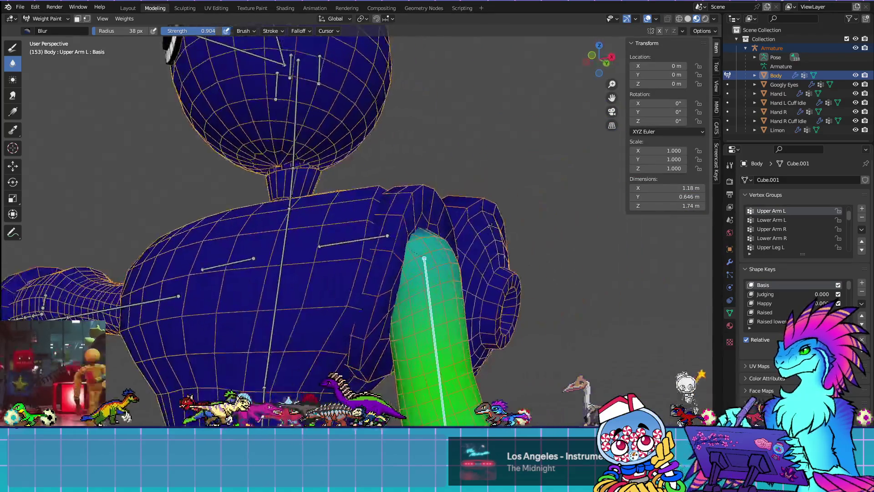
Select and hide the red cuff piece, then return to Weight Paint
key("Tab")
left_click(426, 186)
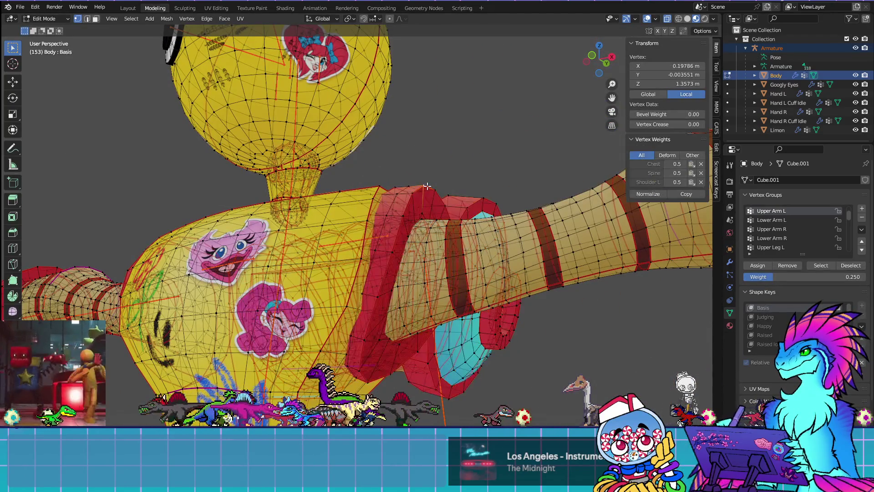
key("ctrl+l")
key("h")
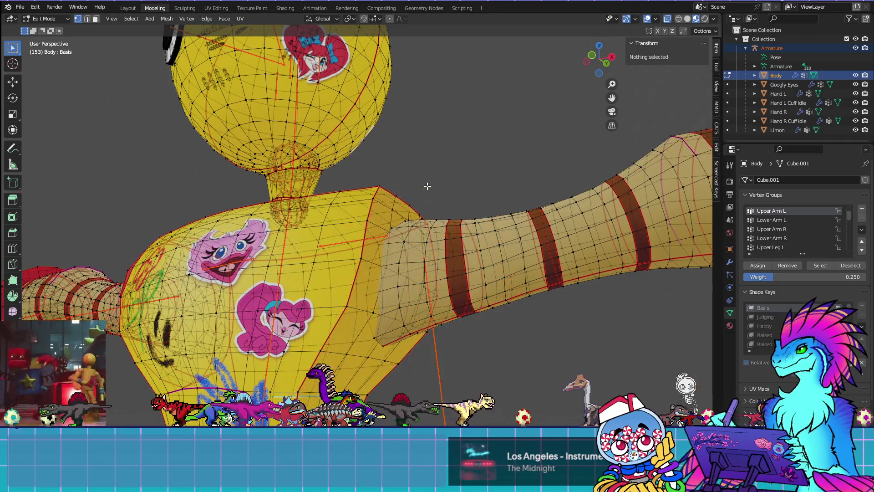
key("ctrl+Tab")
Orbit around the painted shoulder and arm from several angles, then enter Edit Mode
mouse_move(443, 250)
middle_mouse_down()
mouse_move(487, 272)
mouse_move(443, 303)
mouse_move(404, 303)
mouse_move(419, 295)
middle_mouse_up()
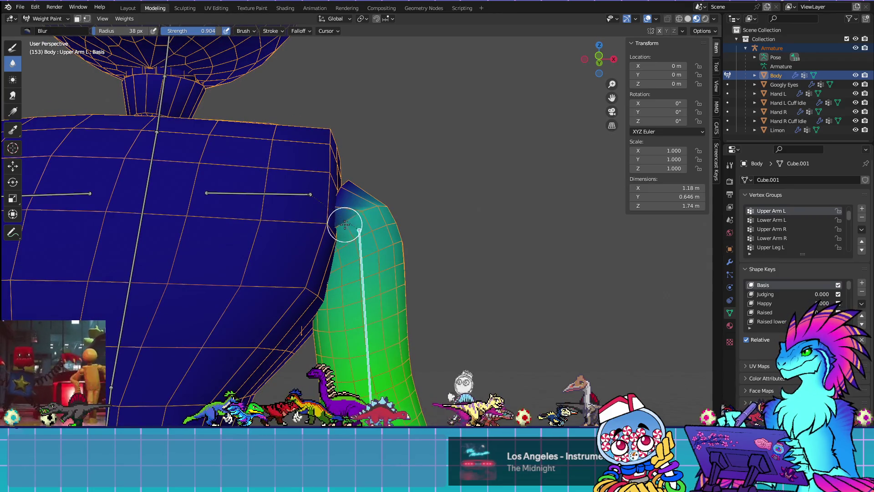
middle_click_drag(369, 251, 301, 263)
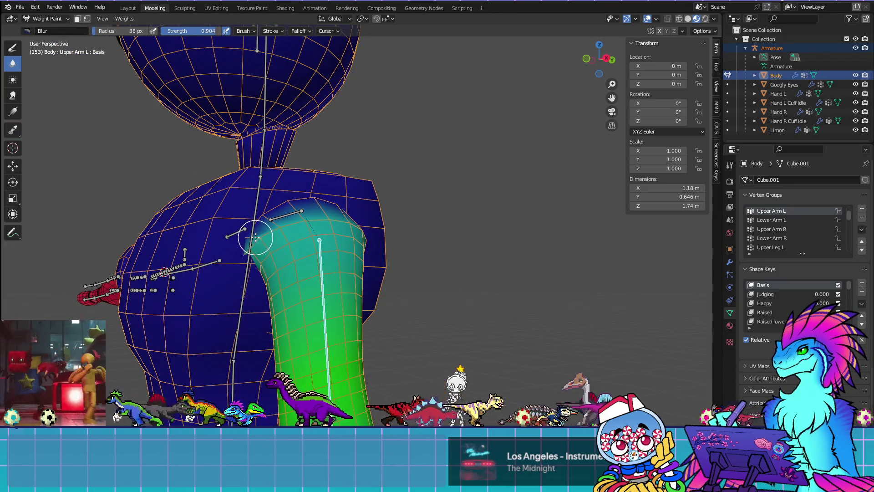
middle_click_drag(320, 252, 425, 242)
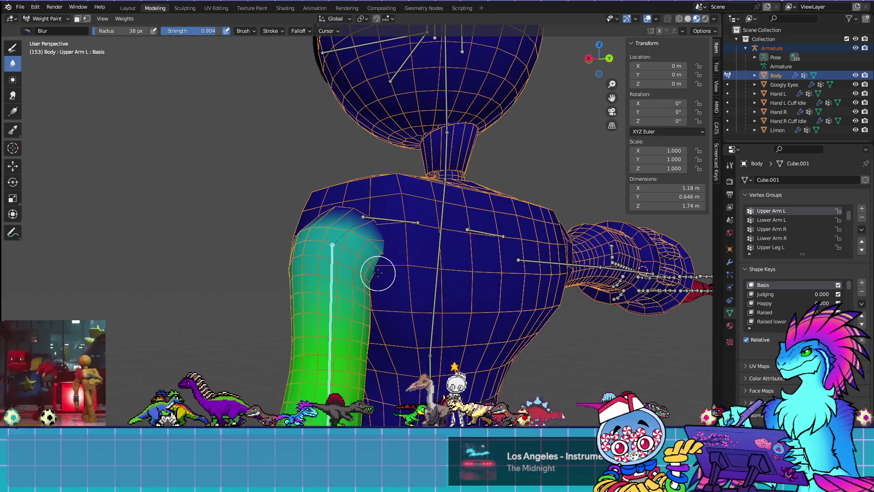
mouse_move(379, 272)
middle_mouse_down()
mouse_move(380, 240)
mouse_move(350, 238)
middle_mouse_up()
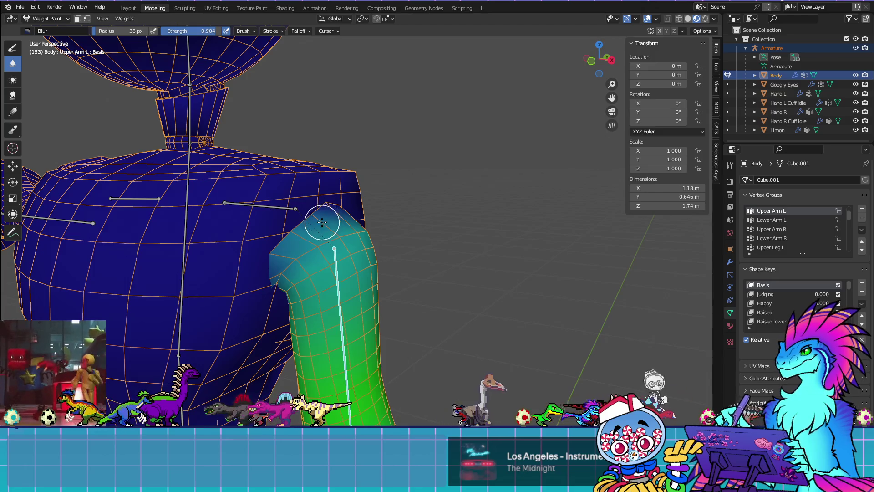
middle_click_drag(315, 237, 287, 251)
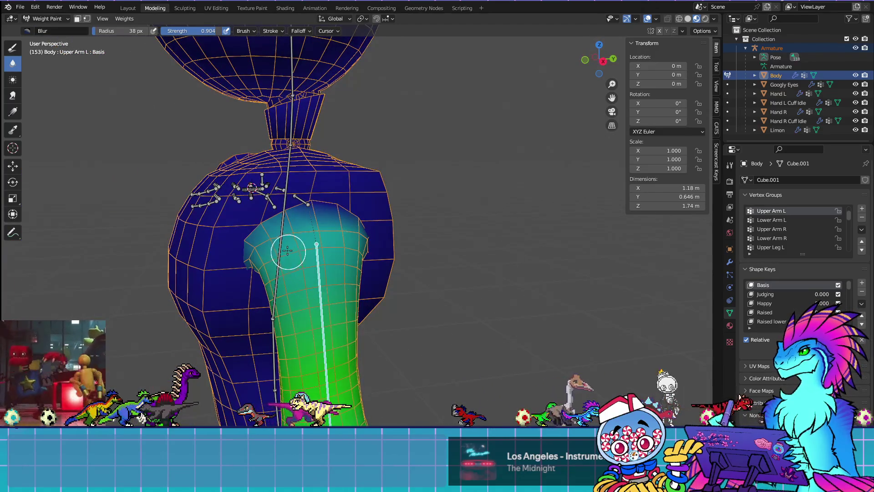
middle_click_drag(364, 246, 312, 228)
middle_click_drag(372, 241, 317, 296)
mouse_move(373, 260)
middle_mouse_down()
mouse_move(483, 248)
mouse_move(392, 220)
middle_mouse_up()
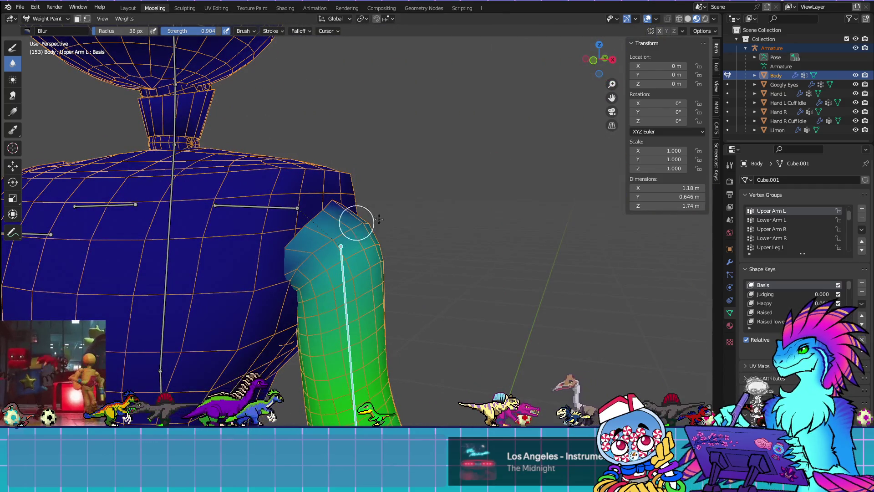
mouse_move(426, 330)
middle_mouse_down()
mouse_move(461, 292)
mouse_move(449, 288)
middle_mouse_up()
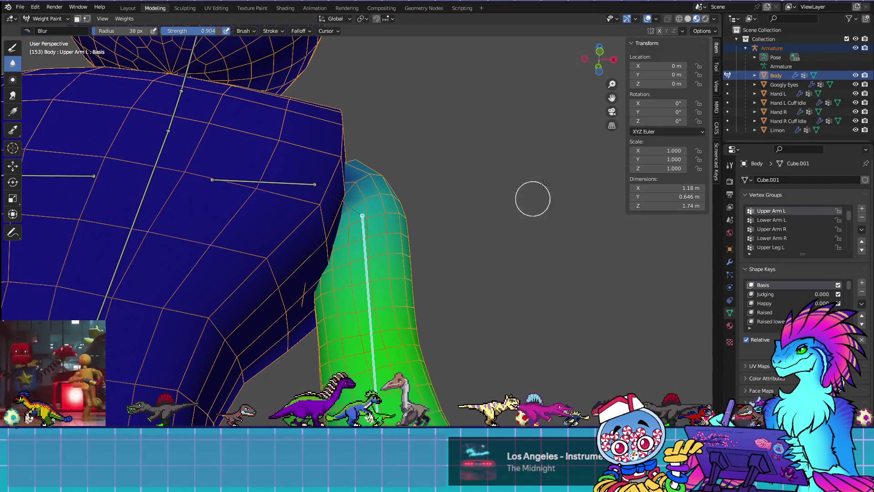
key("Tab")
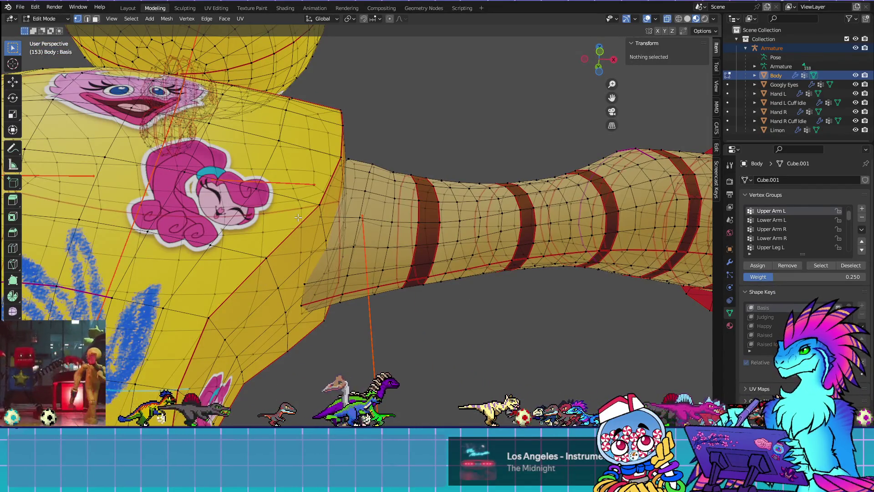
In Edit Mode, select a vertex to check its group weights, then deselect it
left_click(306, 216)
left_click(328, 364)
mouse_move(329, 363)
middle_mouse_down()
mouse_move(360, 360)
mouse_move(390, 378)
middle_mouse_up()
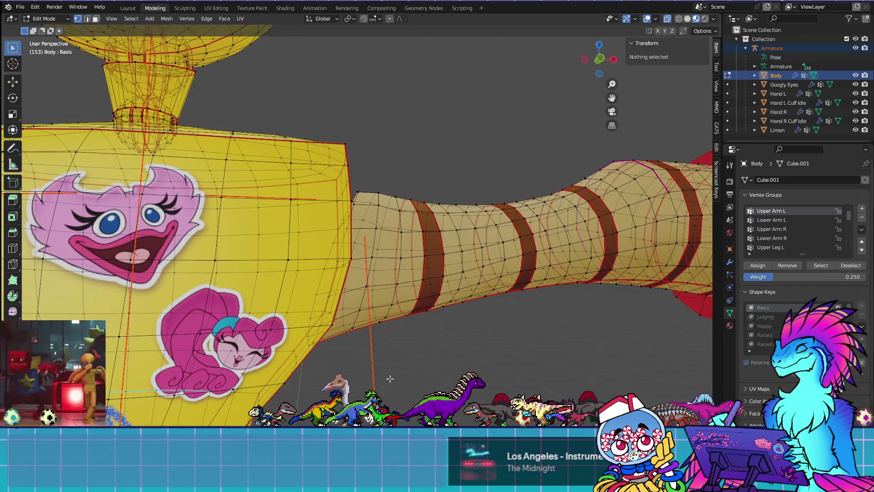
scroll(390, 378, "down", 3)
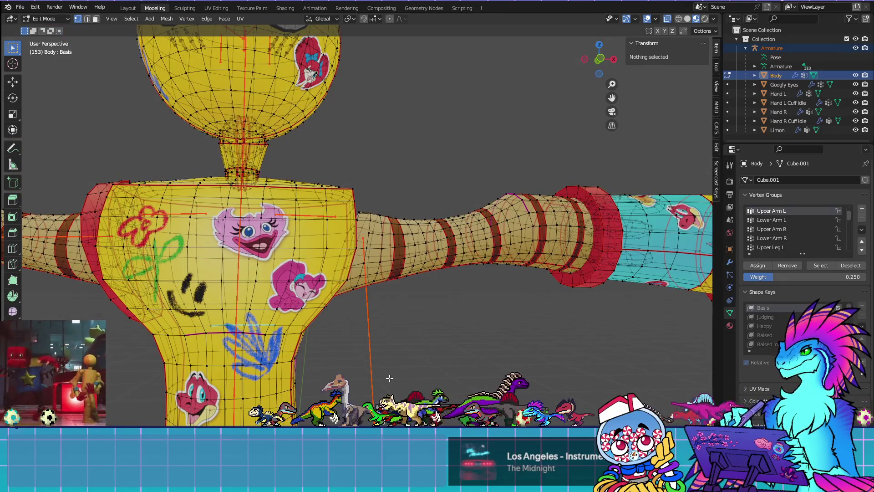
Blur the Upper Arm L weights along the upper arm's edge from both sides
key("ctrl+Tab")
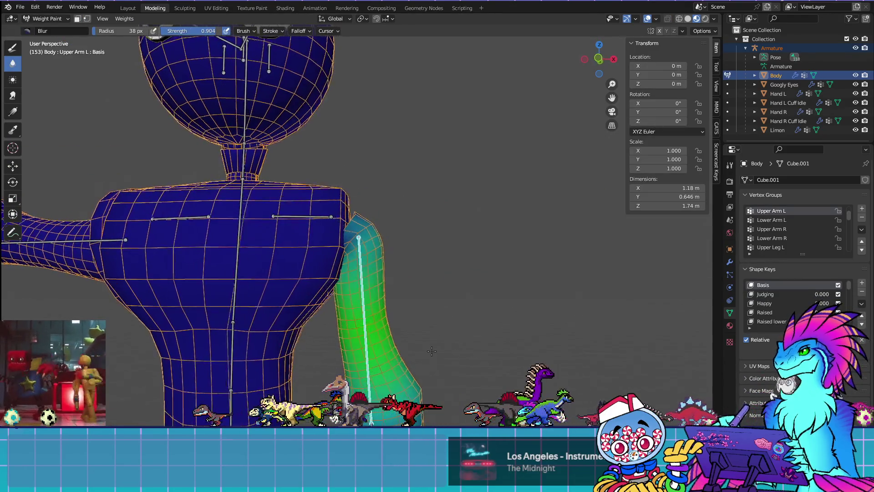
scroll(355, 246, "up", 5)
left_click_drag(304, 299, 349, 246)
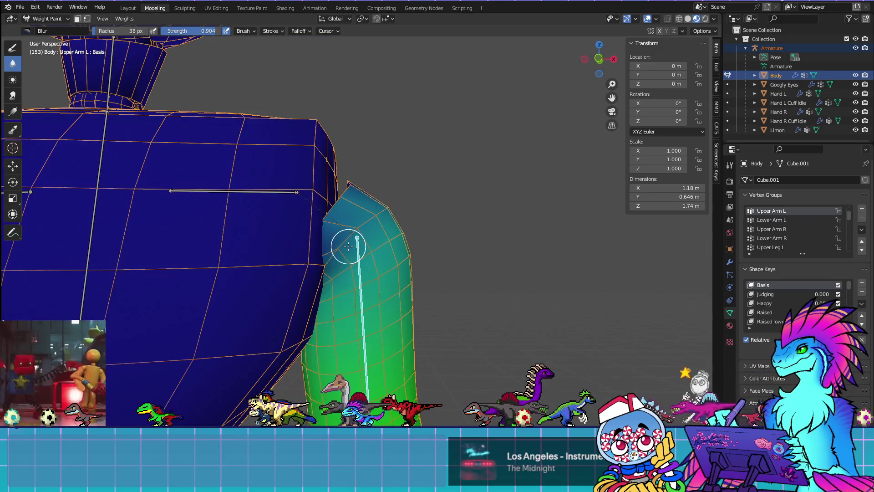
scroll(322, 301, "down", 5)
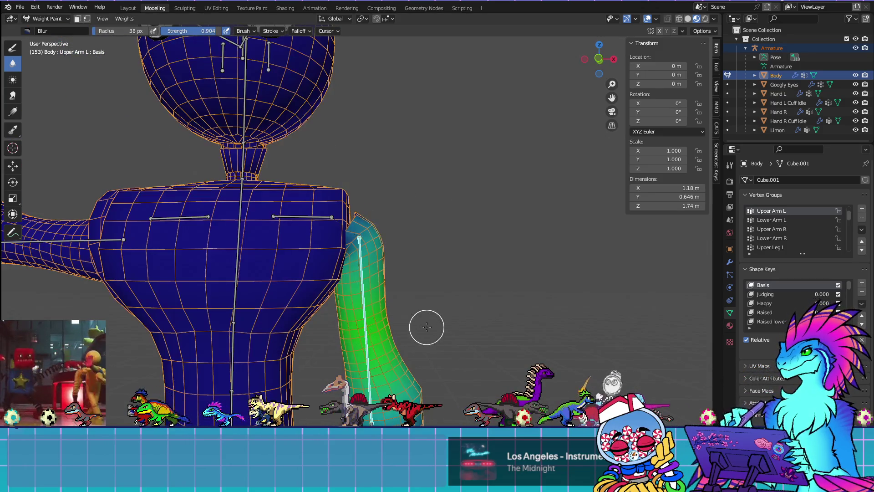
key("KP_9")
left_click_drag(361, 255, 378, 278)
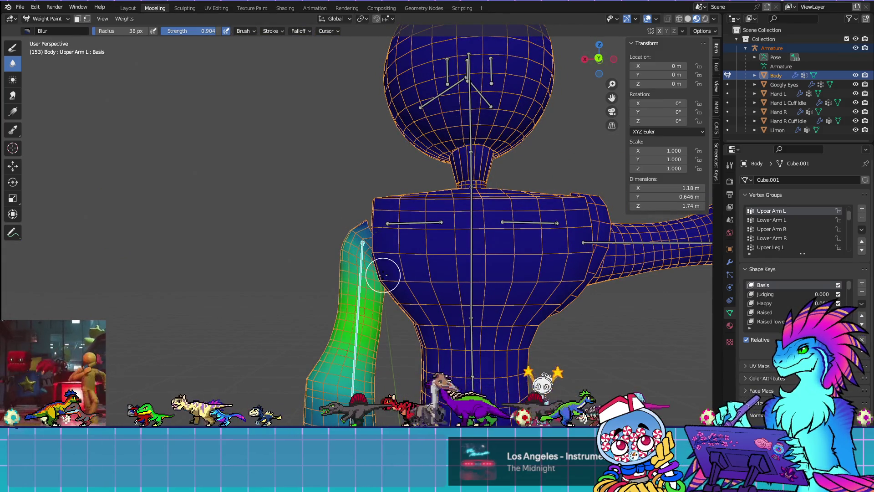
middle_click_drag(398, 290, 593, 316)
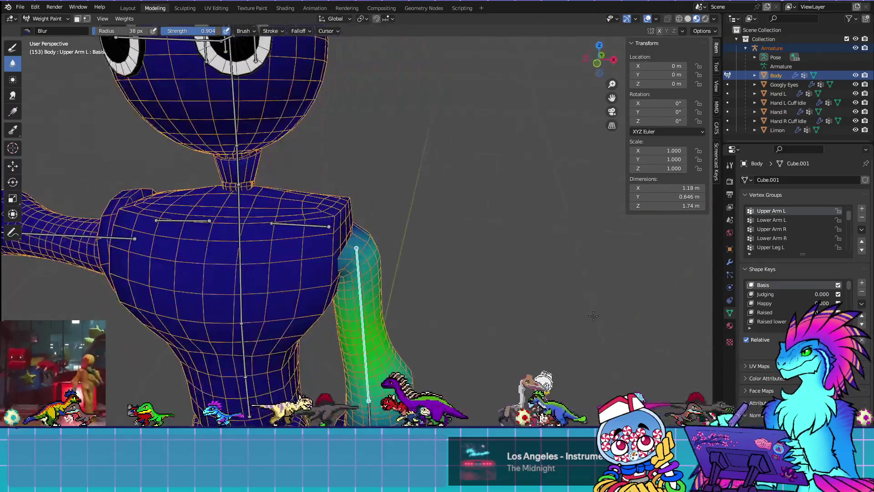
Remove a shoulder vertex from the Upper Arm L group, then return to Weight Paint in front view
key("Tab")
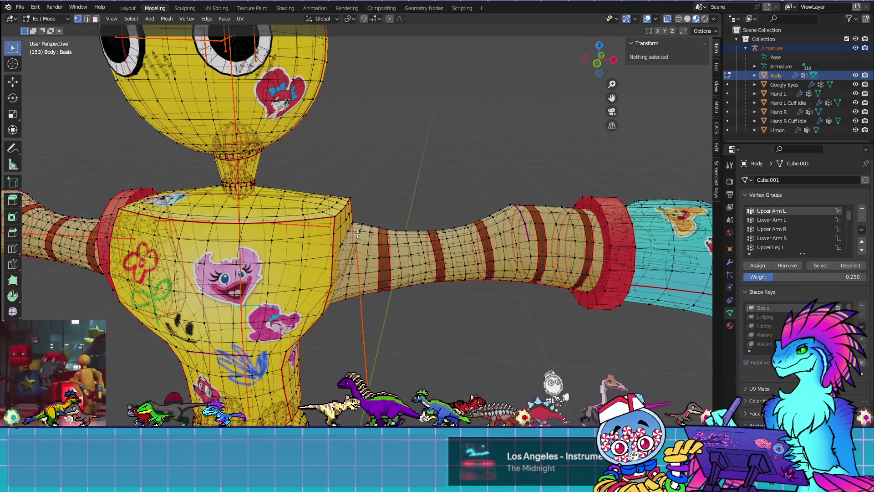
scroll(357, 233, "up", 4)
left_click(336, 215)
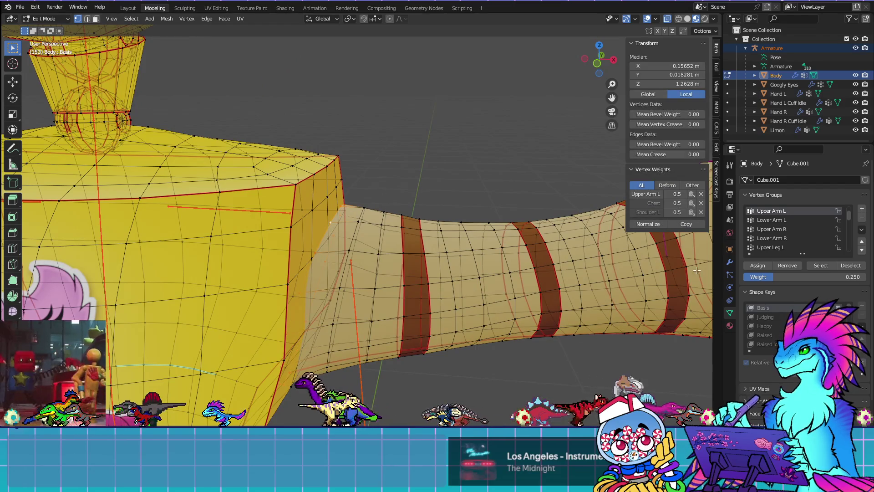
left_click(789, 270)
key("Tab")
scroll(388, 255, "down", 3)
mouse_move(398, 289)
middle_mouse_down()
mouse_move(398, 266)
mouse_move(410, 279)
middle_mouse_up()
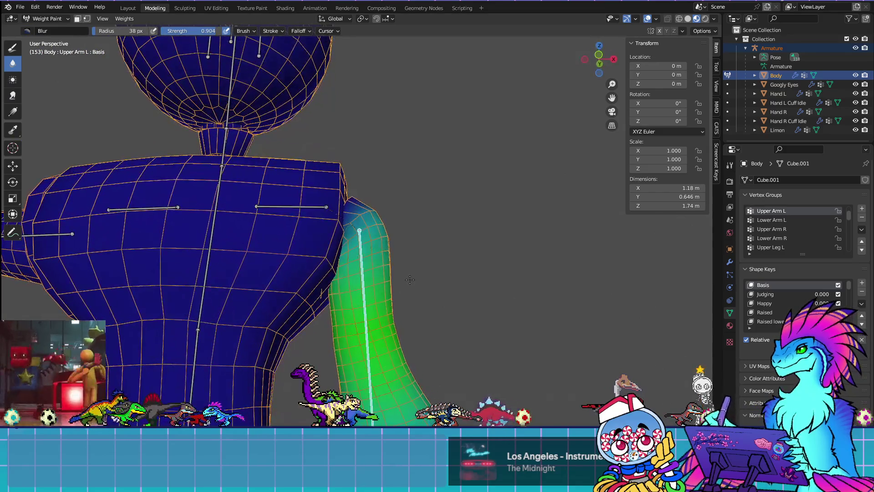
key("KP_1")
scroll(410, 284, "down", 3)
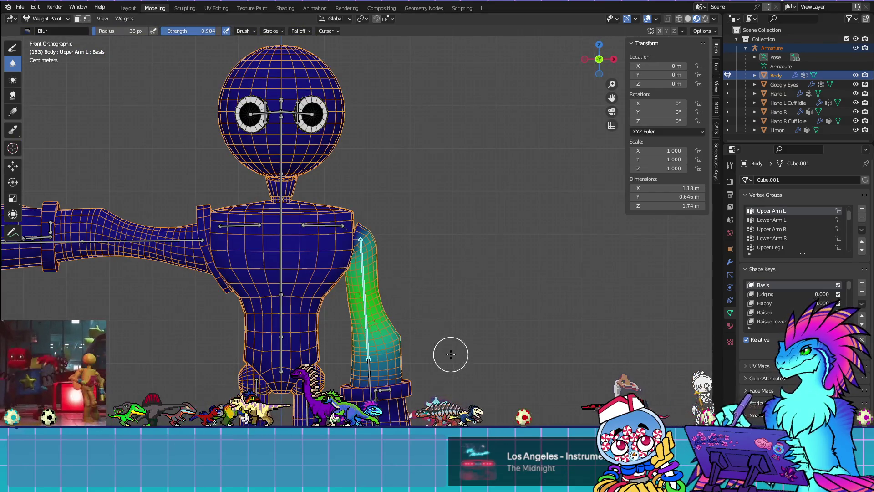
Rotate the Upper Arm L bone out to horizontal, then raise it up to the right
key("r")
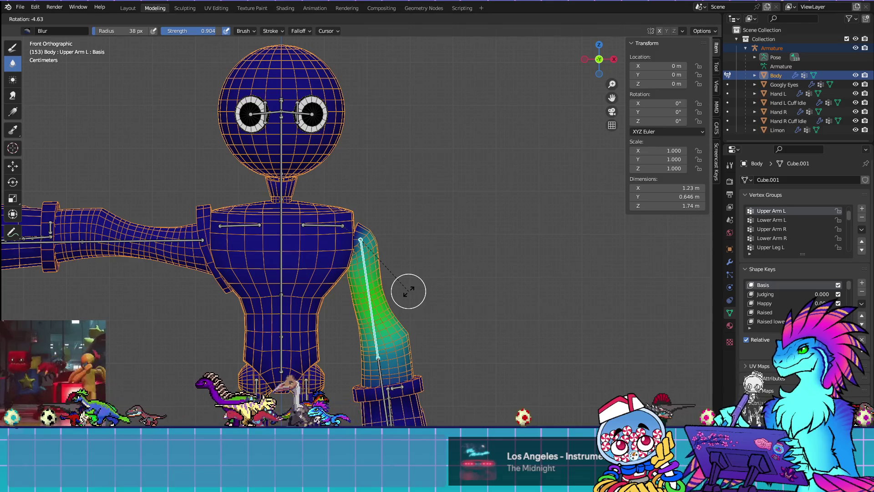
left_click(405, 289)
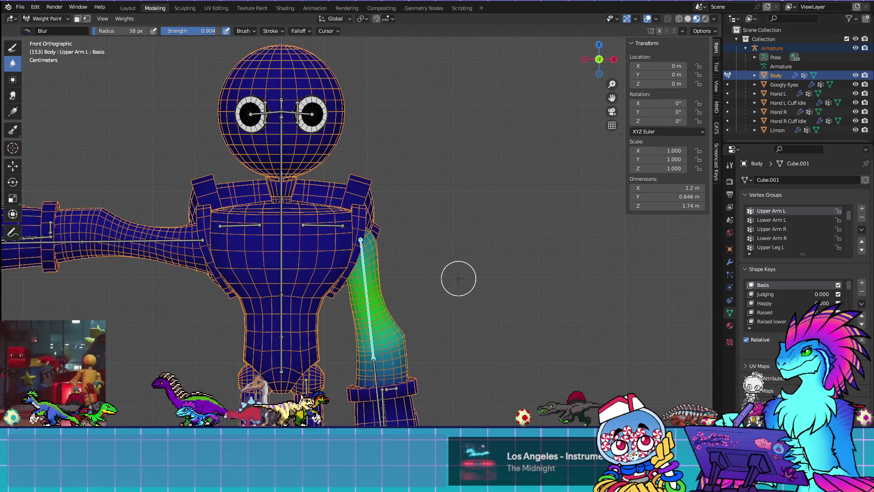
key("r")
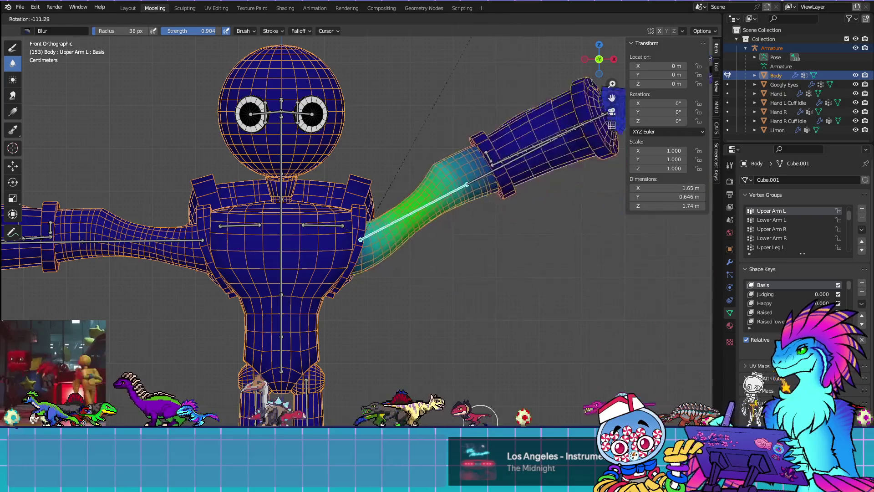
left_click(355, 289)
Check the shoulder deformation, lower the arm back level, and display the Shoulder L weights
mouse_move(503, 357)
middle_mouse_down()
mouse_move(386, 283)
mouse_move(290, 362)
middle_mouse_up()
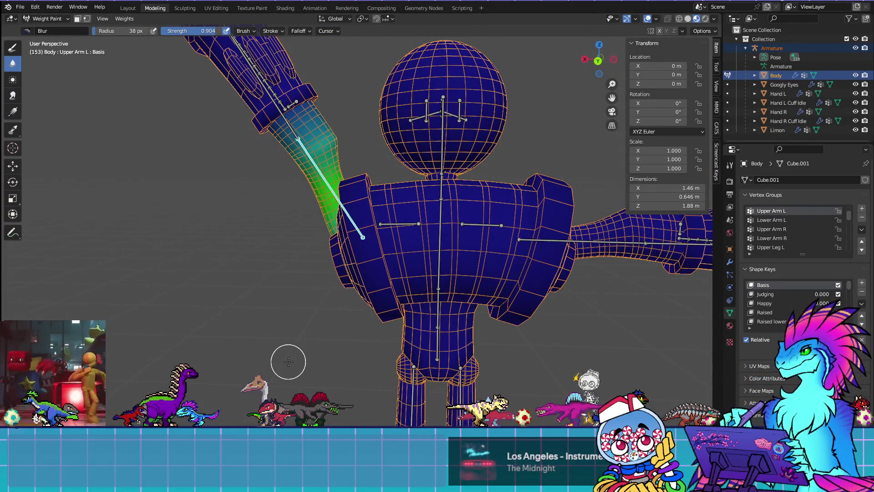
key("KP_1")
key("r")
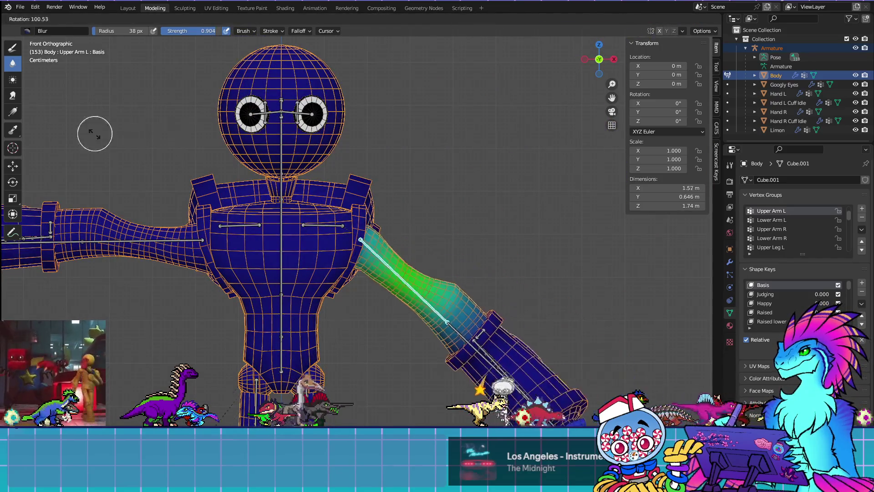
left_click(405, 207)
left_click(325, 226, "ctrl")
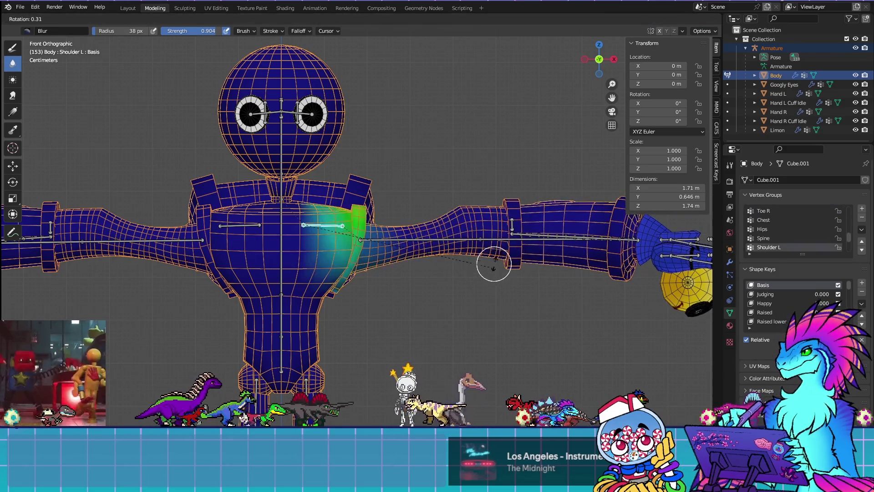
Raise the Shoulder L bone and inspect the shoulder deformation from the front
key("r")
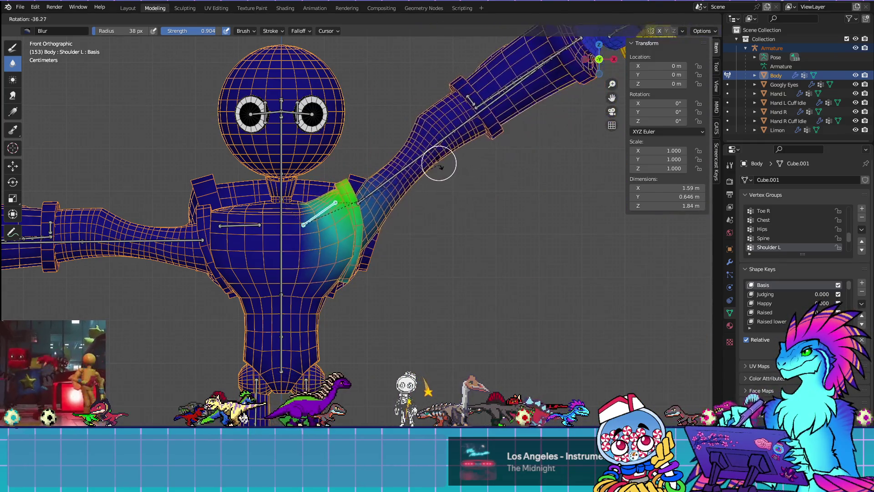
left_click(438, 163)
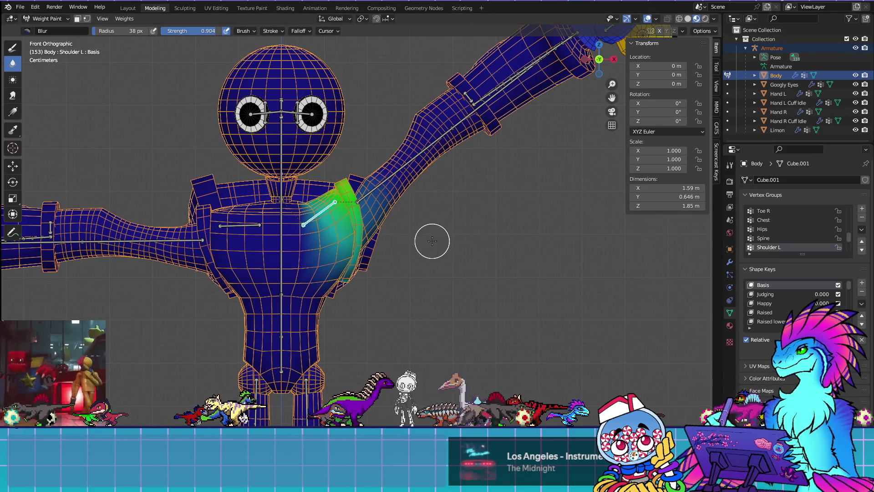
mouse_move(429, 238)
middle_mouse_down()
mouse_move(483, 244)
mouse_move(400, 233)
middle_mouse_up()
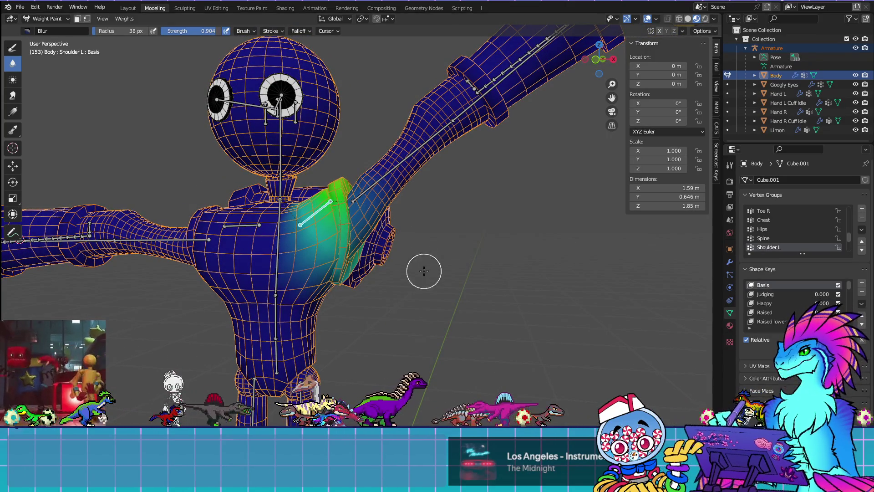
key("KP_1")
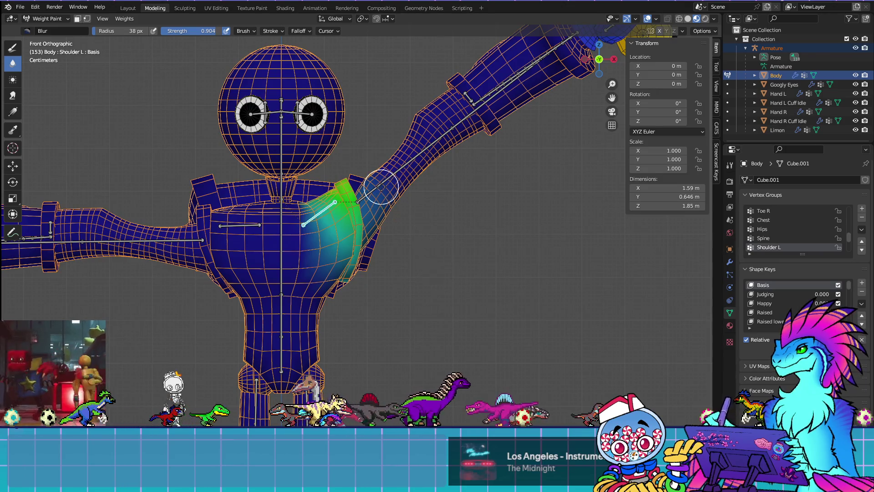
Raise the Upper Arm L bone up to the side, then display the Chest weights around the shoulder
left_click(383, 184, "ctrl")
key("r")
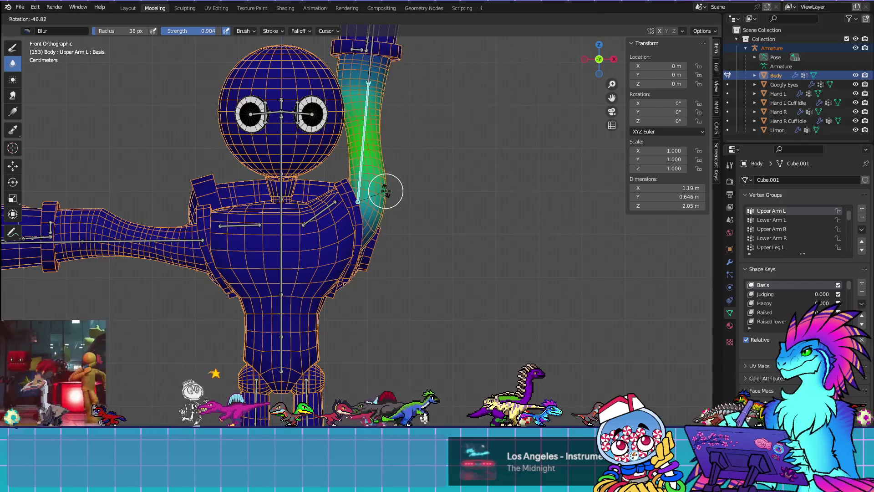
left_click(474, 250)
middle_click_drag(424, 223, 418, 287)
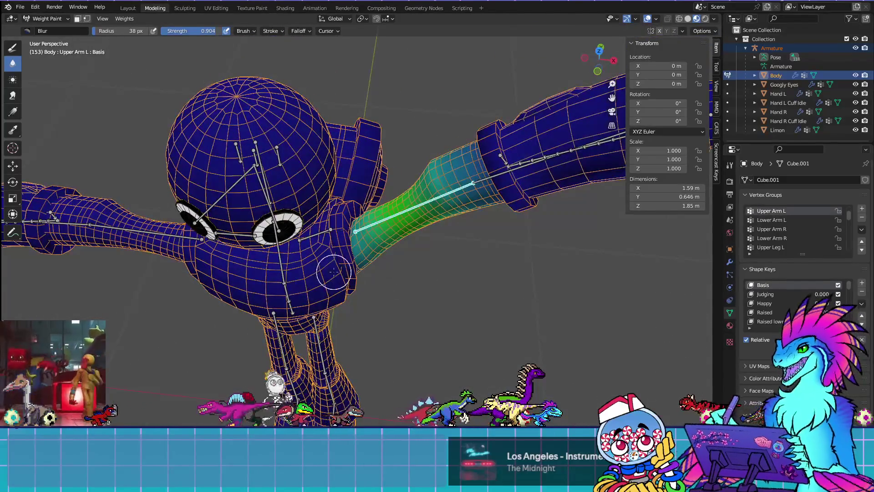
left_click(287, 280, "ctrl")
mouse_move(427, 321)
middle_mouse_down()
mouse_move(443, 265)
mouse_move(641, 322)
mouse_move(592, 322)
middle_mouse_up()
scroll(557, 321, "up", 3)
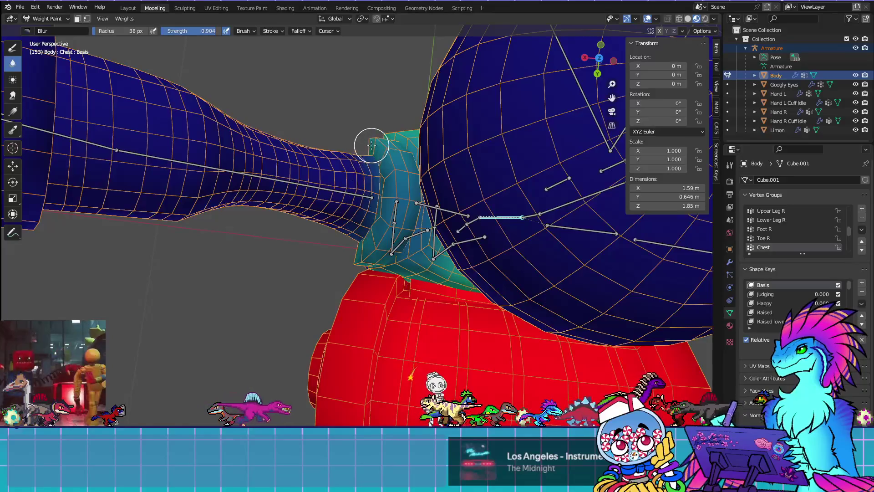
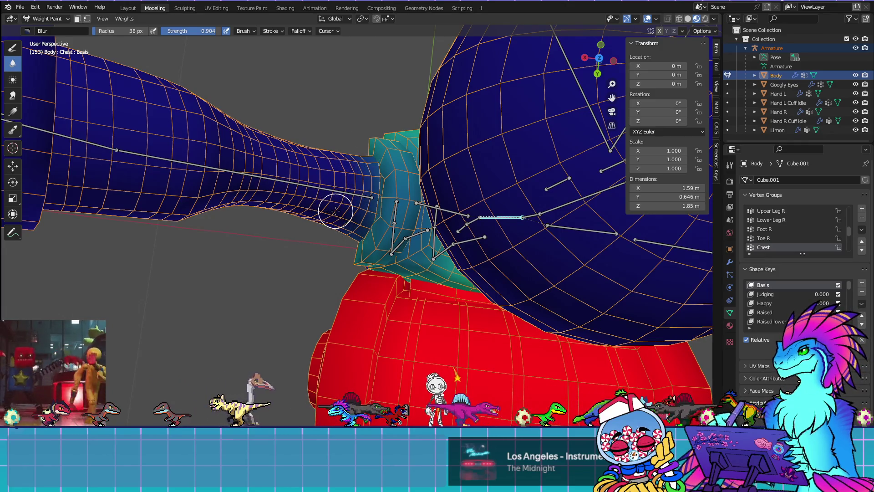
Zoom in on the shoulder joint from several angles and check the brush falloff settings
key("KP_1")
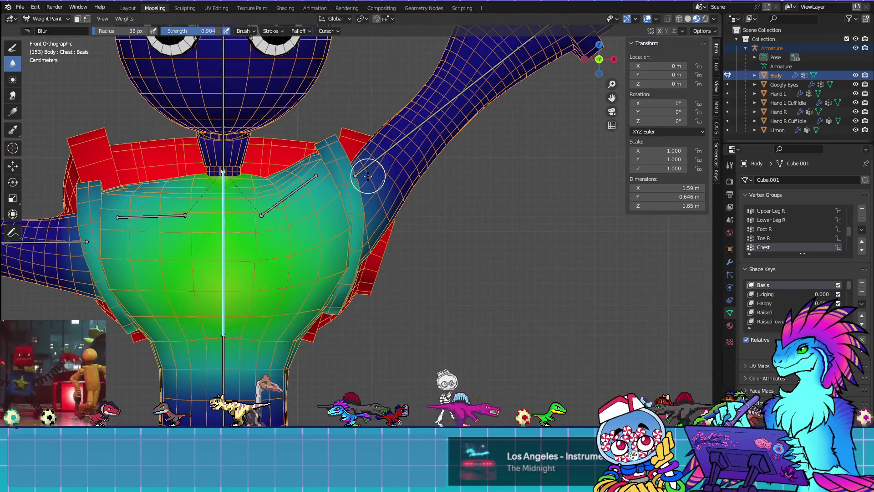
mouse_move(353, 142)
middle_mouse_down()
mouse_move(384, 144)
mouse_move(339, 277)
middle_mouse_up()
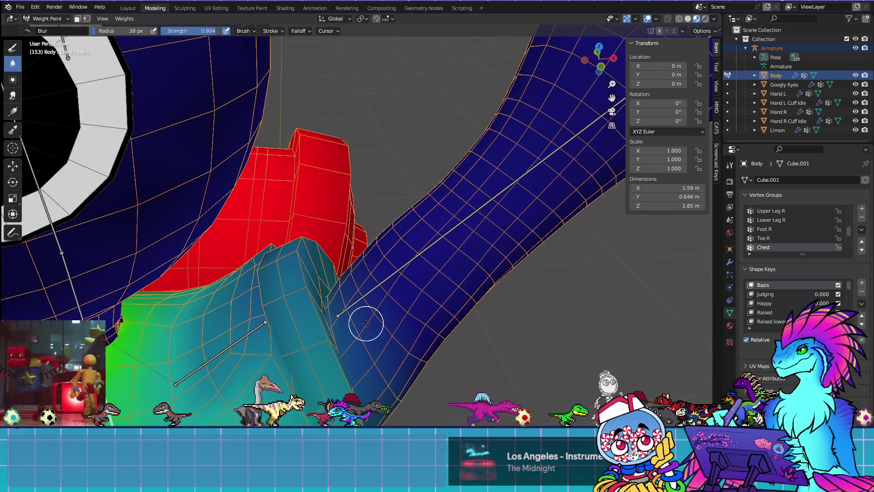
scroll(336, 318, "up", 3)
scroll(337, 319, "up", 3)
mouse_move(400, 335)
middle_mouse_down()
mouse_move(519, 330)
mouse_move(266, 286)
middle_mouse_up()
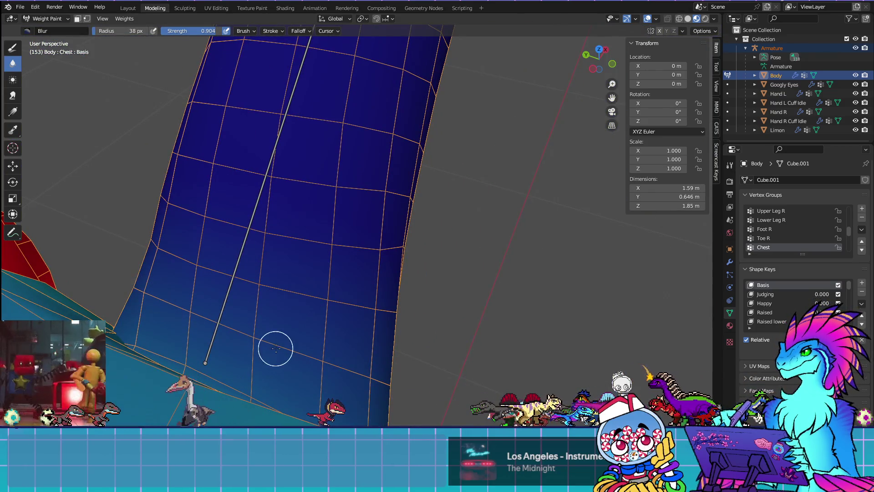
mouse_move(269, 344)
middle_mouse_down()
mouse_move(224, 326)
mouse_move(295, 285)
middle_mouse_up()
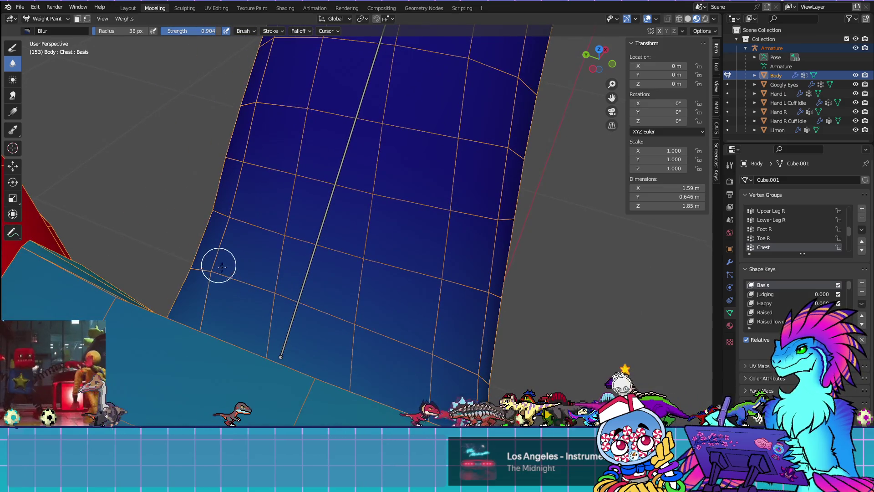
middle_click_drag(408, 337, 196, 203)
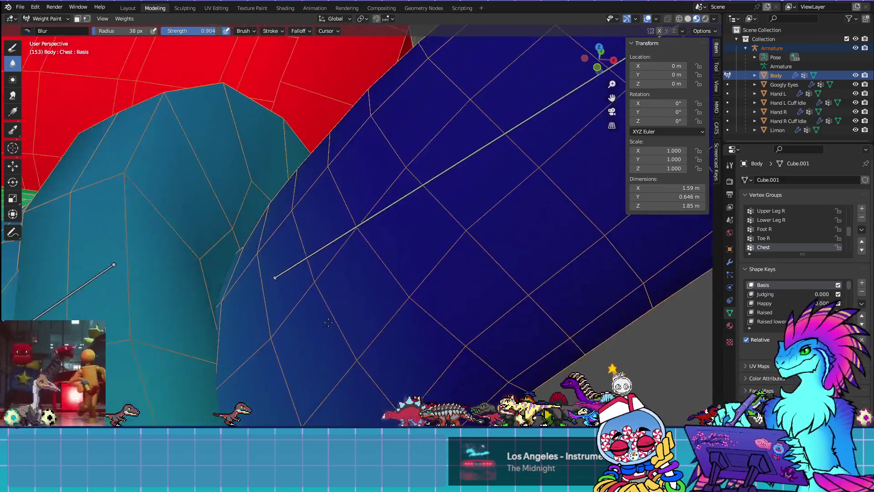
scroll(138, 170, "up", 3)
middle_click_drag(303, 181, 329, 179)
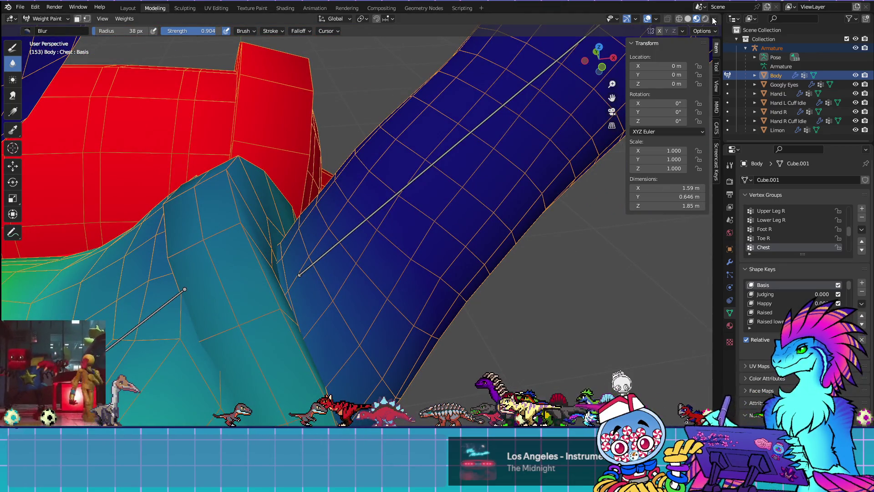
left_click(309, 31)
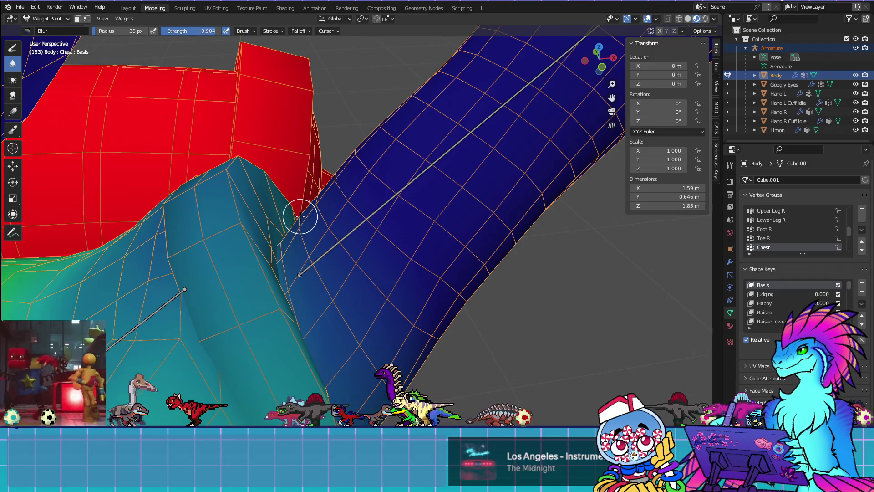
mouse_move(328, 185)
middle_mouse_down()
mouse_move(275, 250)
mouse_move(273, 217)
middle_mouse_up()
Hide the connected cuff piece at the arm joint in Edit Mode, then return to Weight Paint
key("Tab")
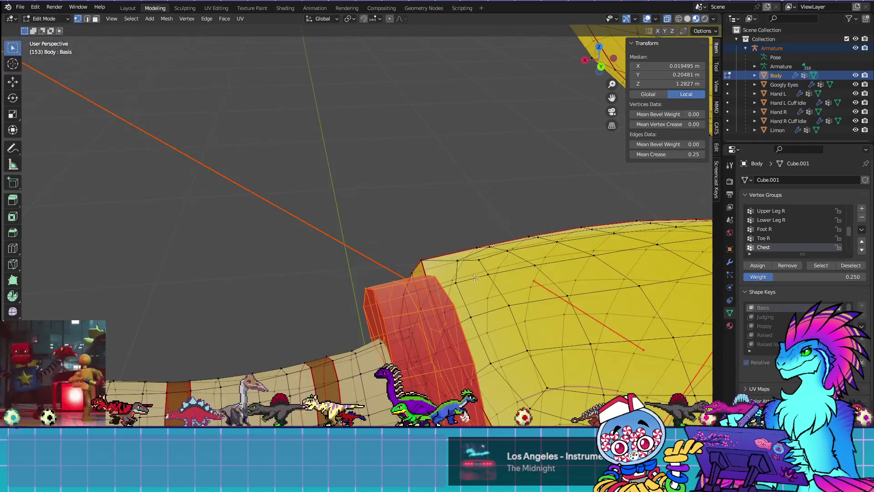
left_click(429, 327)
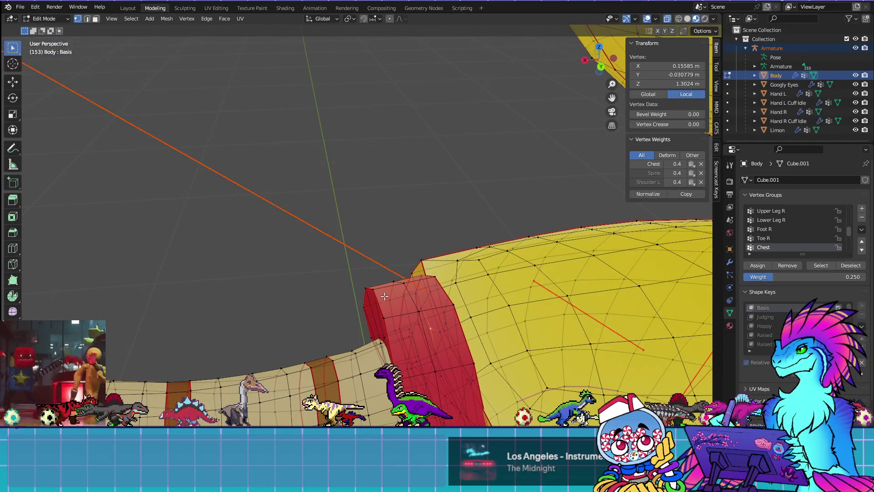
key("ctrl+l")
key("h")
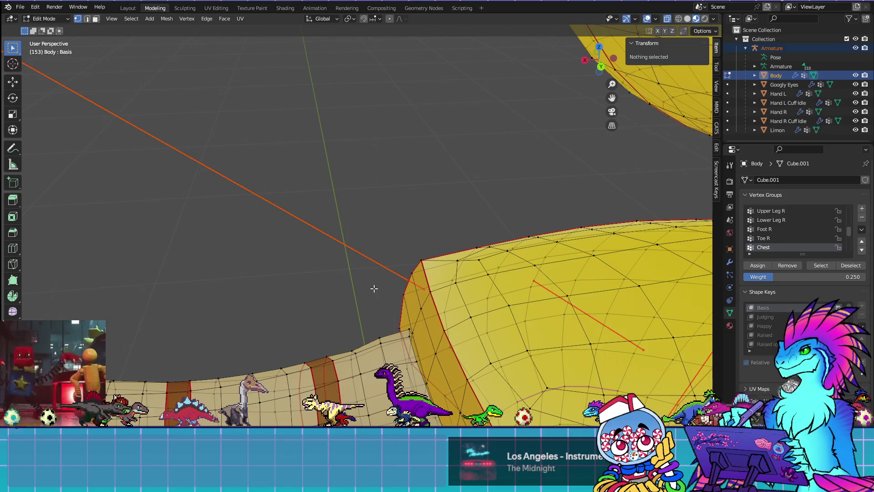
key("Tab")
Smooth the Chest weights along the arm and switch to the Draw brush
mouse_move(405, 282)
left_mouse_down()
mouse_move(418, 220)
mouse_move(411, 267)
mouse_move(417, 218)
mouse_move(408, 215)
left_mouse_up()
middle_click_drag(384, 269, 411, 244)
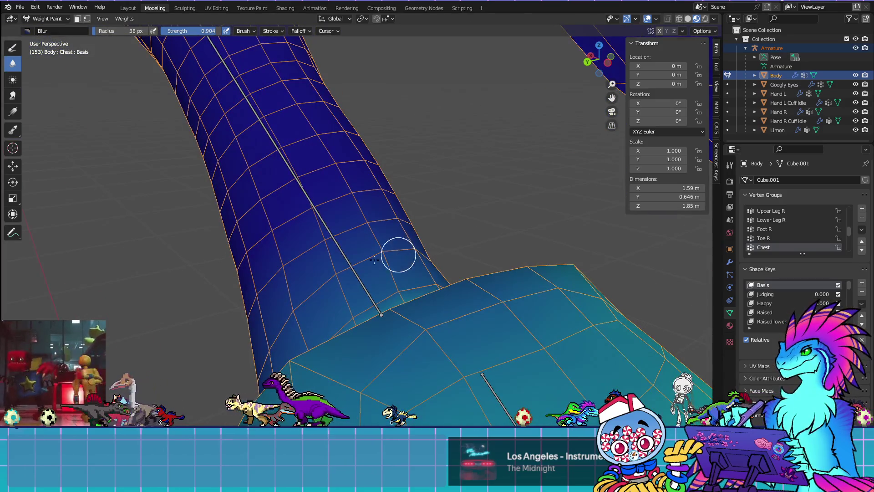
mouse_move(341, 269)
middle_mouse_down()
mouse_move(395, 253)
mouse_move(341, 199)
mouse_move(350, 248)
middle_mouse_up()
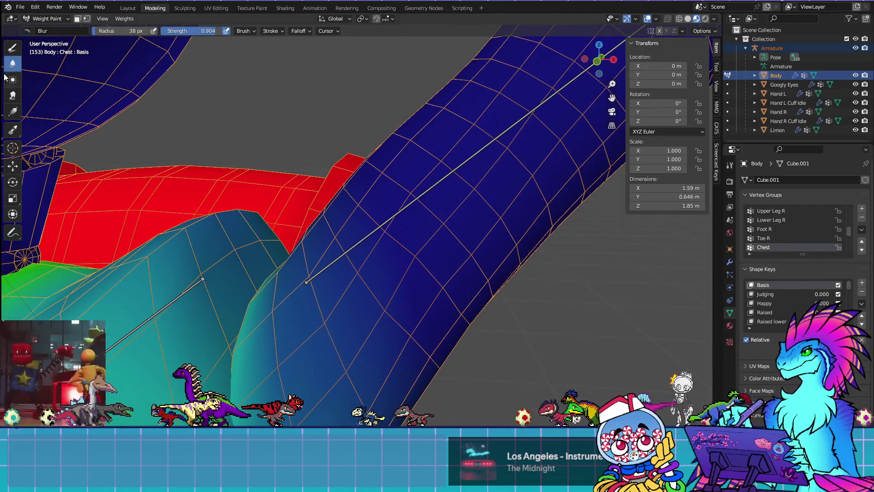
left_click(8, 50)
Lower the Draw brush strength to 0.059 at weight 0.250 and work around the arm–chest seam
left_click(309, 30)
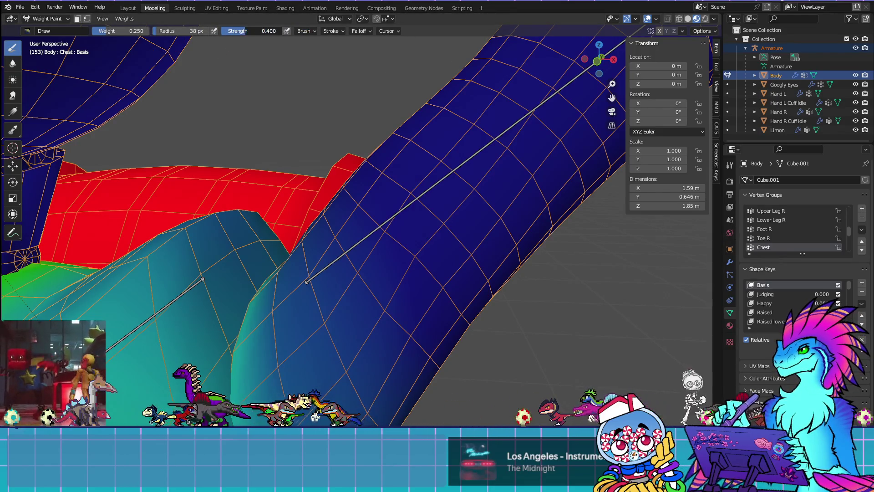
left_click_drag(255, 31, 243, 31)
mouse_move(380, 308)
middle_mouse_down()
mouse_move(585, 292)
mouse_move(449, 273)
middle_mouse_up()
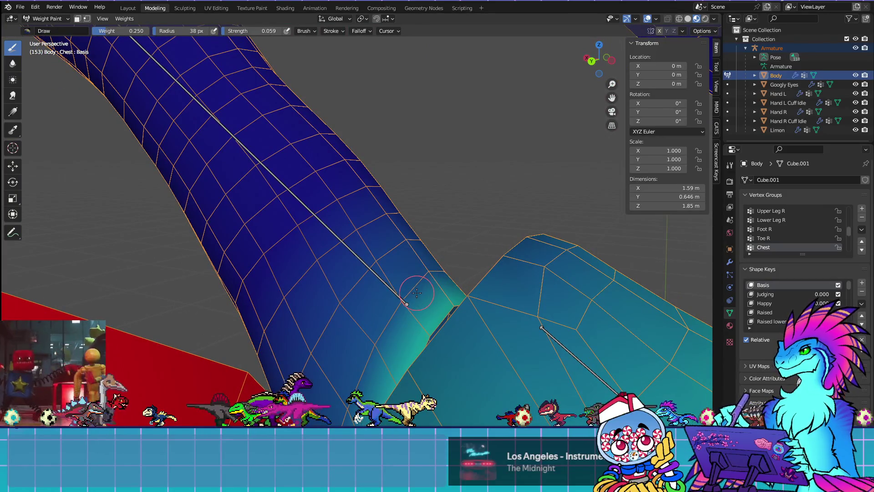
middle_click_drag(537, 320, 555, 341)
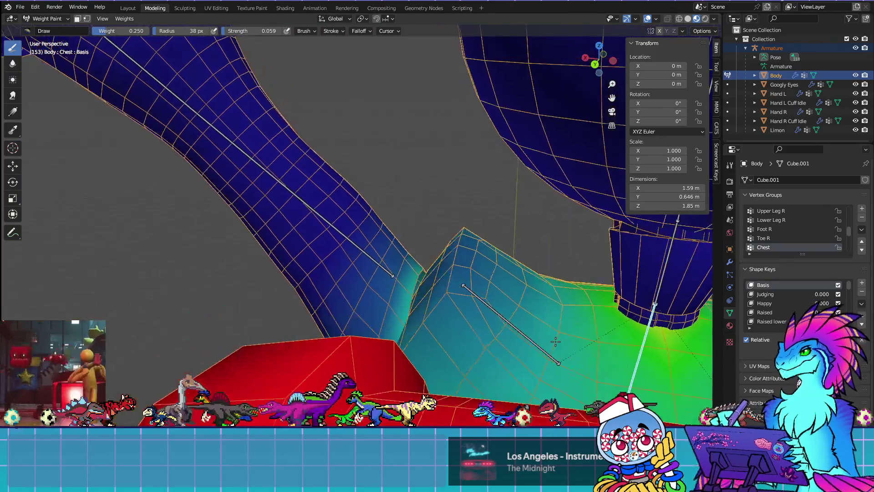
scroll(555, 341, "up", 1)
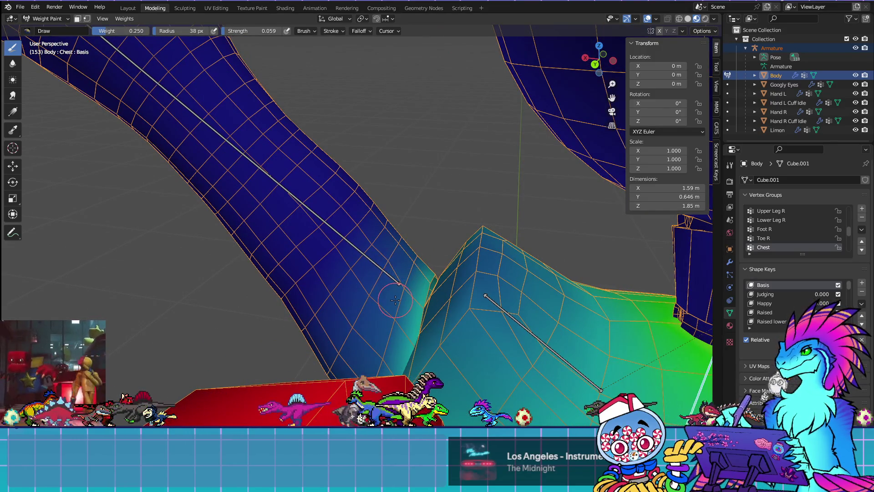
scroll(396, 296, "up", 1)
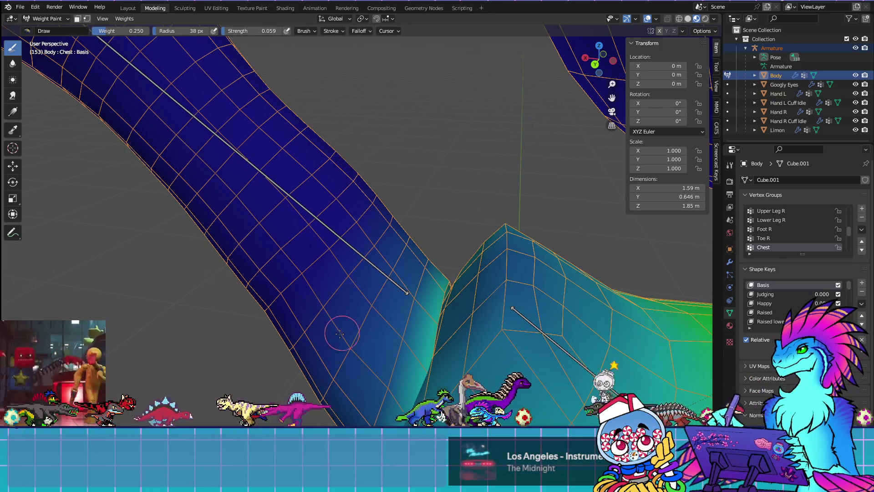
mouse_move(446, 323)
middle_mouse_down()
mouse_move(319, 325)
mouse_move(436, 320)
middle_mouse_up()
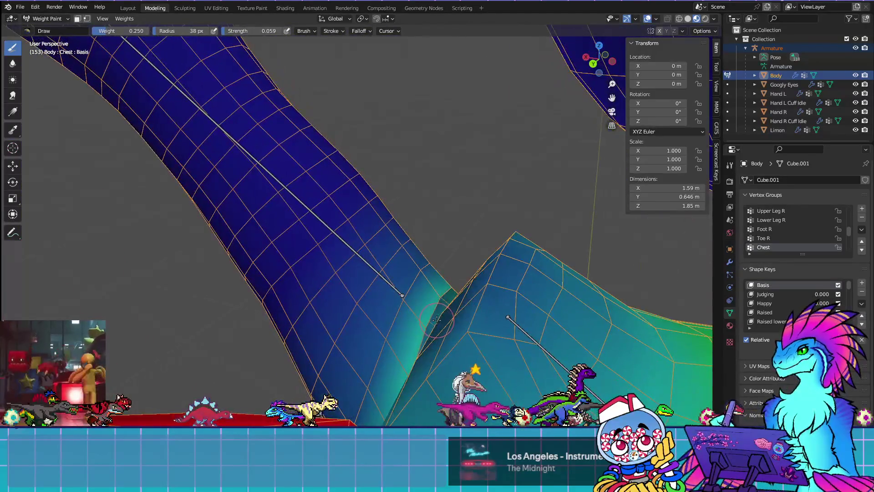
mouse_move(434, 266)
middle_mouse_down()
mouse_move(466, 265)
mouse_move(441, 254)
middle_mouse_up()
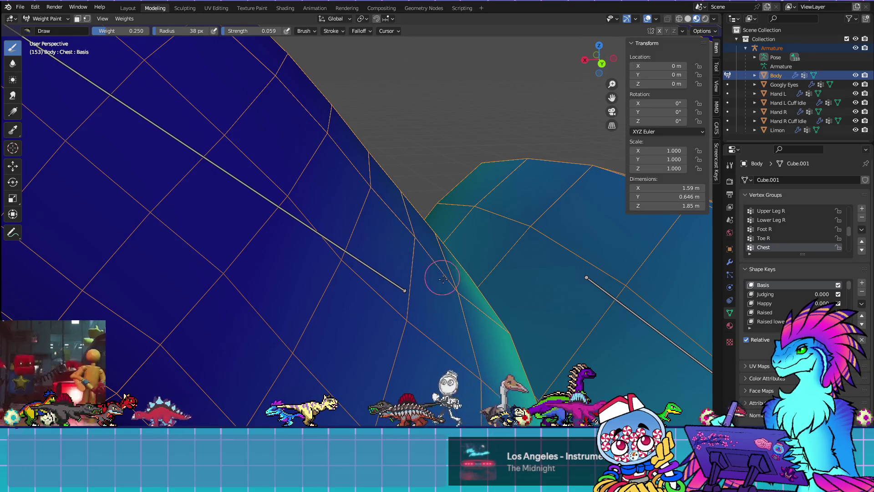
middle_click_drag(473, 333, 472, 287)
middle_click_drag(370, 288, 337, 324)
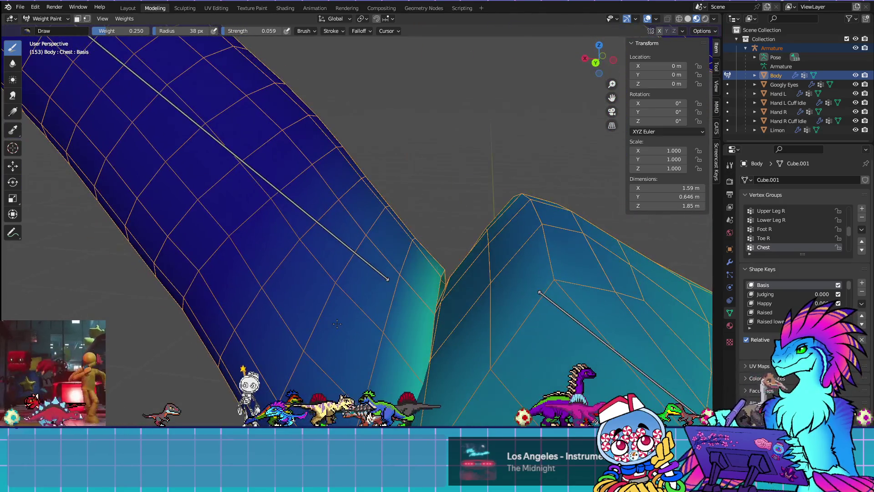
mouse_move(433, 227)
middle_mouse_down()
mouse_move(432, 239)
mouse_move(267, 221)
mouse_move(330, 234)
mouse_move(376, 259)
mouse_move(457, 250)
middle_mouse_up()
scroll(330, 235, "down", 5)
scroll(396, 257, "up", 2)
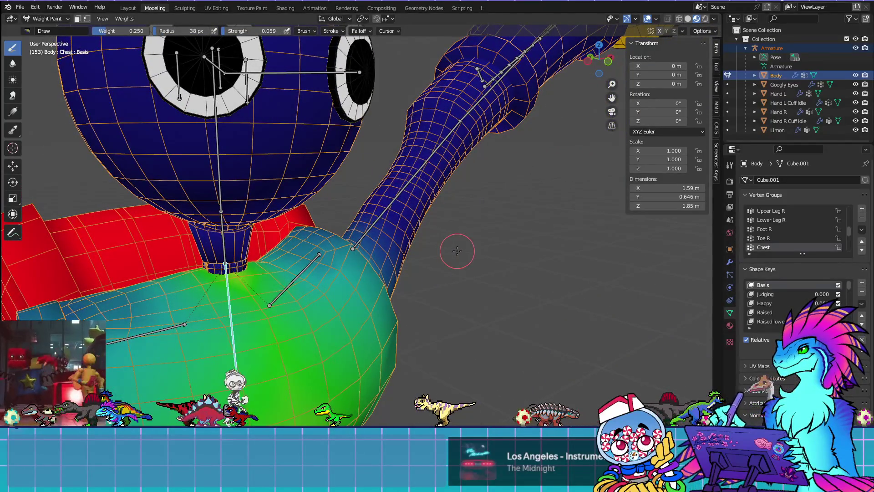
From the front view, select the Upper Arm L bone and start rotating it to test deformation
key("KP_1")
left_click(393, 241, "ctrl")
key("r")
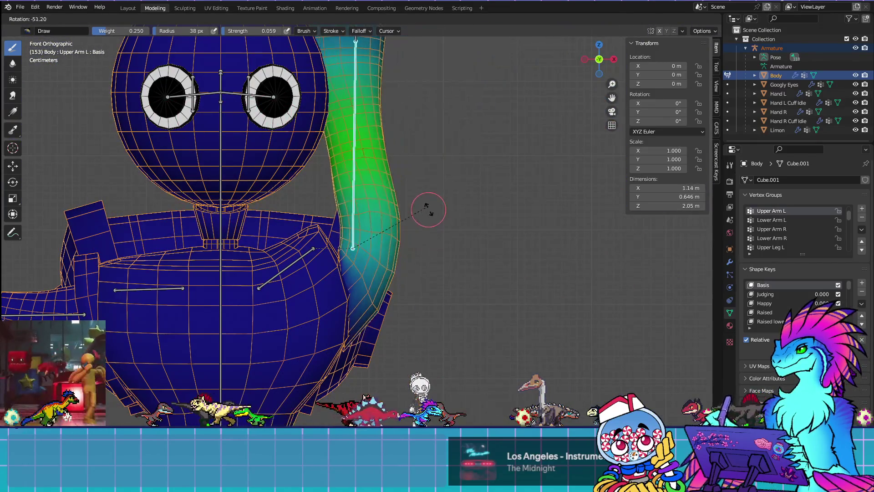
Cancel the upper arm rotation and briefly test-rotate the Shoulder L bone, then cancel it
right_click(481, 393)
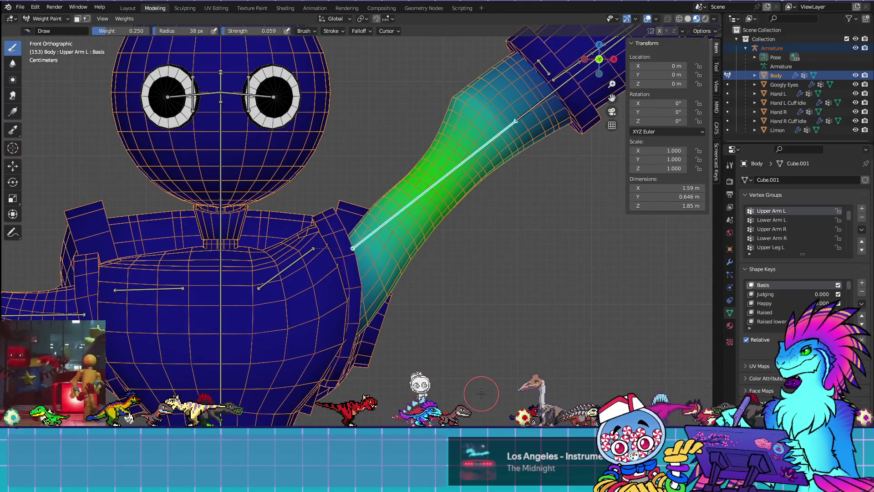
left_click(291, 256, "ctrl")
key("r")
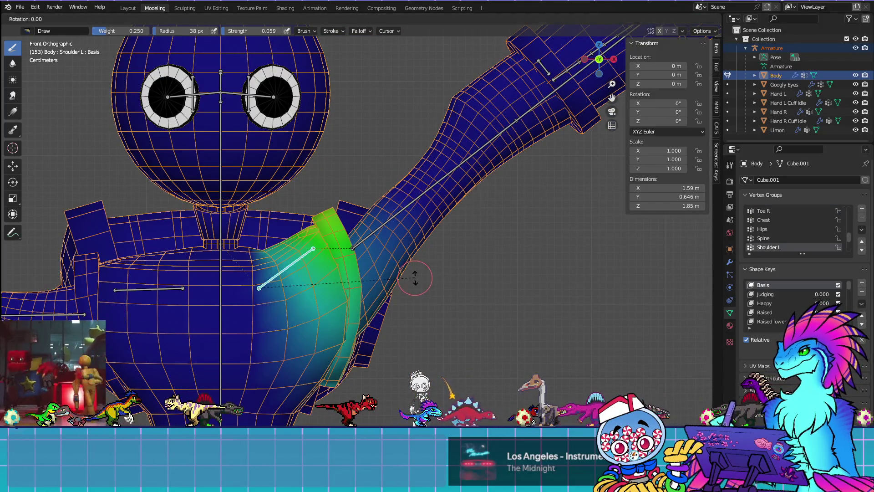
key("Escape")
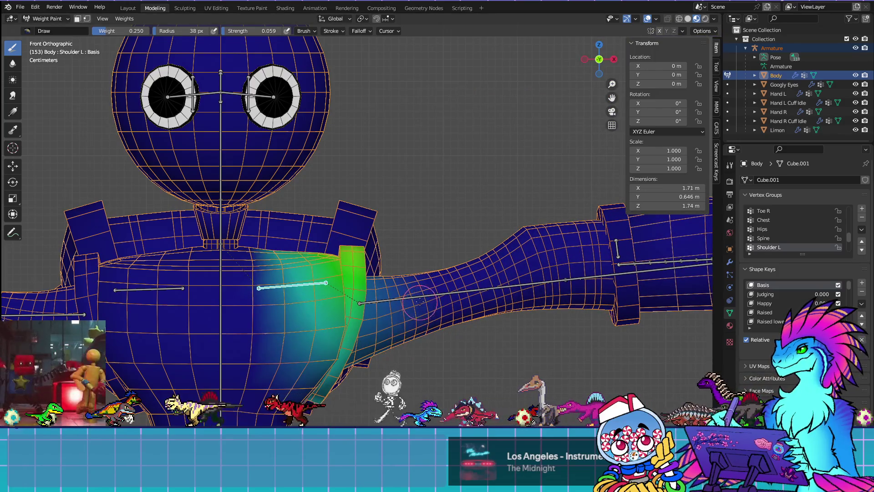
Rotate the Upper Arm L bone down, then swing it forward to horizontal in side view
left_click(455, 289, "ctrl")
key("r")
left_click(318, 421)
scroll(346, 319, "down", 4)
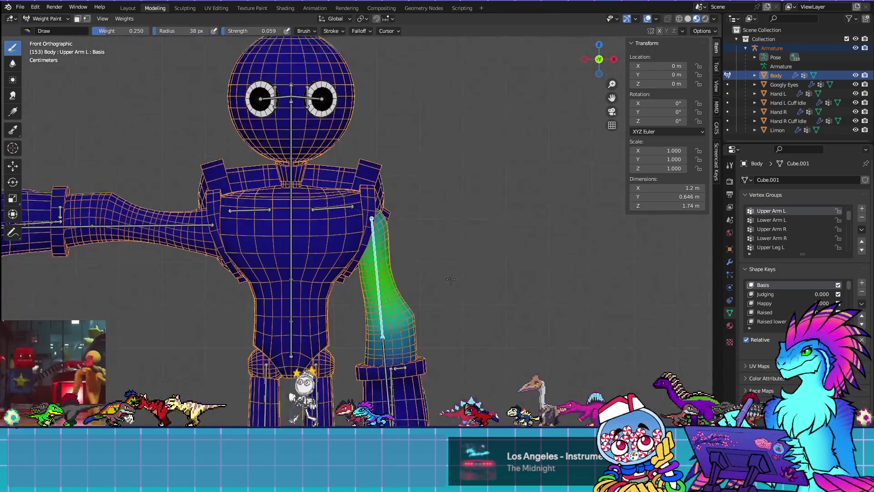
mouse_move(463, 285)
middle_mouse_down()
mouse_move(384, 292)
mouse_move(412, 285)
middle_mouse_up()
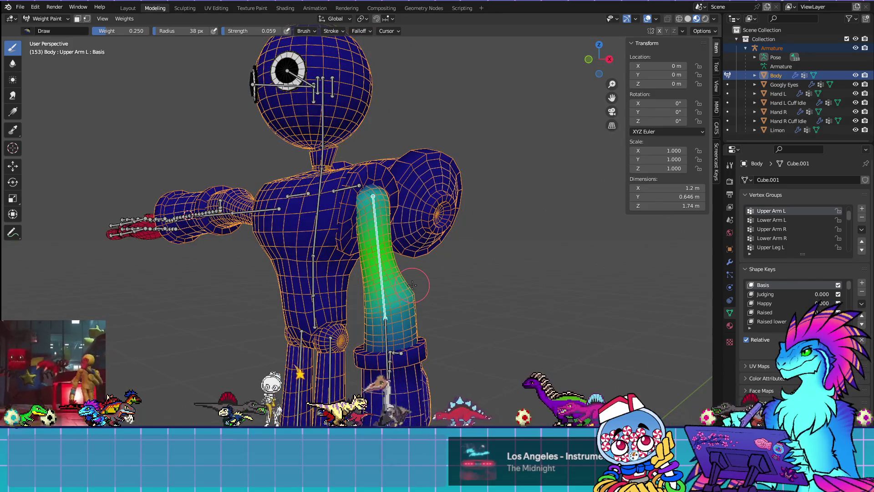
key("KP_3")
key("r")
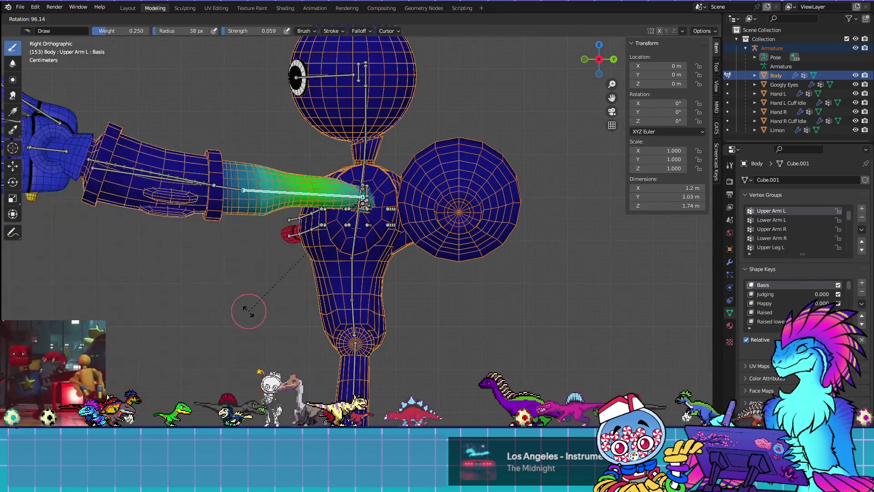
left_click(287, 332)
Preview the posed arm without overlays and enable X-ray to see through the mesh
key("shift+alt+z")
mouse_move(440, 246)
middle_mouse_down()
mouse_move(452, 339)
mouse_move(544, 295)
mouse_move(612, 114)
middle_mouse_up()
left_click(646, 19)
scroll(458, 189, "up", 5)
mouse_move(458, 190)
middle_mouse_down()
mouse_move(432, 202)
mouse_move(450, 275)
mouse_move(341, 290)
mouse_move(484, 275)
mouse_move(387, 227)
middle_mouse_up()
Switch from Spine to Chest weights and use the Blur brush on the bent arm's shoulder
left_click(362, 234, "ctrl")
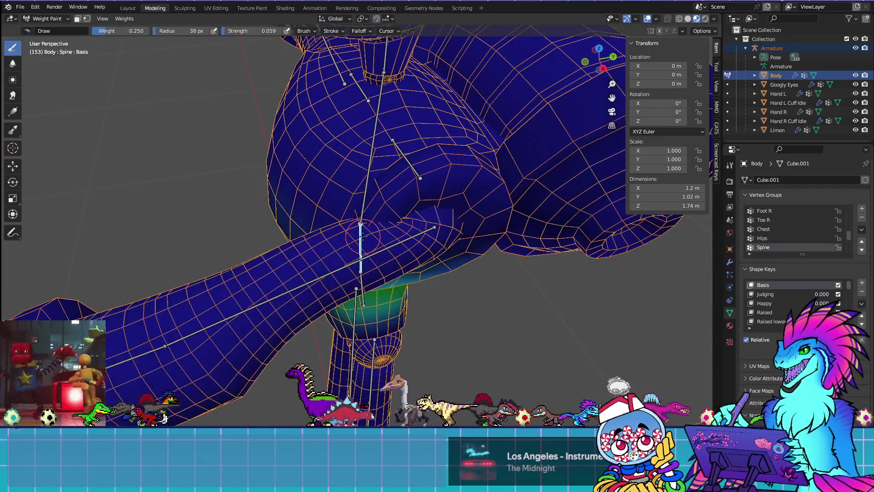
left_click(363, 194, "ctrl")
middle_click_drag(468, 248, 535, 247)
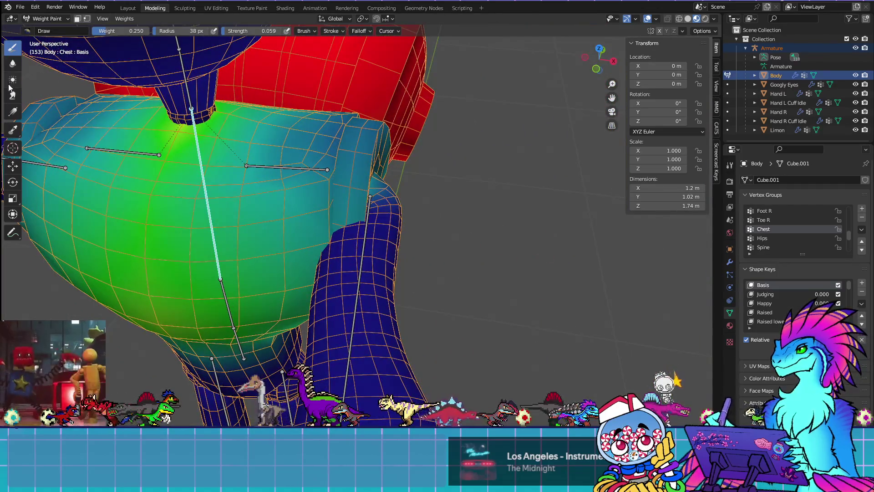
left_click(13, 65)
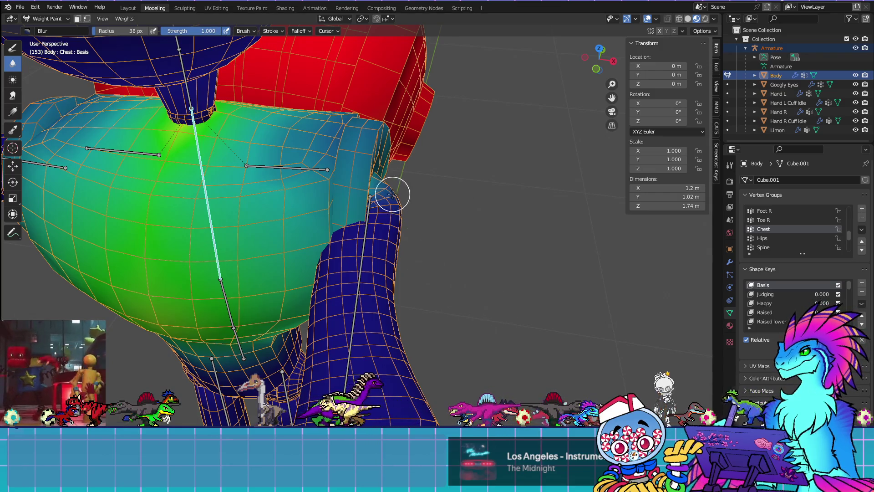
mouse_move(512, 256)
middle_mouse_down()
mouse_move(330, 200)
mouse_move(373, 268)
middle_mouse_up()
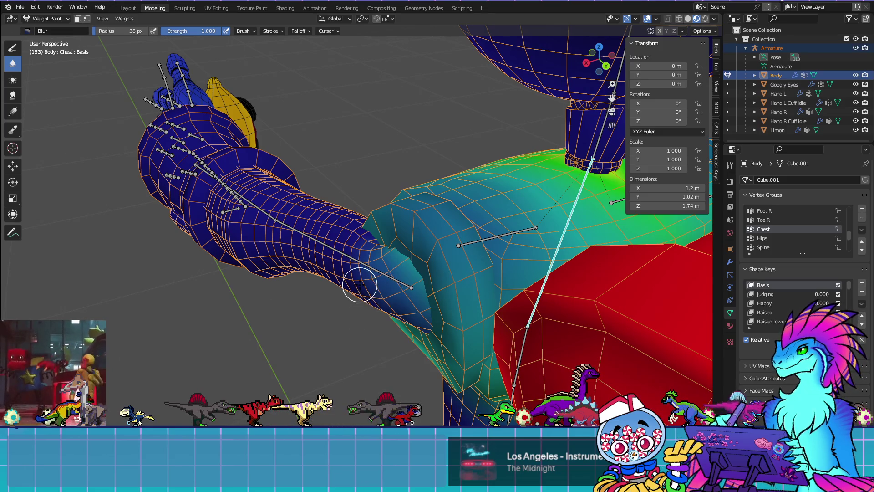
Select all bones and clear every bone transform in Pose Mode, returning the arm to rest
key("a")
left_click(44, 19)
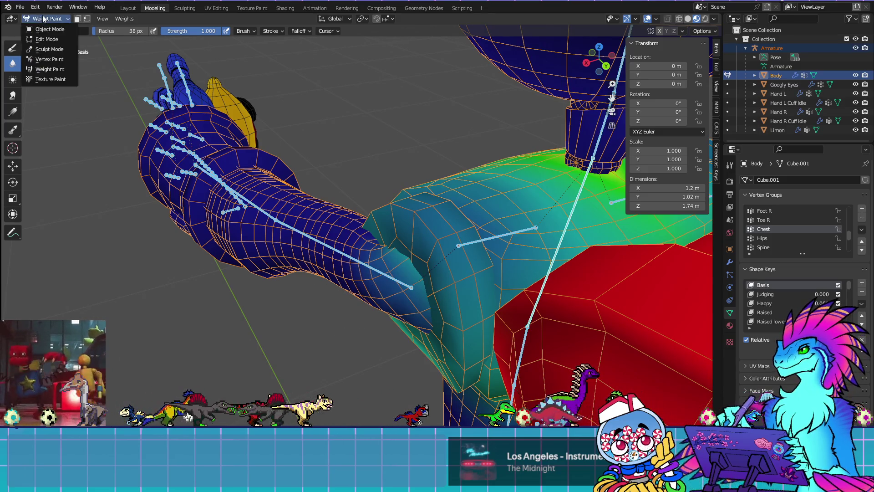
left_click(50, 30)
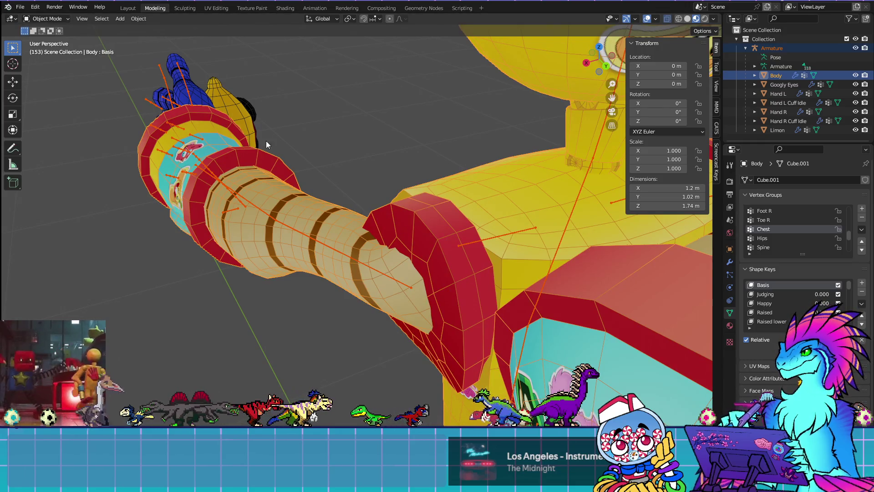
left_click(257, 209)
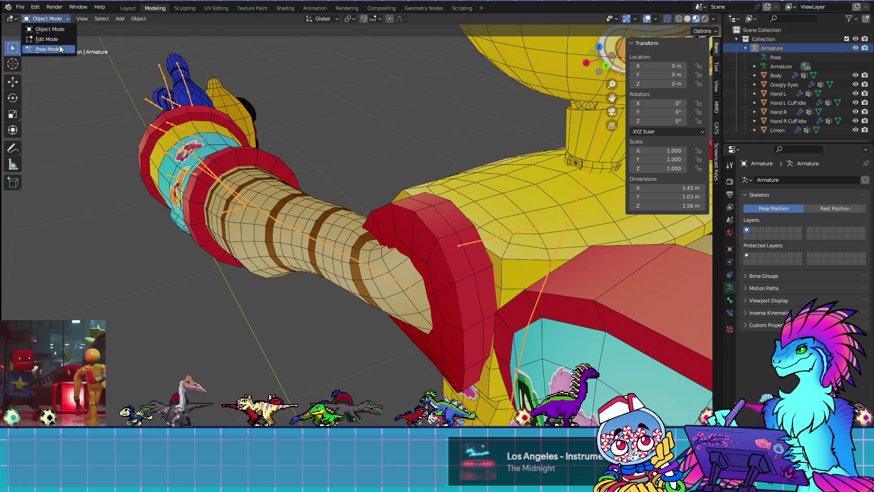
left_click(47, 49)
left_click(121, 18)
mouse_move(145, 39)
left_click(239, 38)
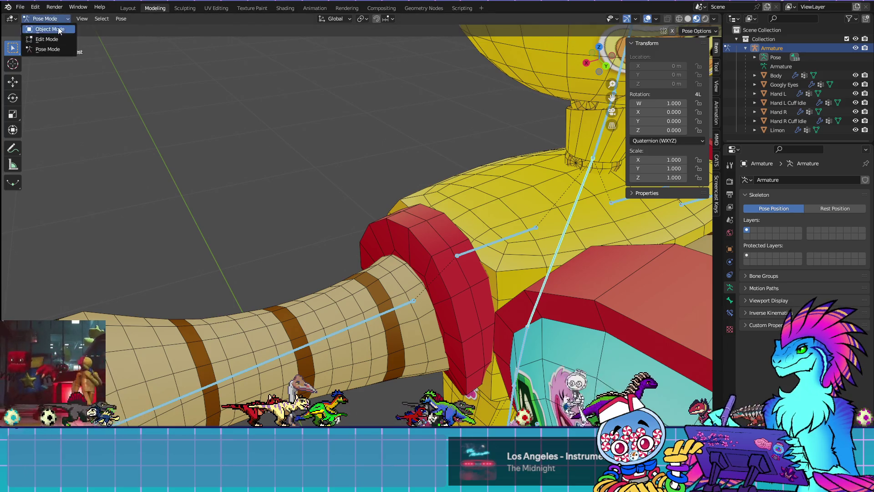
Return the Body to Weight Paint with Upper Arm L as the active group
left_click(58, 30)
left_click(440, 226)
left_click(40, 18)
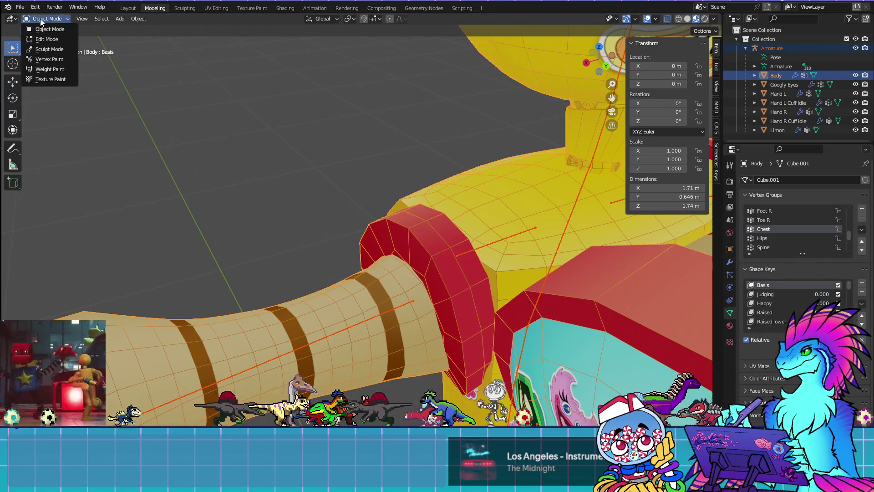
left_click(50, 69)
left_click(396, 313, "ctrl")
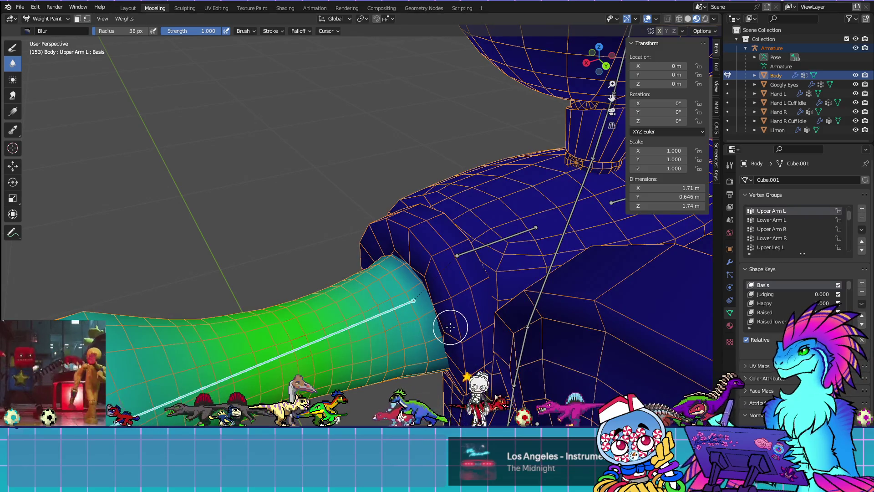
Try free rotations of the left upper arm from front and side views, cancelling each
key("KP_1")
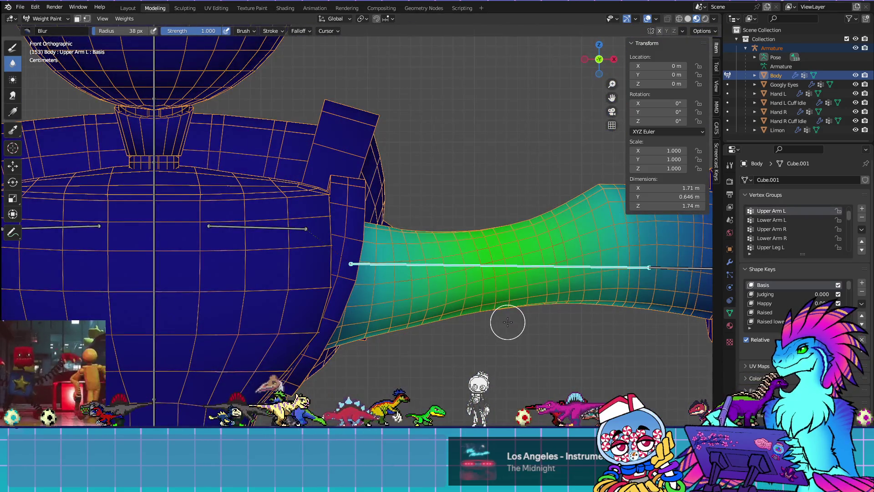
scroll(508, 321, "down", 7)
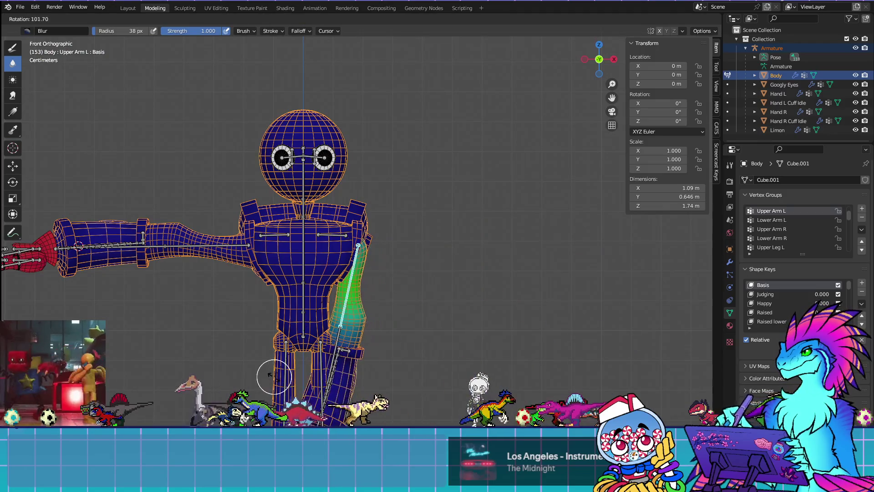
key("Escape")
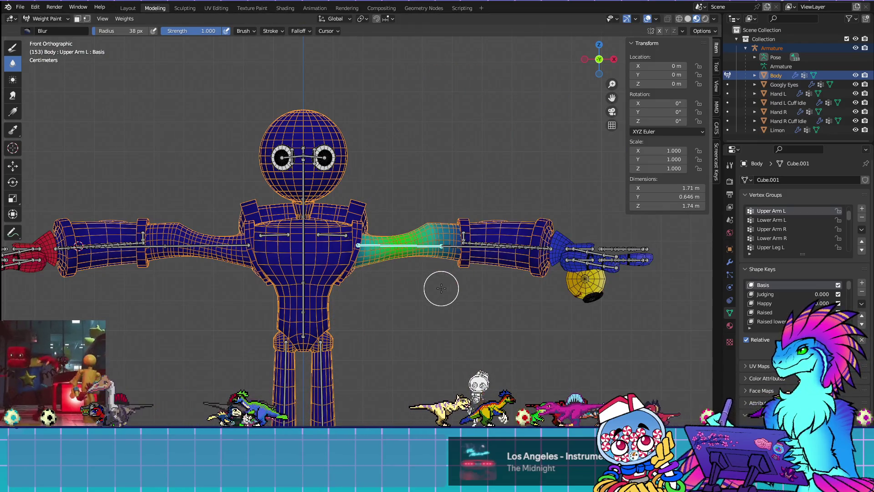
key("r")
key("r")
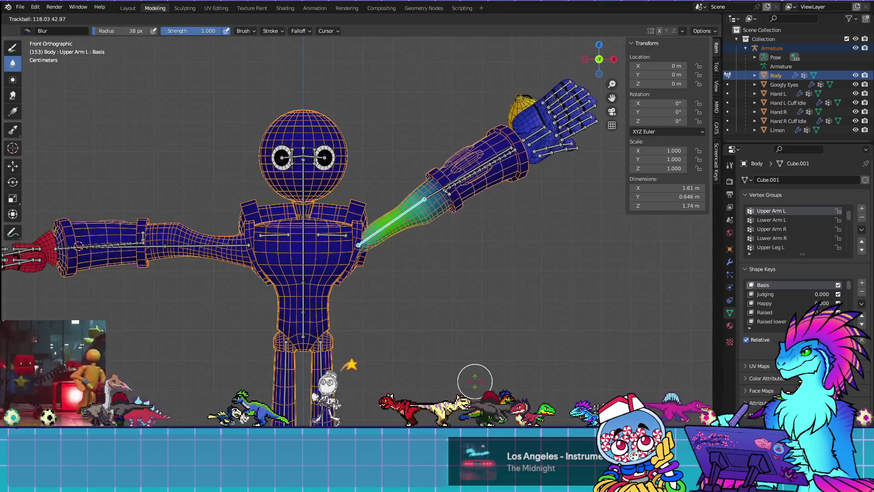
key("Escape")
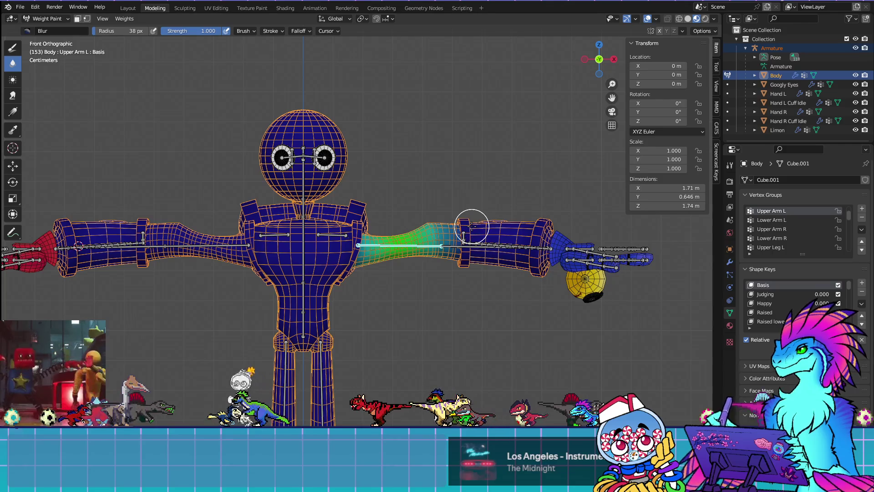
key("KP_3")
key("KP_1")
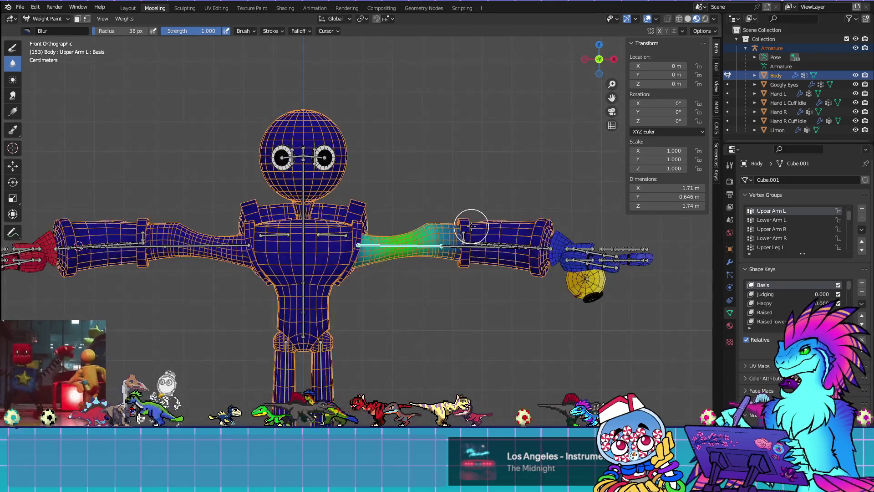
Bend the Upper Arm L down and the Lower Arm L up to test their weights
key("r")
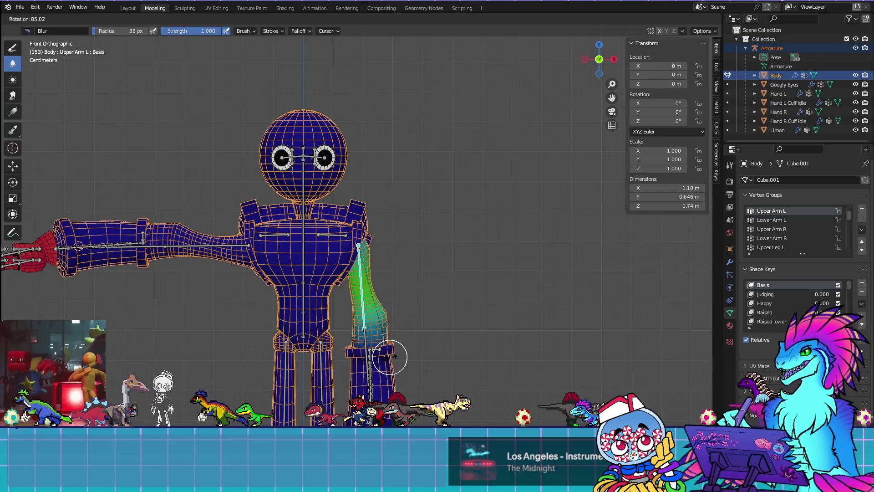
left_click(390, 354)
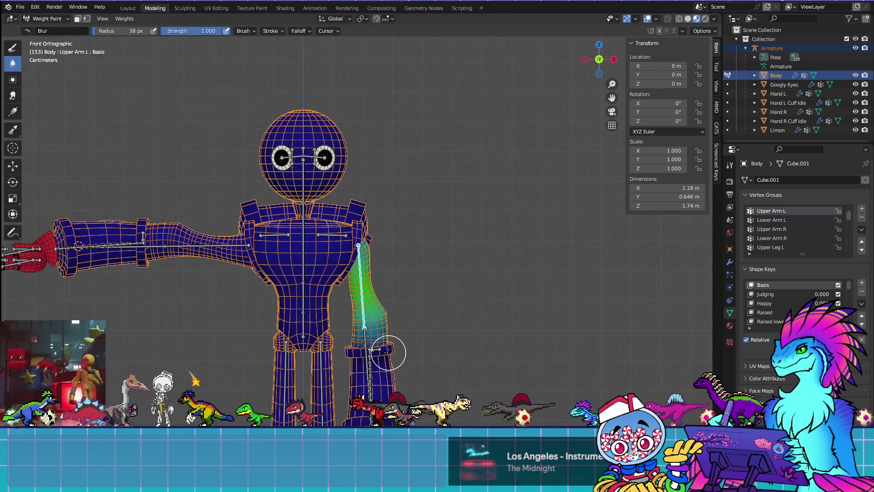
key("KP_3")
left_click(387, 346, "ctrl")
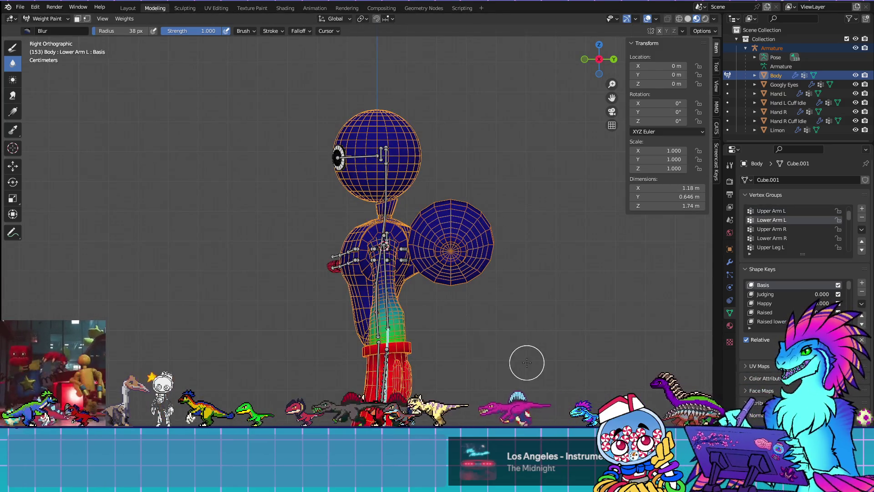
key("r")
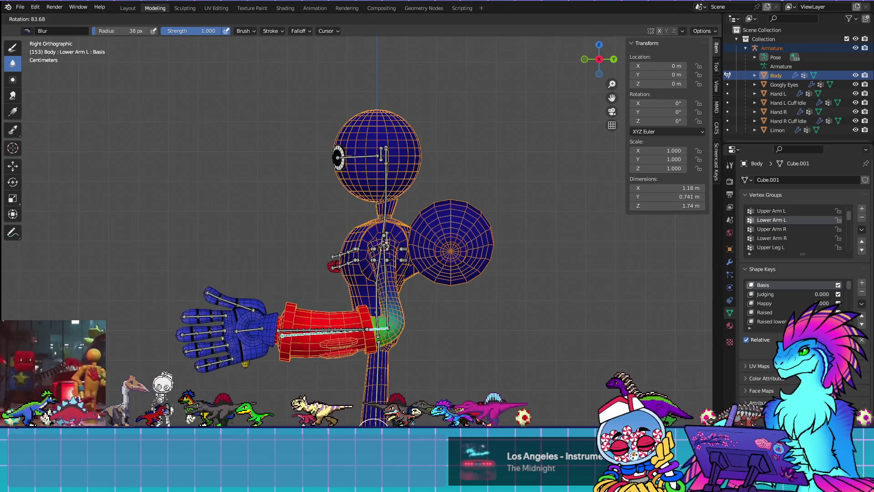
left_click(468, 370)
Inspect the bent arm's deformation on the textured model with overlays hidden, then restore them
mouse_move(466, 359)
middle_mouse_down()
mouse_move(245, 317)
mouse_move(396, 345)
middle_mouse_up()
left_click(647, 19)
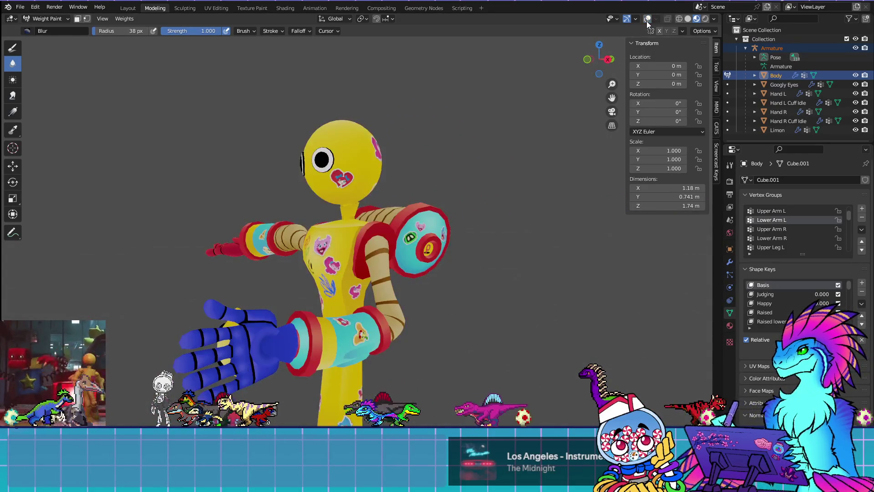
mouse_move(493, 308)
middle_mouse_down()
mouse_move(426, 340)
mouse_move(640, 308)
mouse_move(586, 306)
mouse_move(549, 285)
mouse_move(488, 332)
middle_mouse_up()
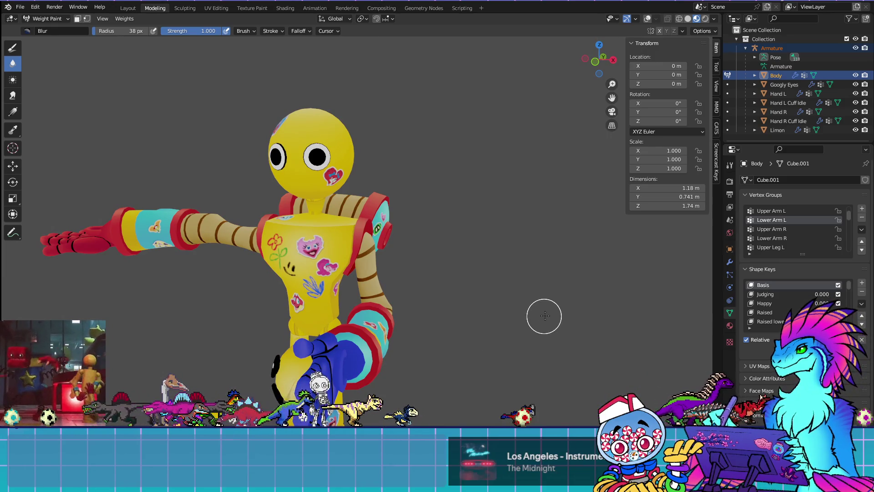
left_click(649, 19)
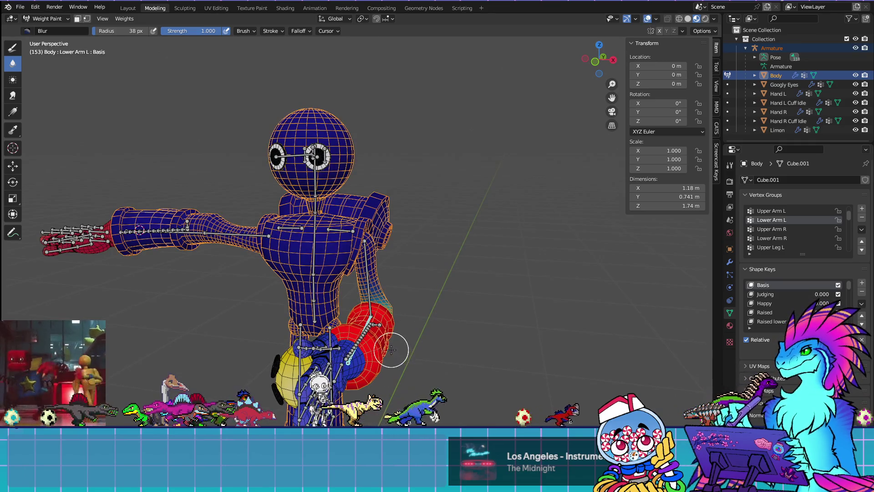
Undo the arm bends back to T-pose and enter Edit Mode with nothing selected
key("ctrl+z")
key("ctrl+z")
middle_click_drag(473, 361, 521, 322, "shift")
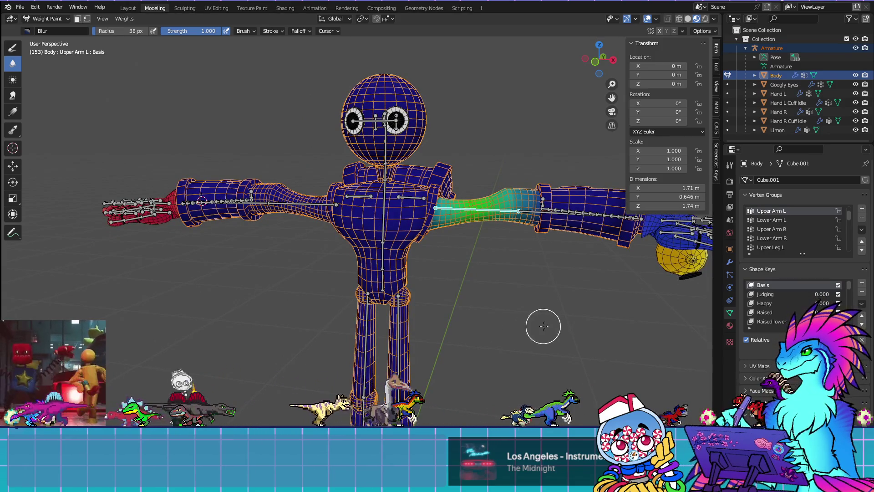
key("KP_1")
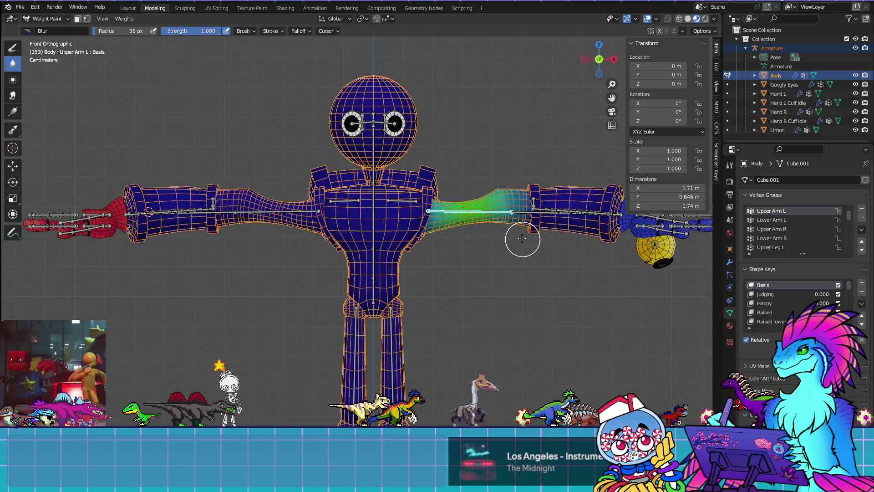
key("Tab")
key("alt+a")
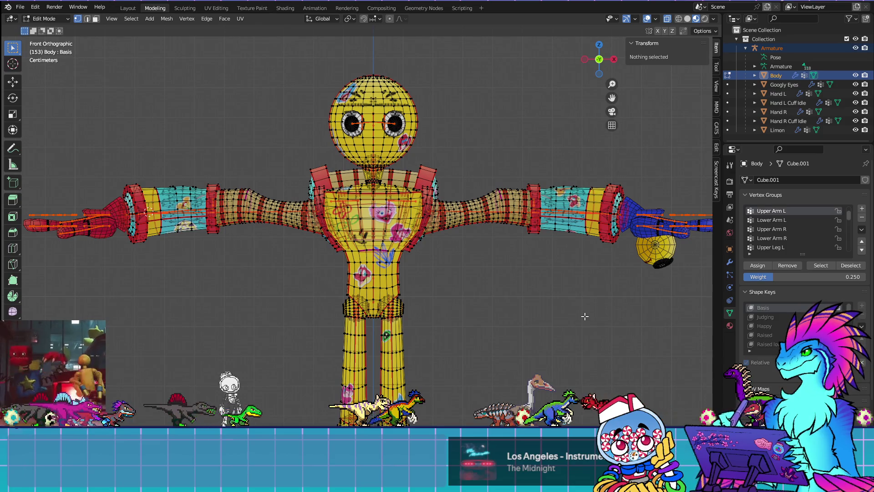
Select the Upper Arm L group's vertices and view them in solid shading without X-ray
left_click(821, 267)
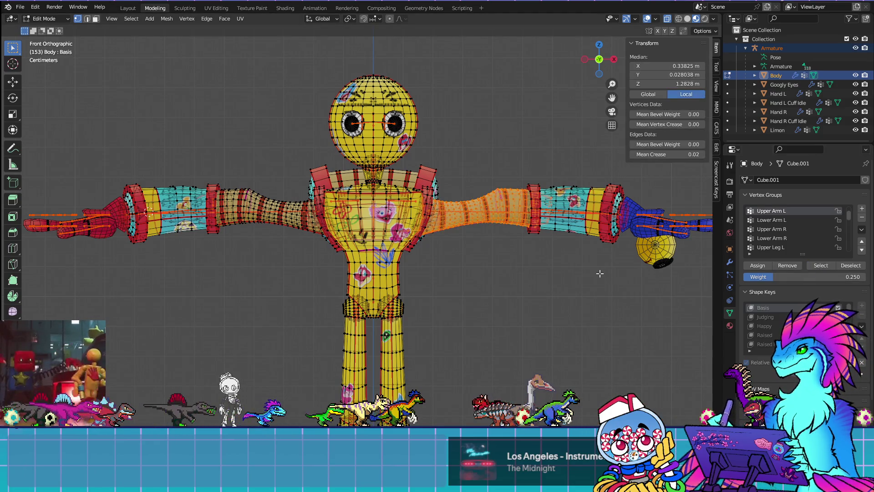
scroll(593, 269, "up", 5)
middle_click_drag(596, 246, 487, 303, "shift")
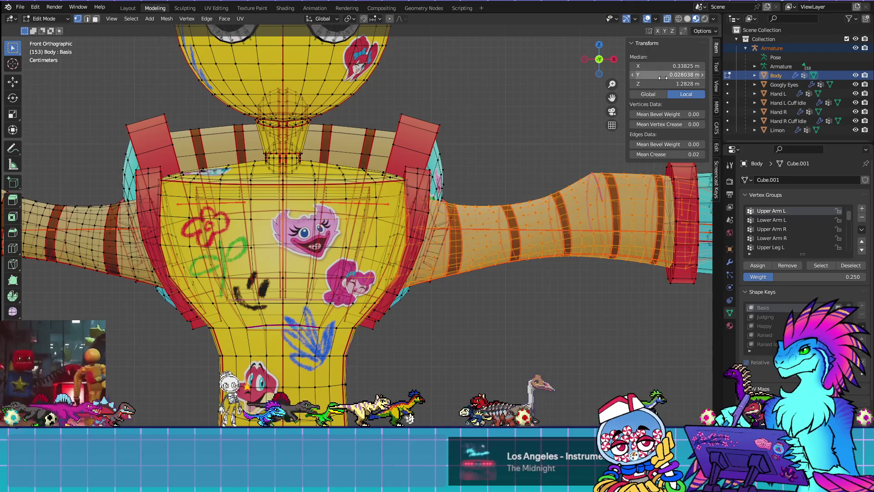
left_click(666, 19)
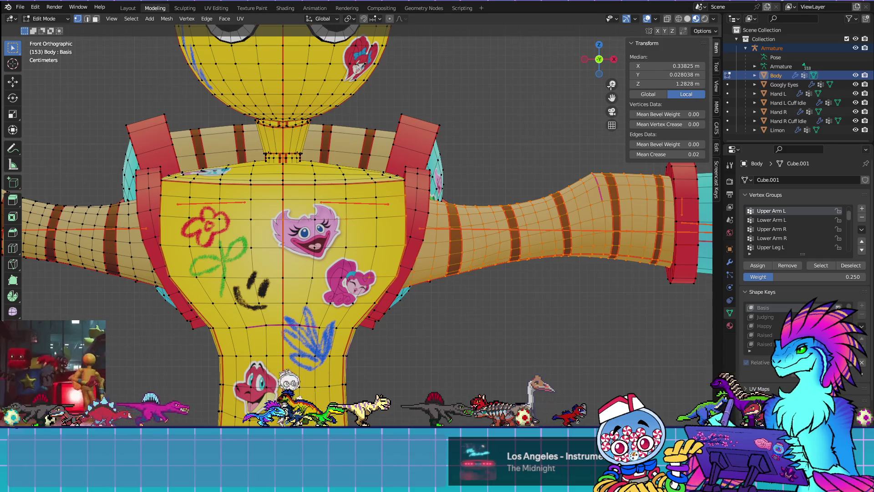
left_click(687, 19)
scroll(457, 332, "down", 4)
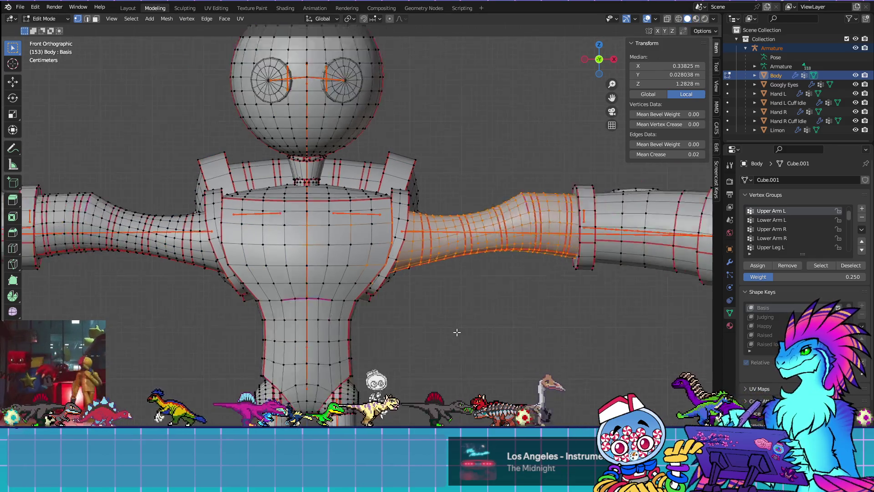
mouse_move(455, 332)
middle_mouse_down()
mouse_move(370, 328)
mouse_move(489, 366)
mouse_move(470, 321)
middle_mouse_up()
Clear the mesh selection and switch the Body back to Weight Paint
left_click(48, 18)
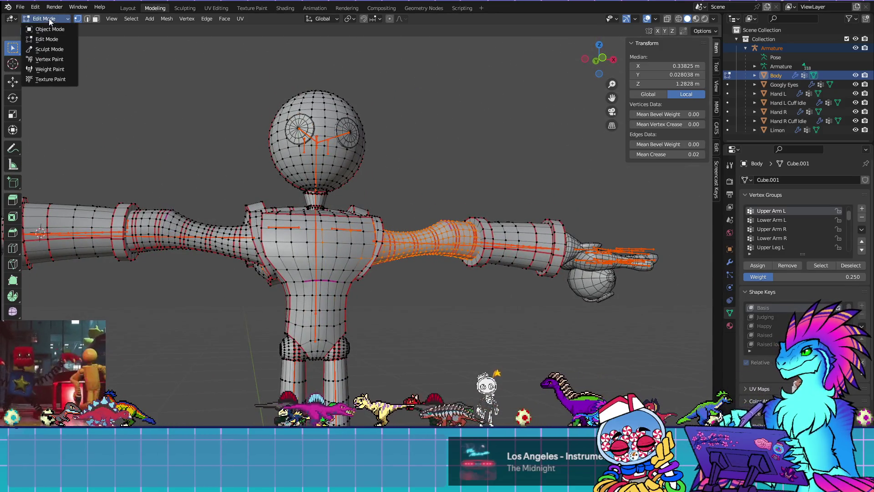
key("alt+a")
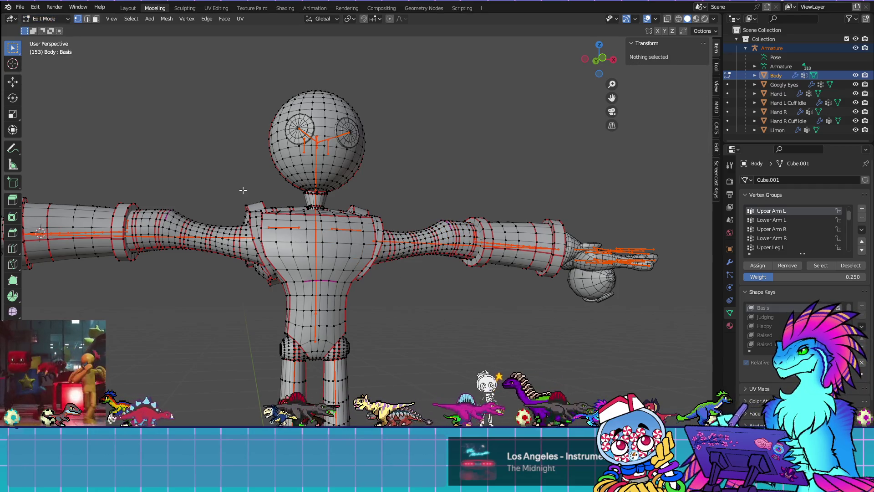
left_click(54, 19)
left_click(67, 62)
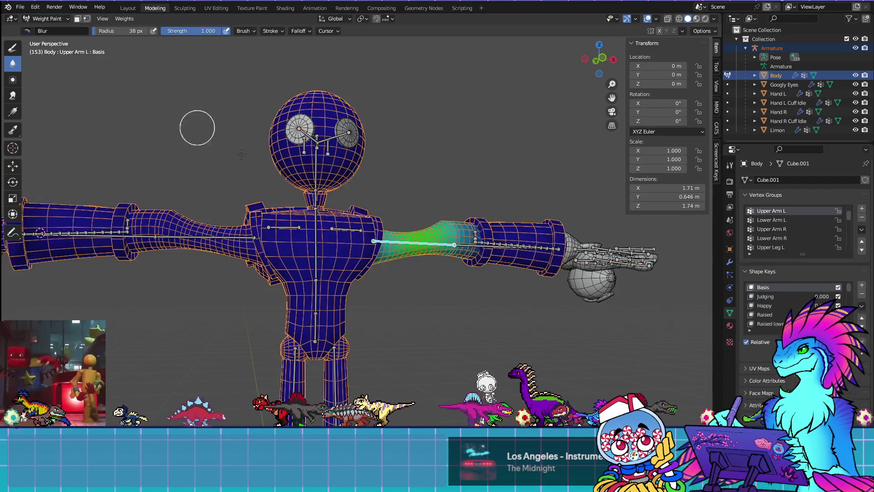
middle_click_drag(452, 290, 395, 312)
Hide the linked cuff ring in Edit Mode and return to Weight Paint
key("Tab")
scroll(603, 399, "up", 8)
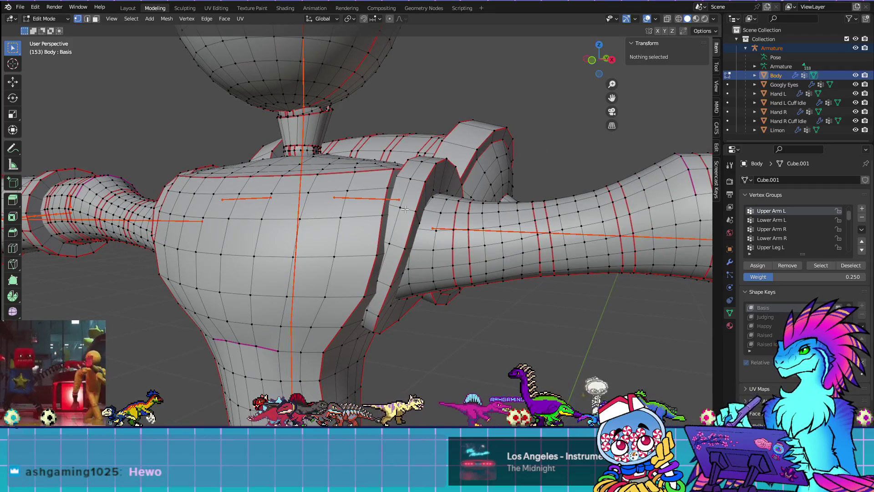
key("l")
key("h")
key("Tab")
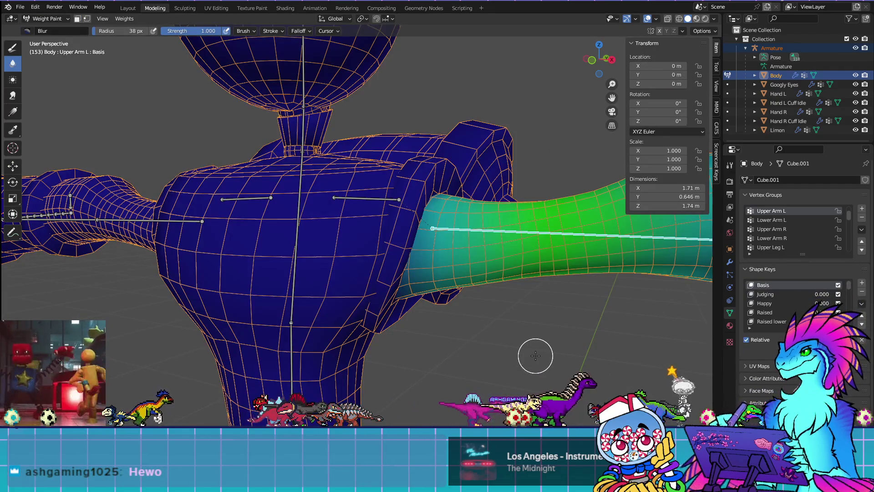
Reselect only the Upper Arm L group vertices in Edit Mode and turn on X-ray
key("Tab")
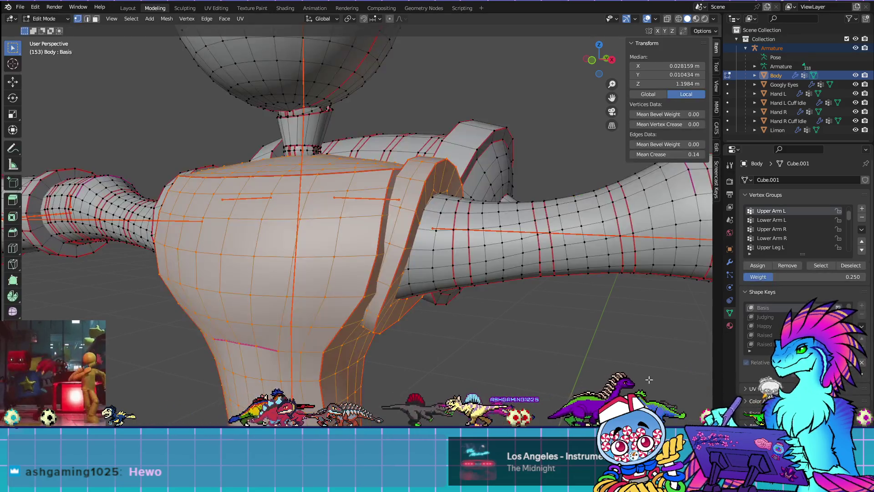
key("alt+a")
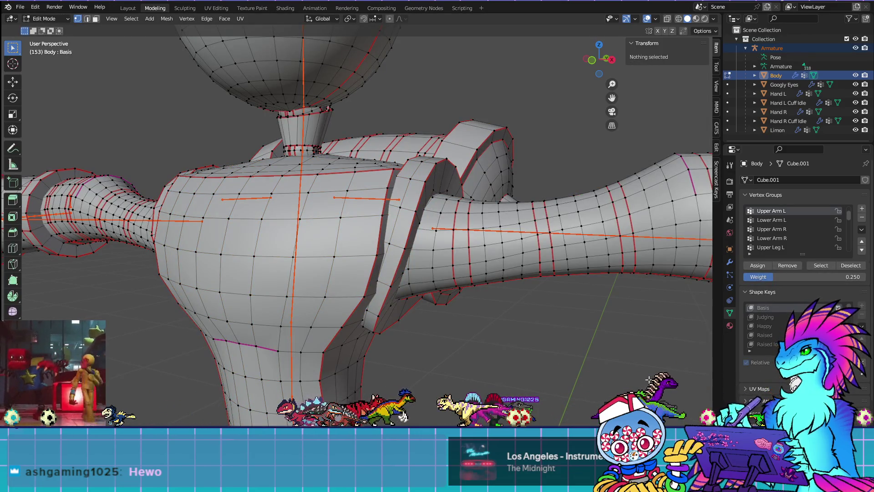
left_click(823, 266)
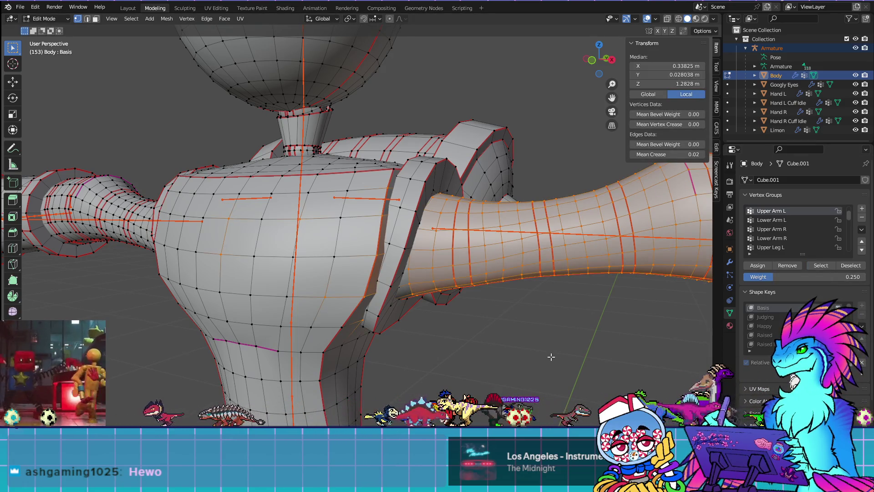
mouse_move(551, 357)
middle_mouse_down()
mouse_move(538, 337)
mouse_move(413, 348)
mouse_move(560, 163)
middle_mouse_up()
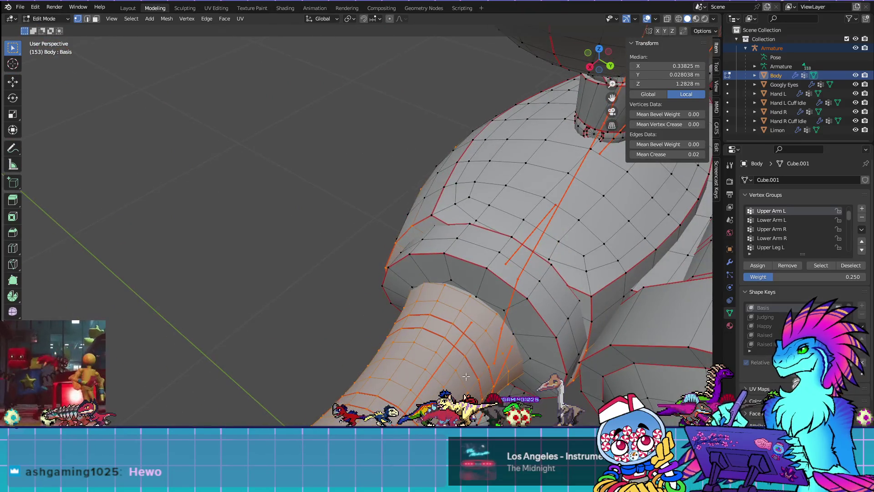
left_click(667, 18)
mouse_move(483, 200)
middle_mouse_down()
mouse_move(455, 188)
mouse_move(329, 278)
mouse_move(392, 264)
mouse_move(404, 252)
mouse_move(340, 270)
middle_mouse_up()
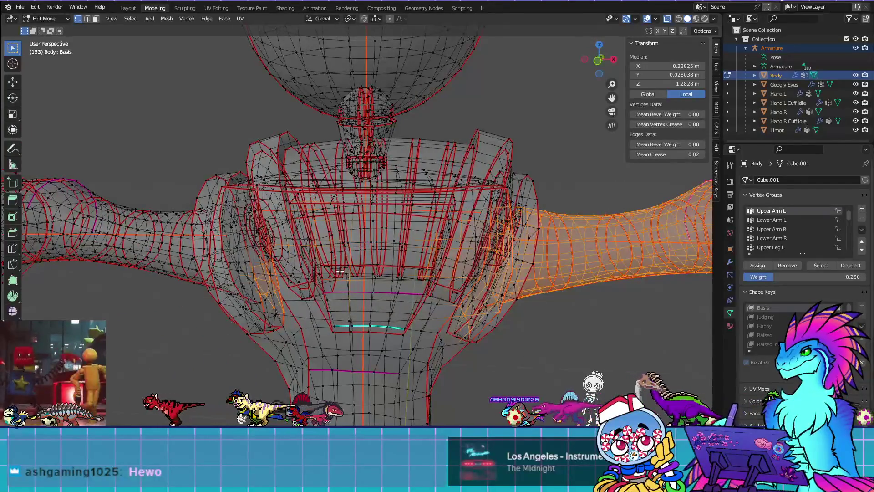
key("KP_1")
mouse_move(575, 403)
middle_mouse_down("shift")
mouse_move(514, 348)
mouse_move(523, 352)
middle_mouse_up("shift")
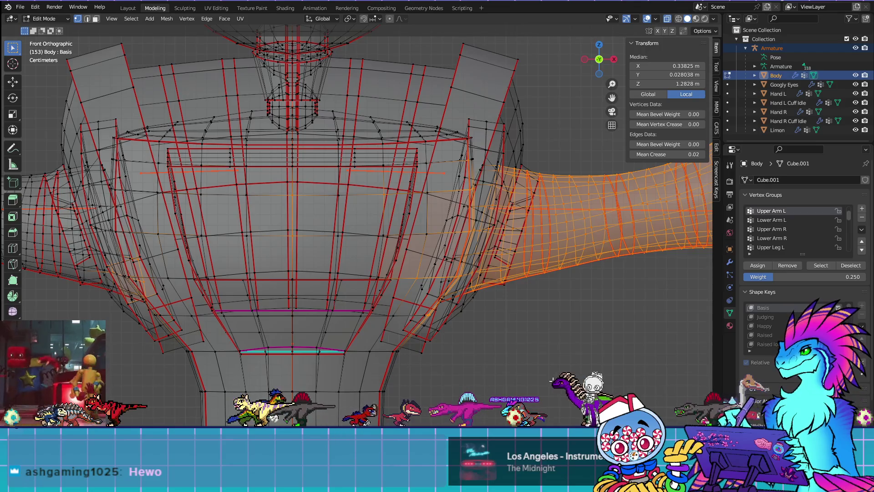
key("alt+a")
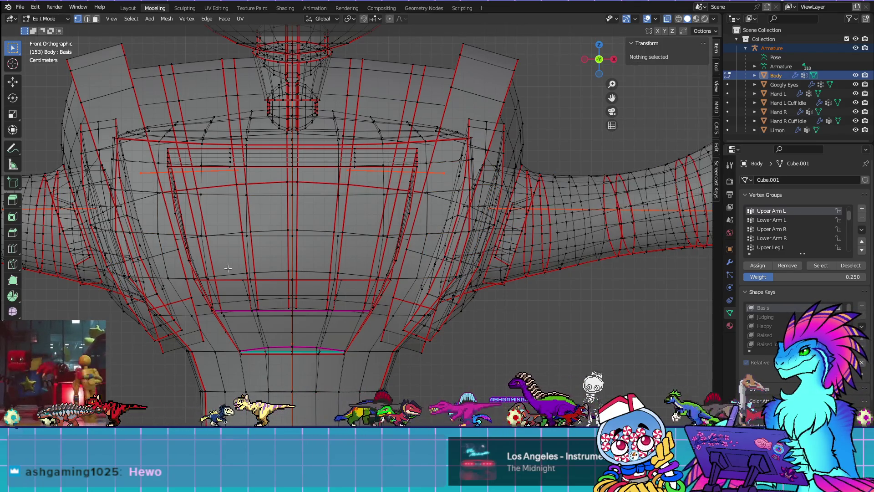
key("l")
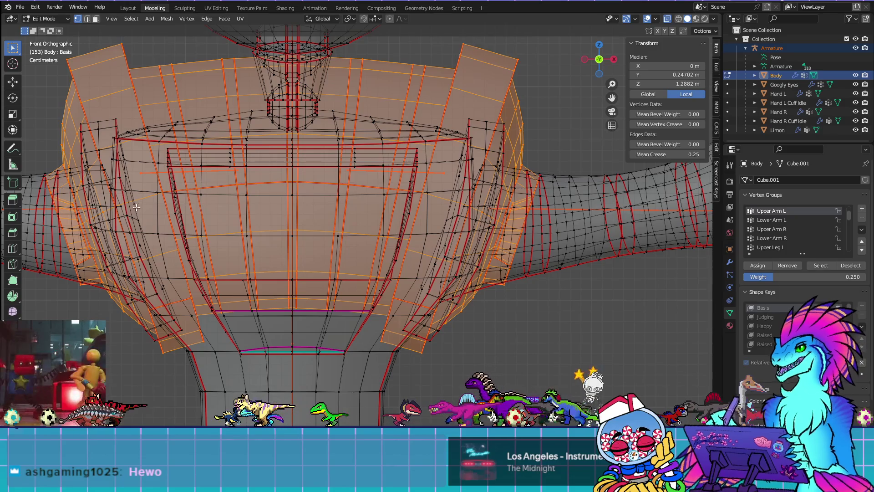
key("a")
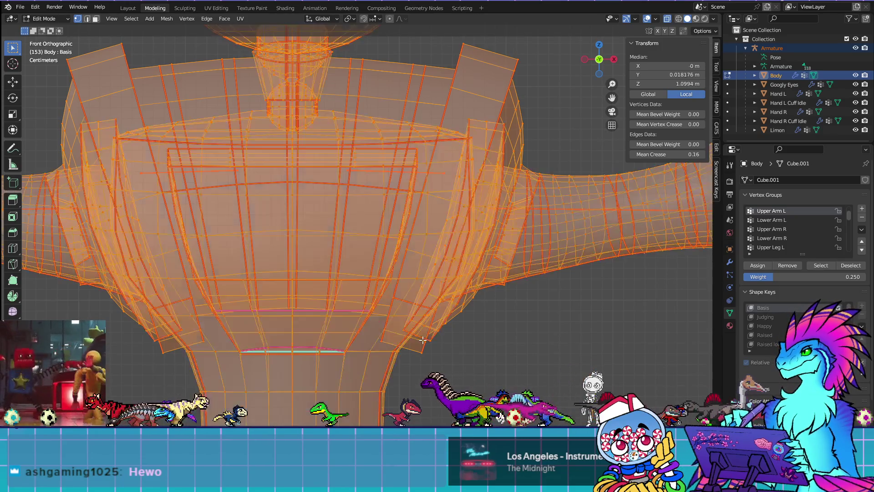
scroll(531, 311, "down", 4)
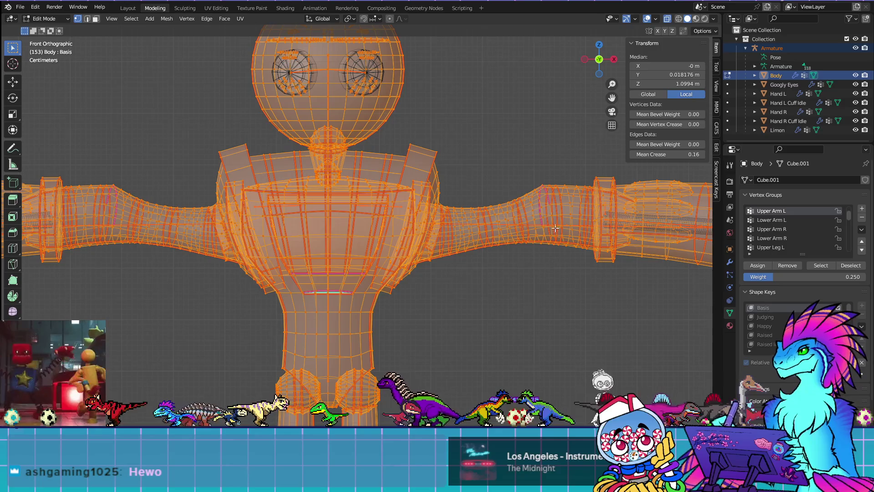
key("shift+l")
key("ctrl+Tab")
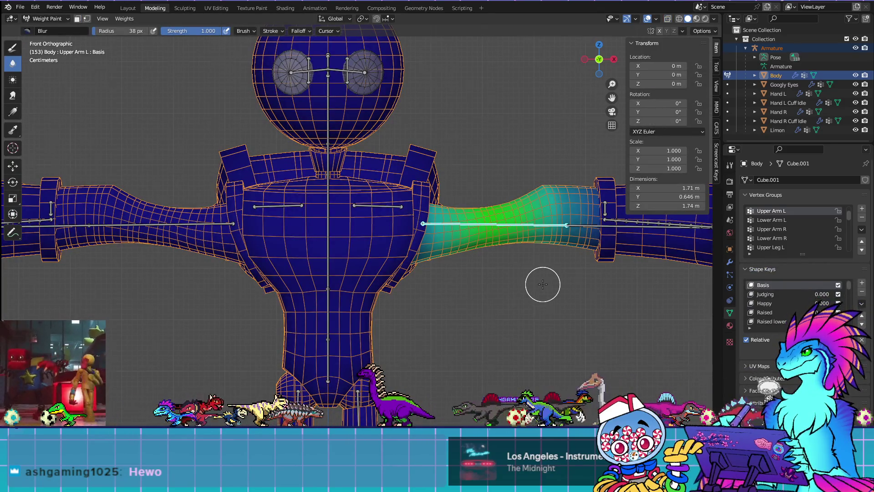
scroll(543, 284, "down", 2)
key("Tab")
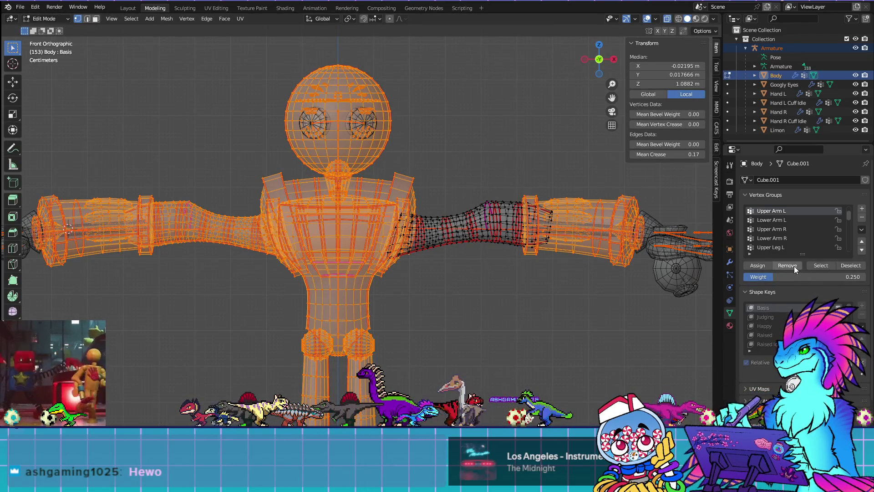
key("Tab")
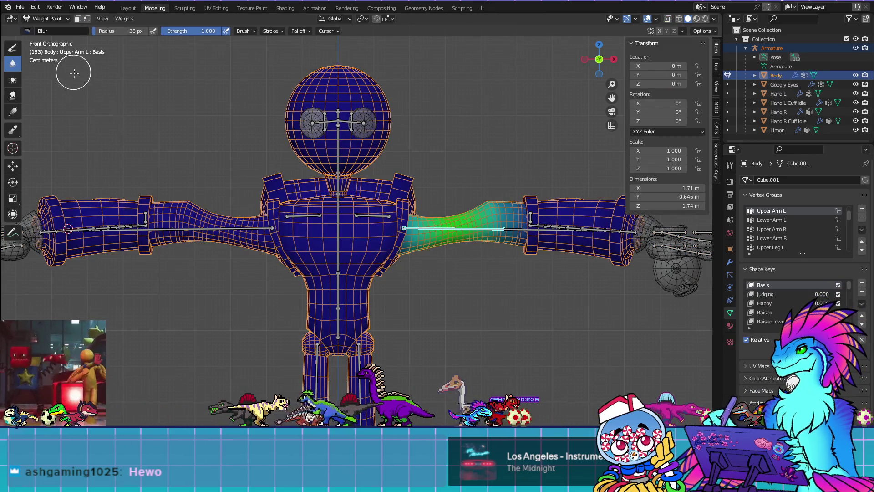
key("Tab")
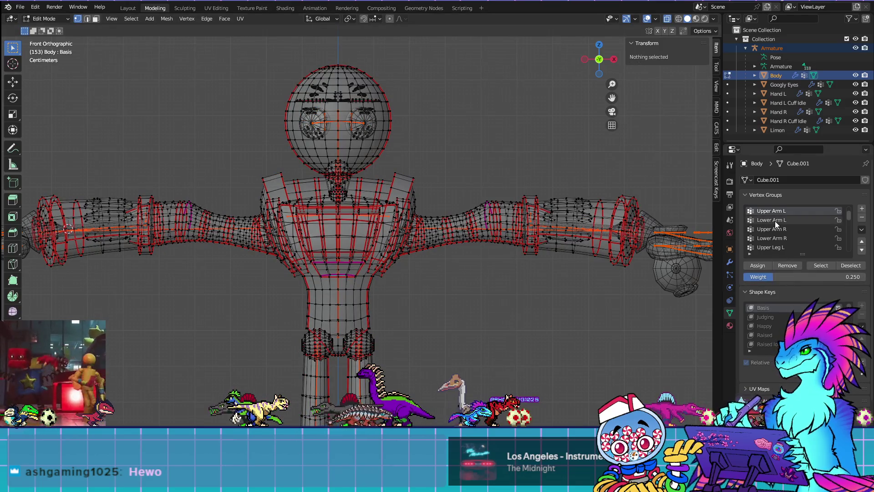
Check the vertices of the Lower Arm L, Upper Arm R and Lower Arm R groups in turn
left_click(775, 221)
scroll(801, 236, "up", 2)
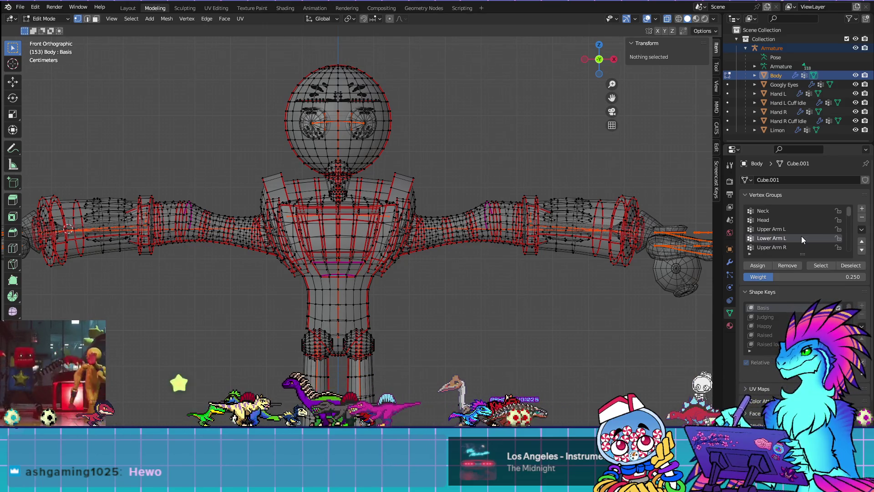
left_click(821, 266)
middle_click_drag(597, 272, 548, 254, "shift")
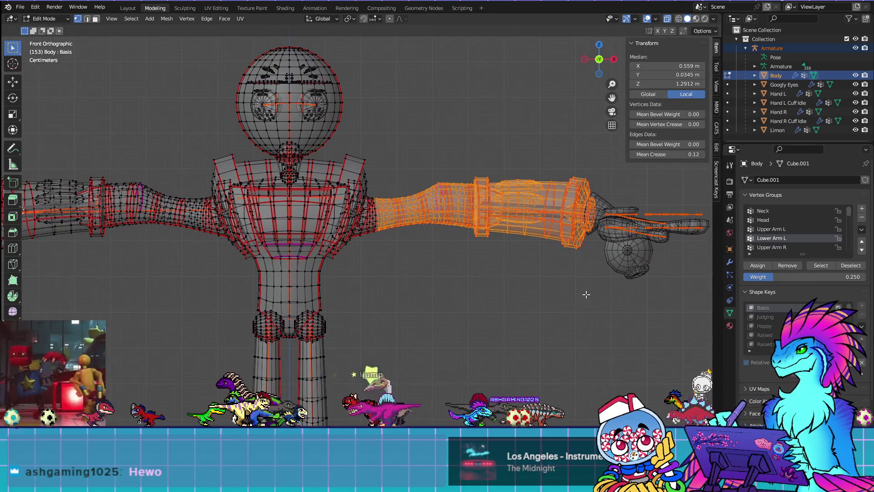
left_click(769, 250)
left_click(601, 340)
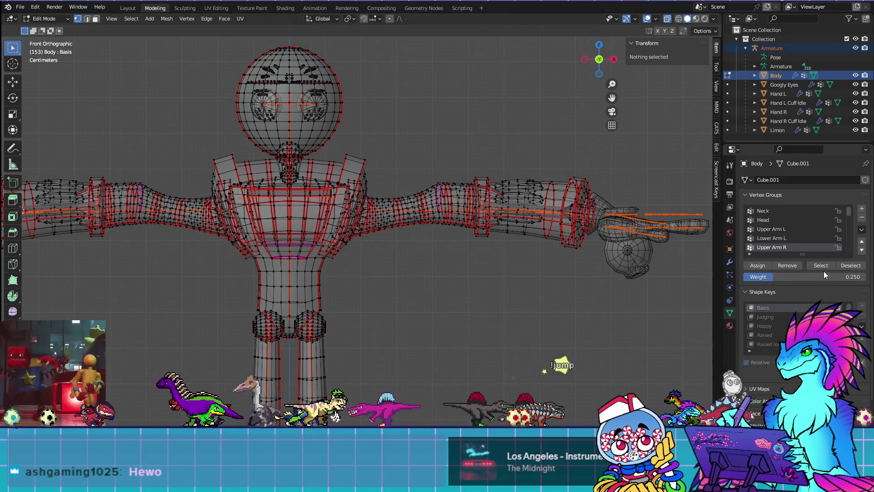
left_click(822, 267)
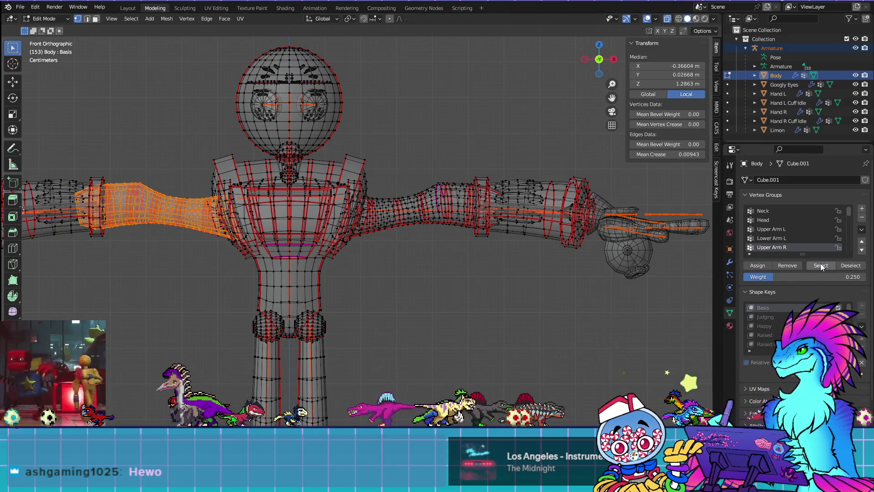
scroll(763, 242, "down", 1)
left_click(774, 247)
key("alt+a")
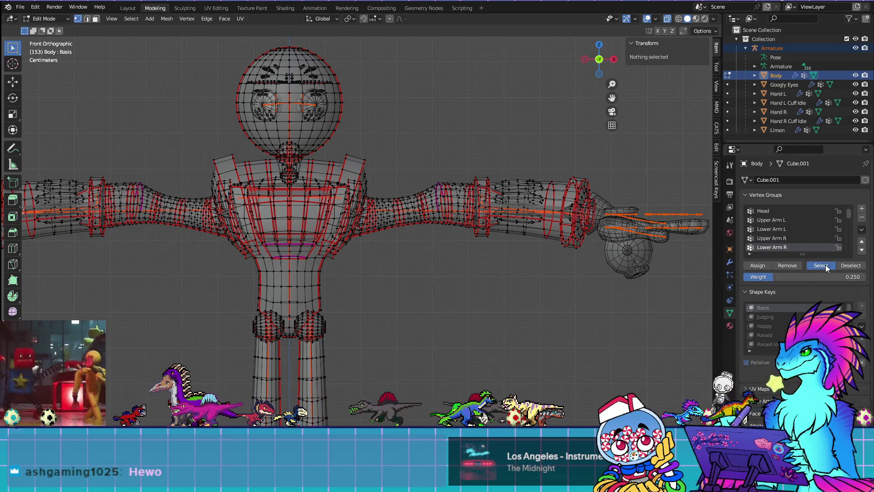
left_click(821, 265)
scroll(628, 319, "down", 3)
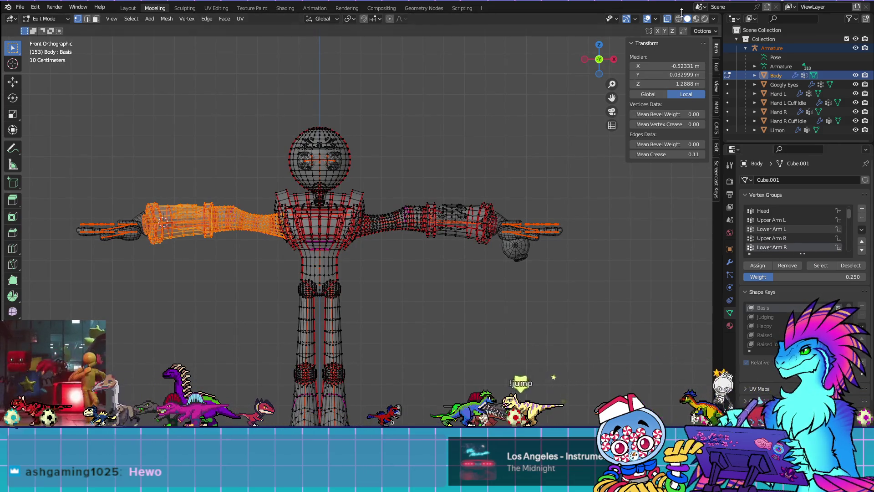
Enable X mirror, then select and delete the torso shell and torso frame pieces
left_click(657, 31)
left_click(394, 257)
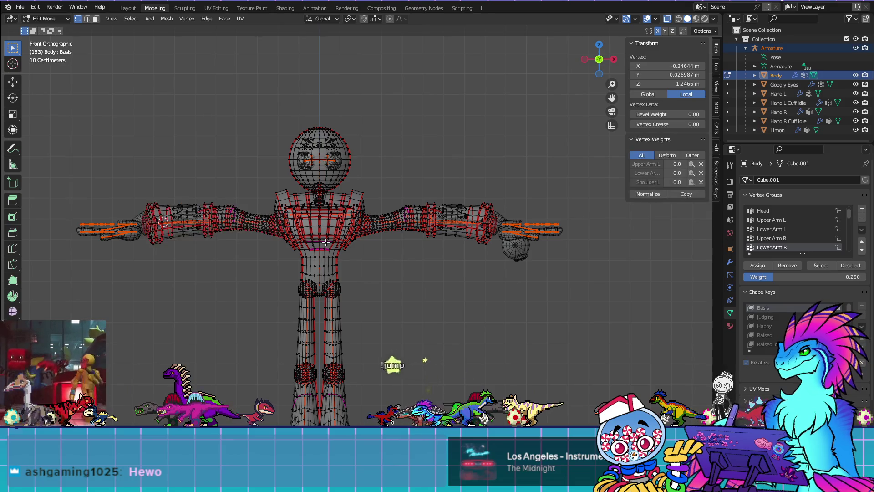
scroll(371, 221, "up", 4)
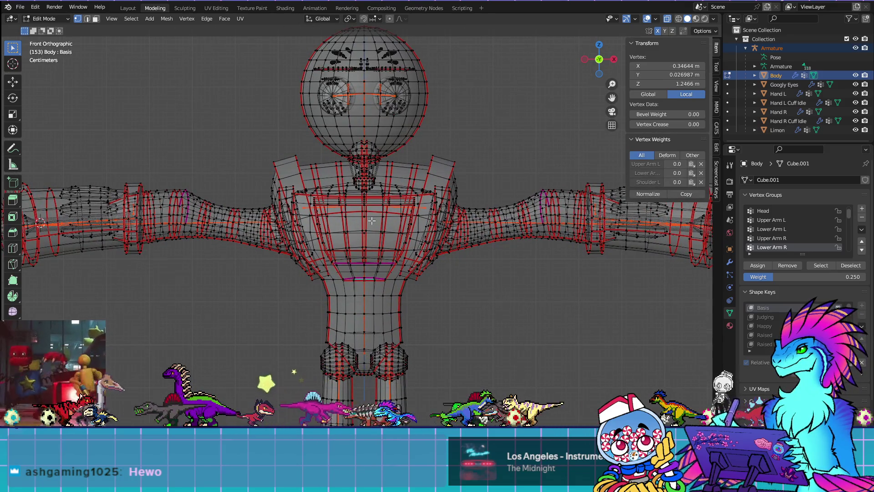
key("ctrl+l")
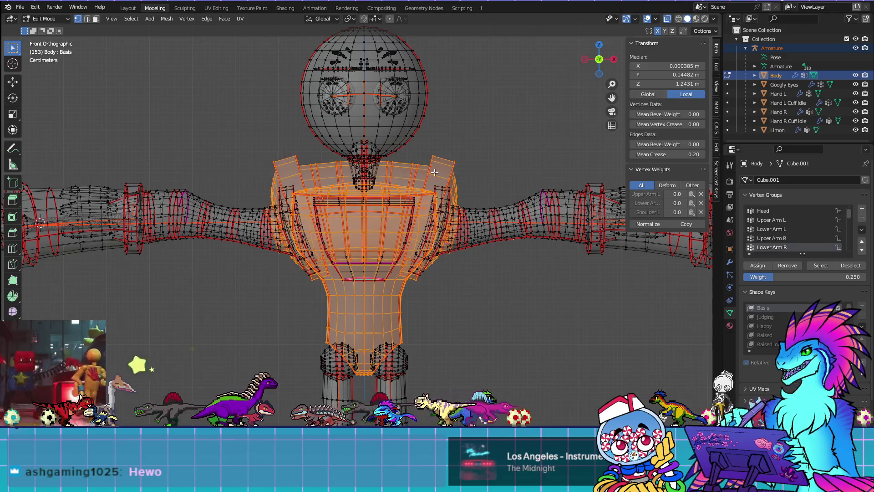
key("x")
left_click(434, 173)
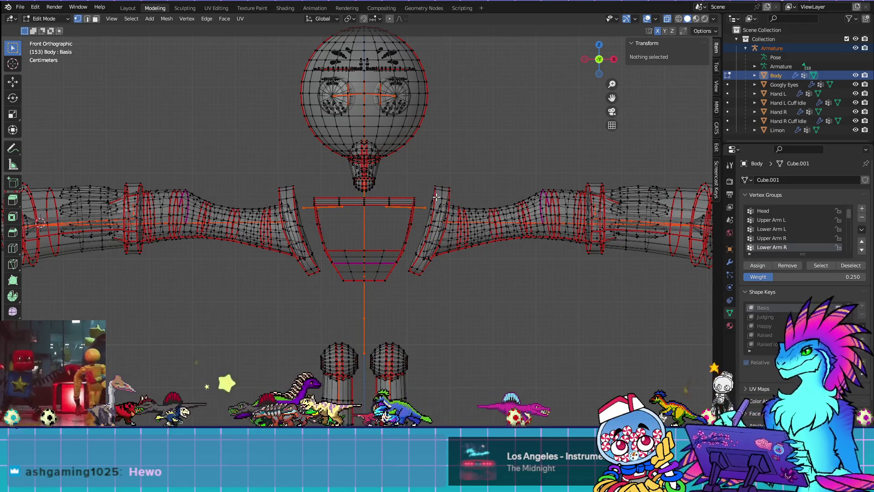
key("l")
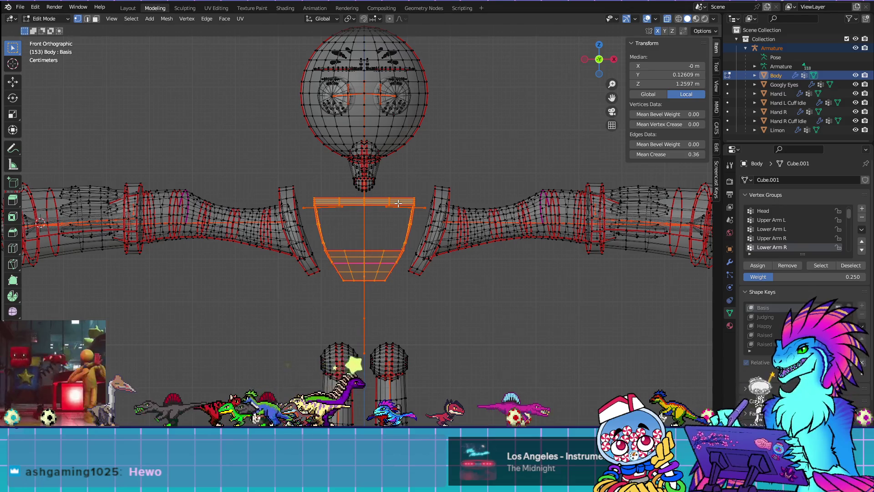
key("x")
left_click(440, 192)
Delete both shoulder pieces and switch the Body to Weight Paint with Ctrl+Tab
key("l")
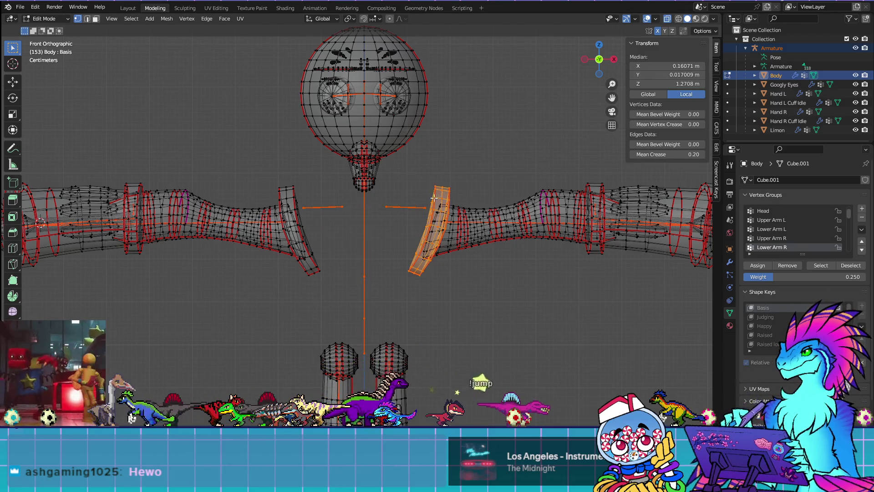
key("l")
key("x")
left_click(471, 222)
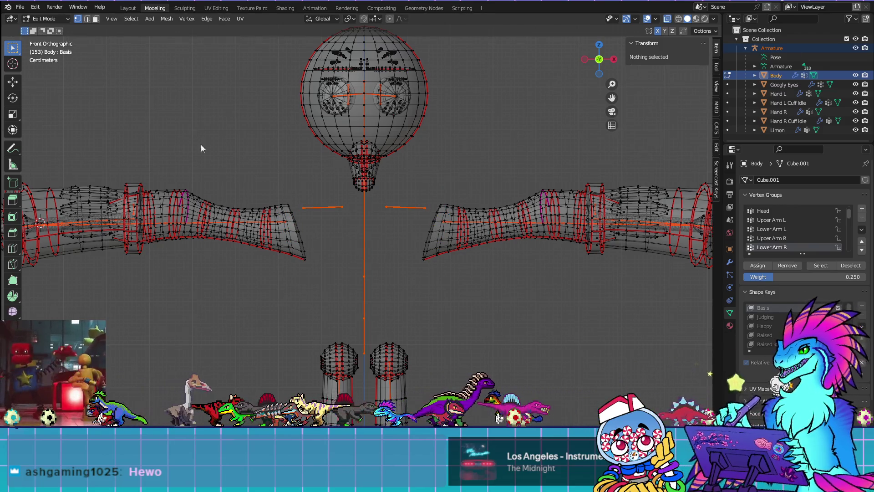
key("ctrl+Tab")
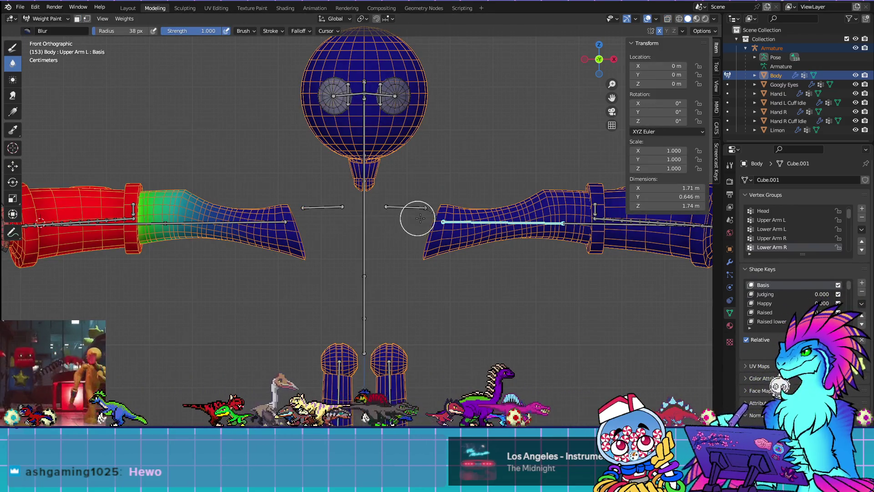
Activate Upper Arm L, set a near-zero brush strength with larger radius, and view from the back
left_click(460, 221, "ctrl")
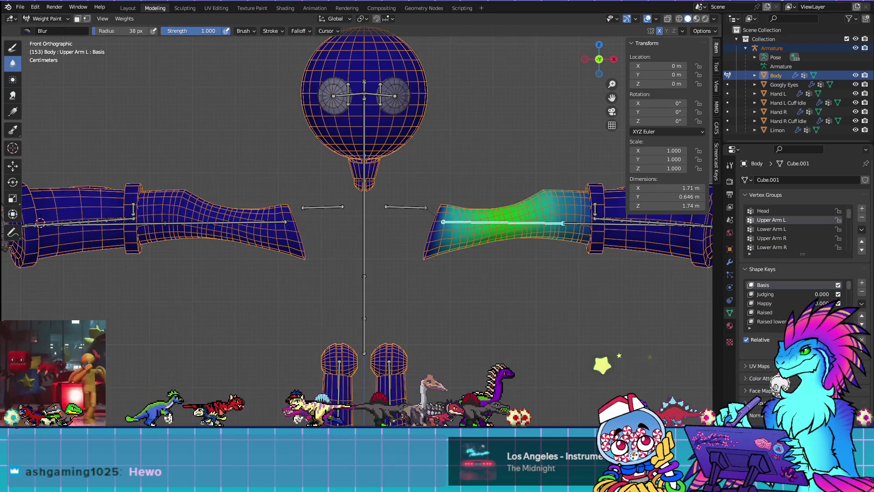
left_click(179, 32)
type(".001")
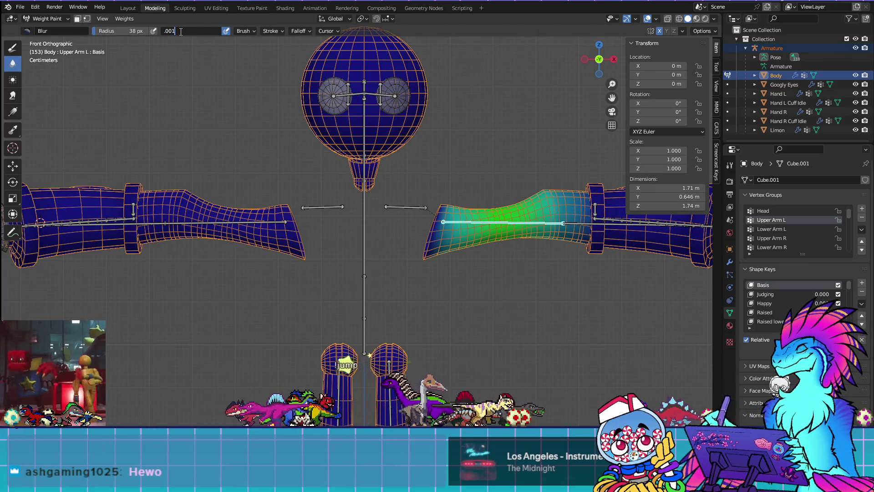
key("Return")
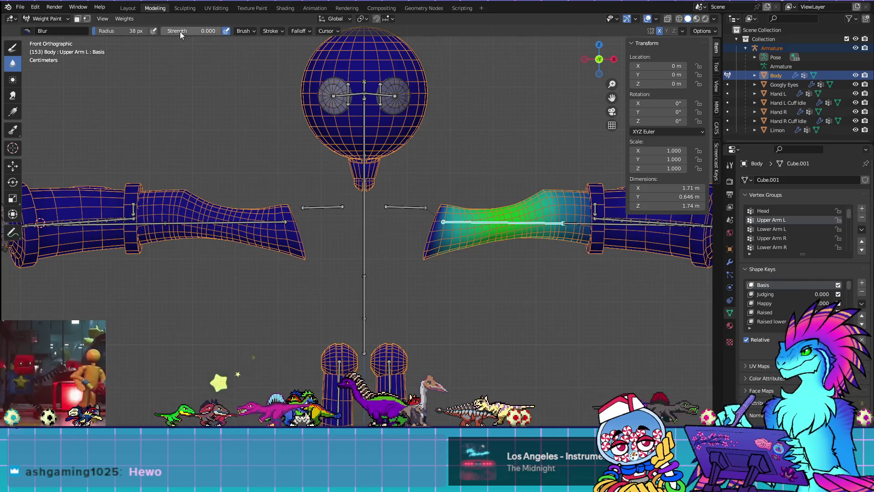
left_click_drag(119, 31, 146, 31)
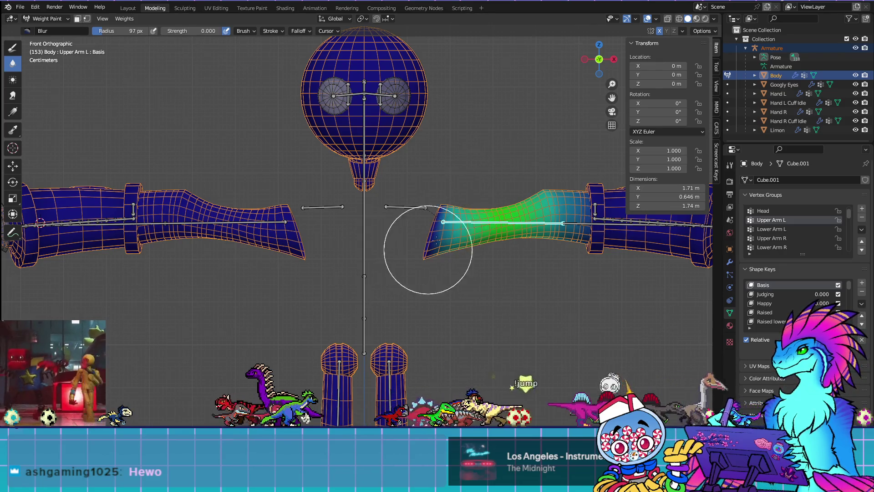
key("ctrl+KP_1")
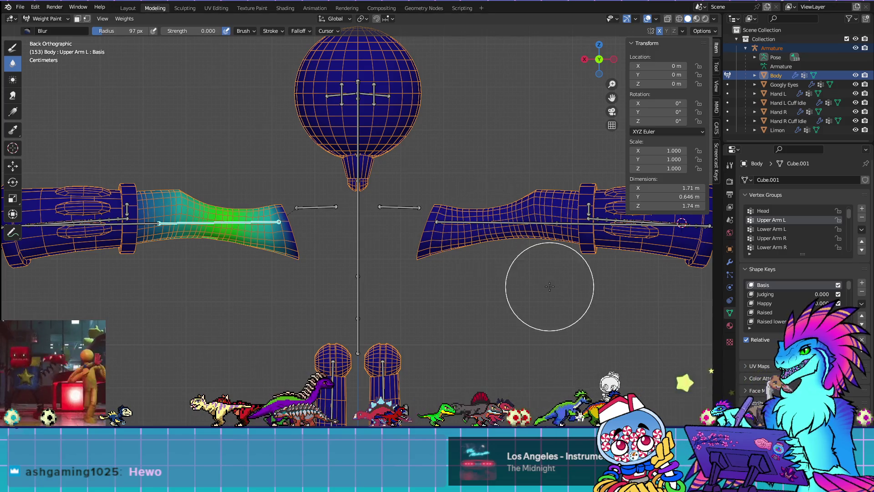
Blur the Chest group weights around the shoulder end of the arm
middle_click_drag(352, 285, 436, 293, "shift")
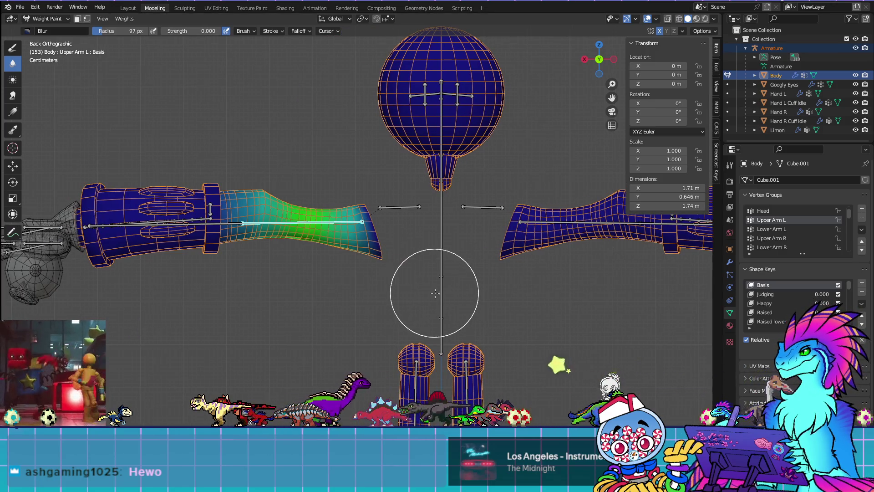
left_click(400, 207, "ctrl")
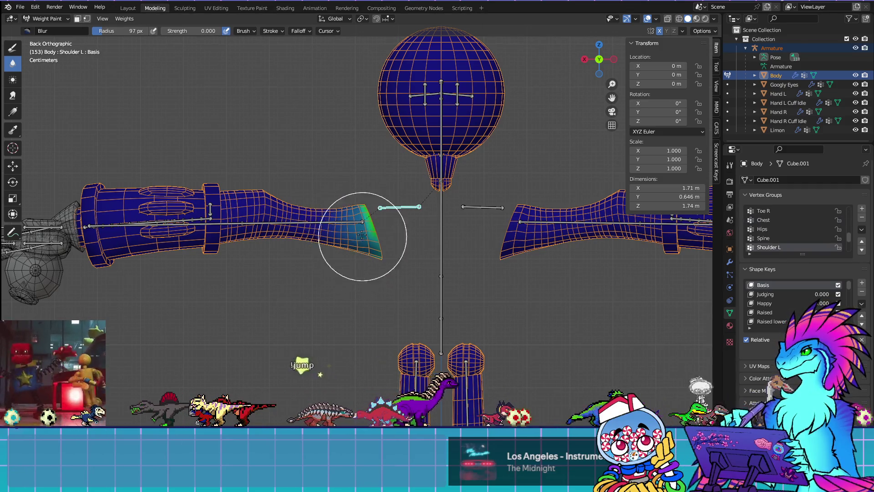
left_click(774, 221)
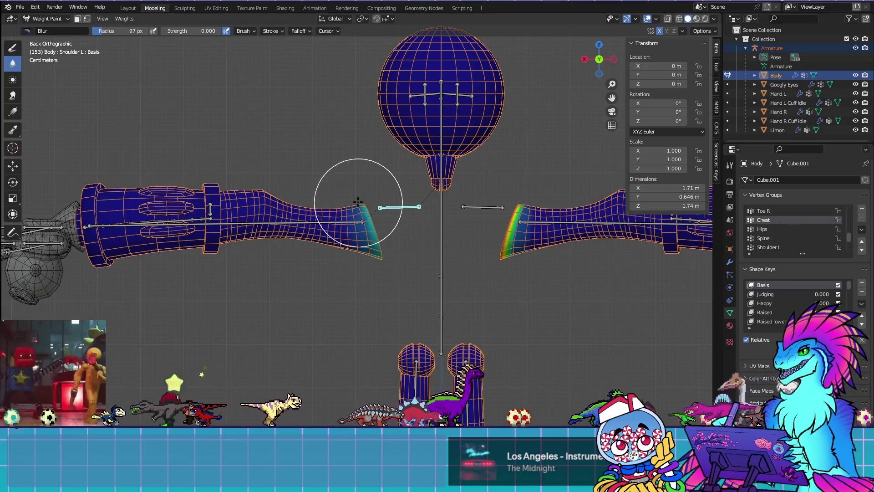
left_click_drag(347, 191, 365, 254)
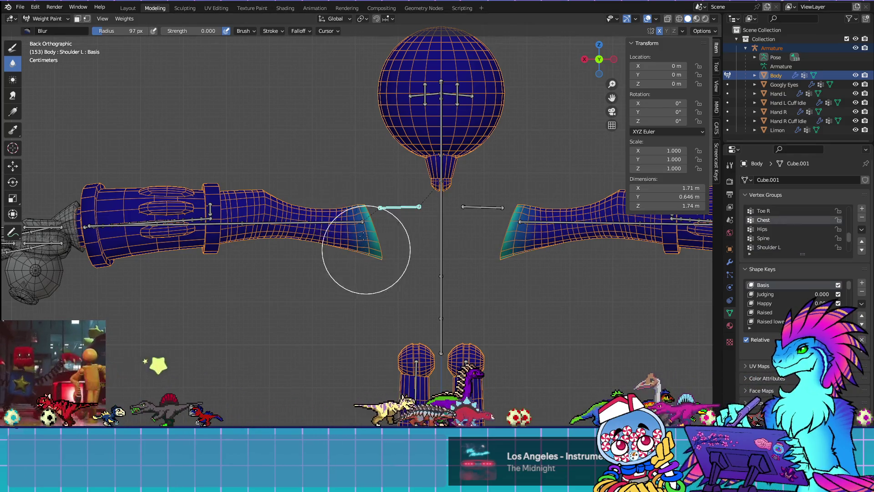
In front view, inspect the Spine and Shoulder L weights, then enter Edit Mode
key("KP_1")
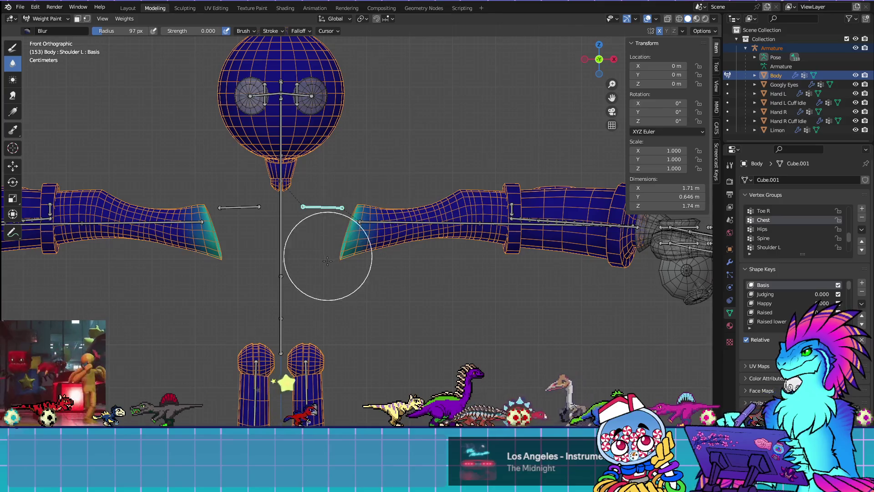
scroll(771, 236, "down", 2)
left_click(769, 221)
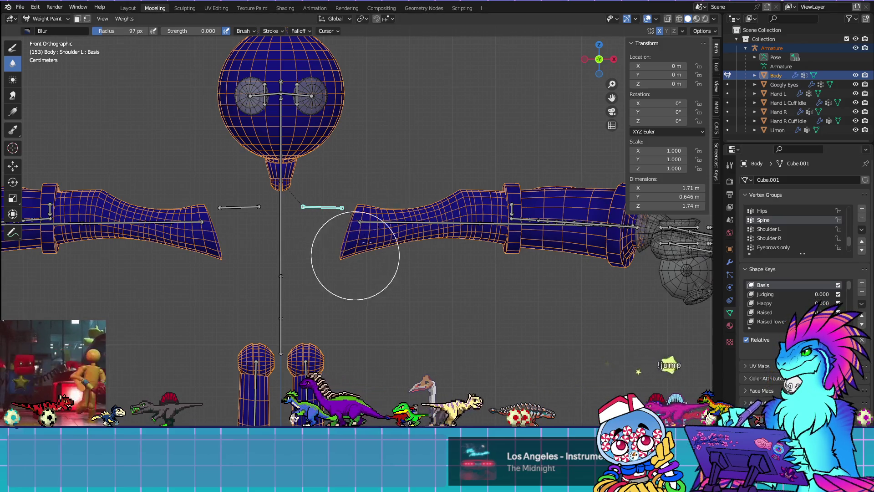
left_click(777, 229)
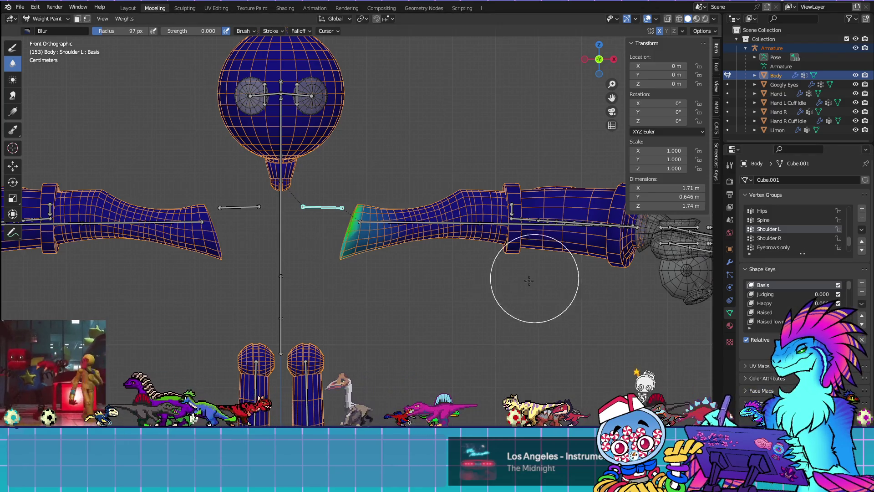
key("Tab")
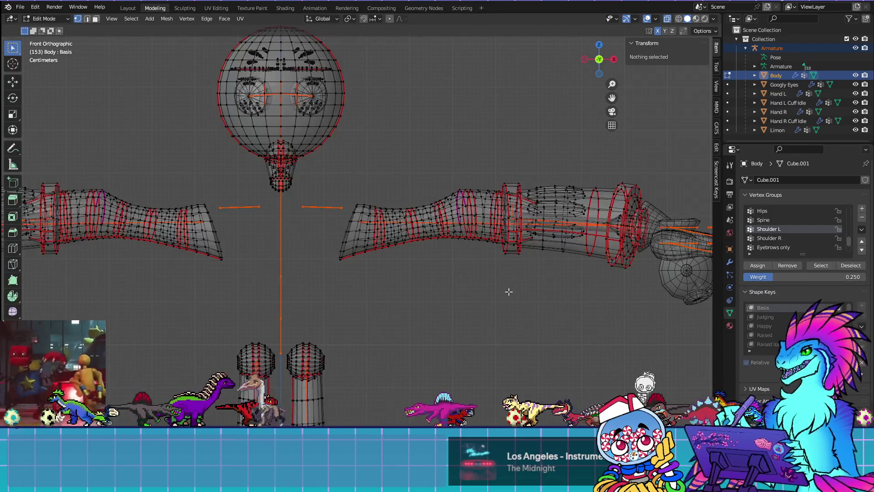
Unhide the torso and shoulder pieces with Alt+H and return to Weight Paint
key("alt+h")
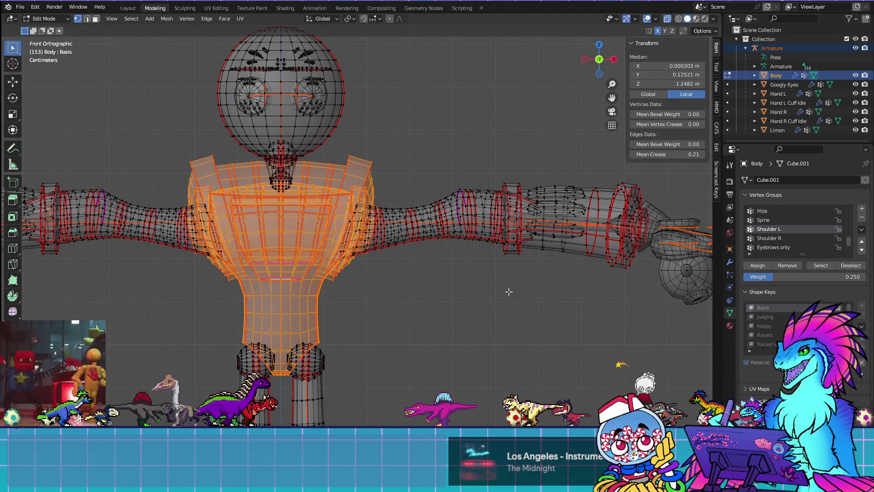
middle_click_drag(435, 304, 476, 316, "shift")
key("Tab")
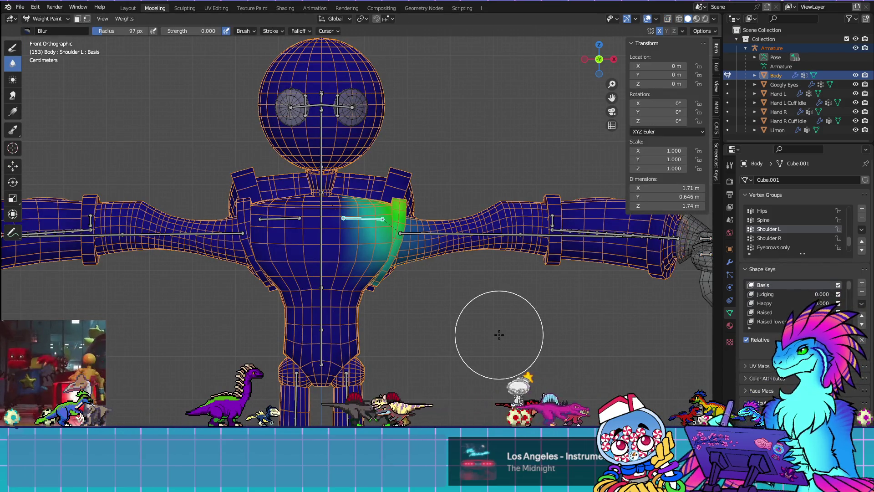
Test-rotate the Upper Arm L weights to check deformation, then cancel the rotation
left_click(483, 236, "ctrl")
key("r")
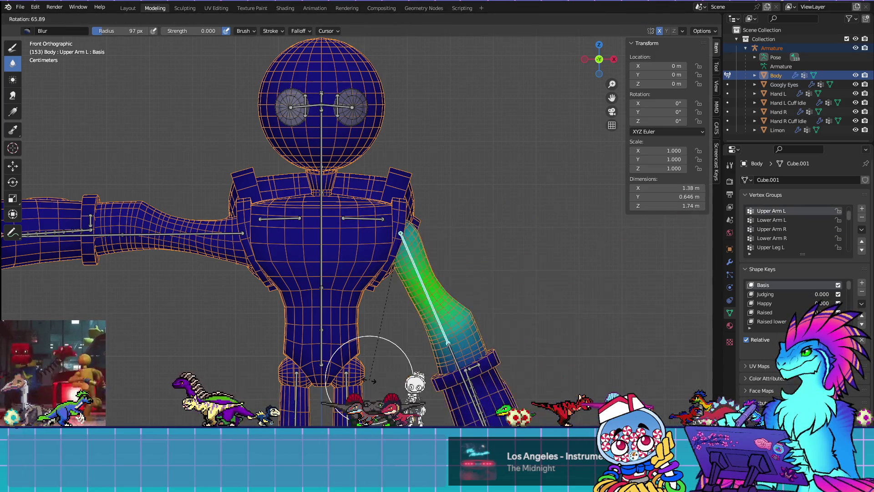
key("Escape")
left_click(46, 18)
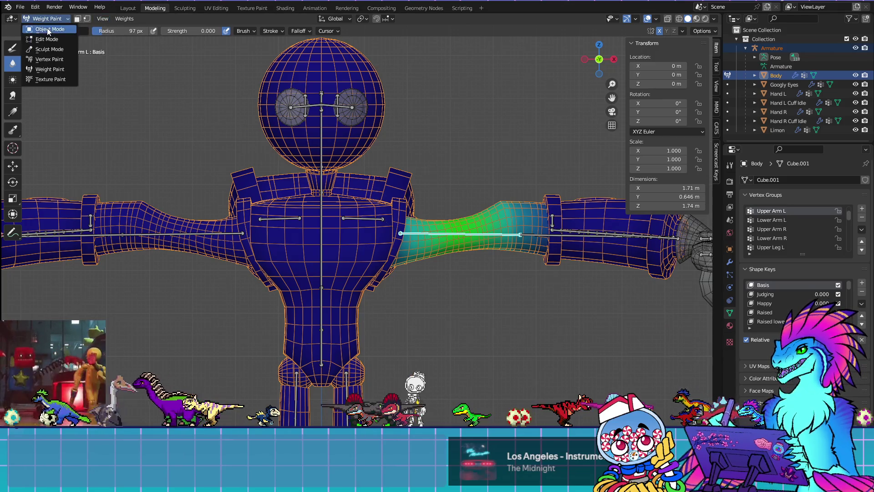
Return the Body to Object Mode, put the Armature in Pose Mode, and adjust Upper Arm L
left_click(47, 28)
left_click(429, 234)
left_click(45, 18)
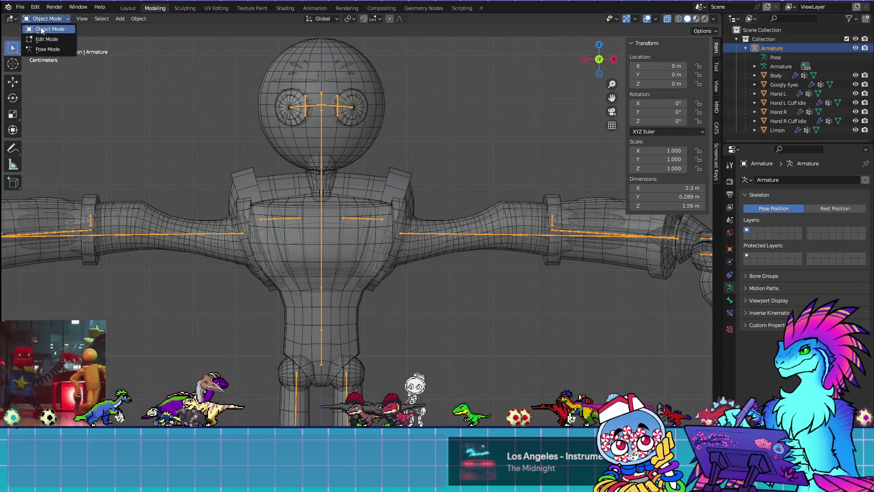
left_click(47, 53)
key("r")
key("Escape")
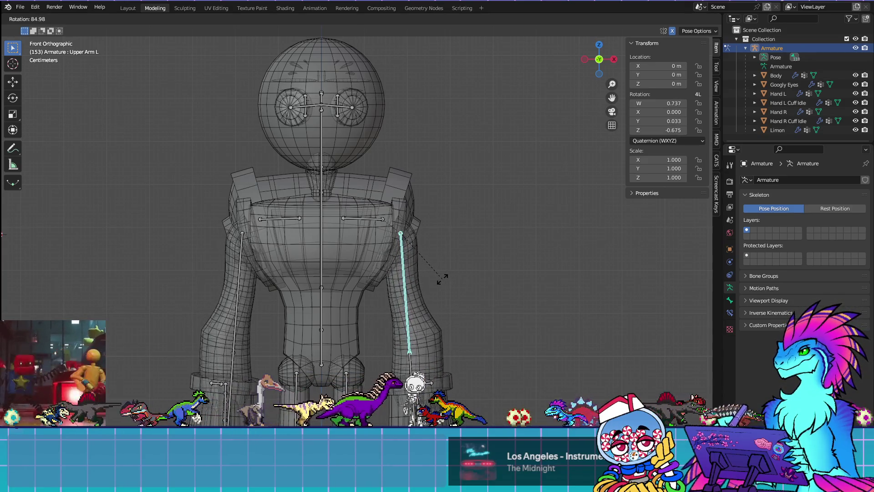
left_click(415, 262)
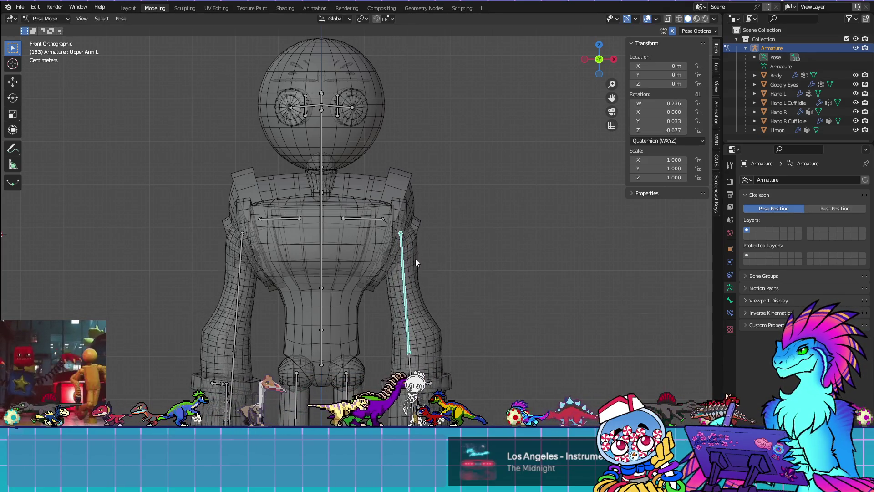
Rotate Shoulder L and Upper Arm L to raise the arms overhead, then hide overlays
left_click(375, 218)
key("r")
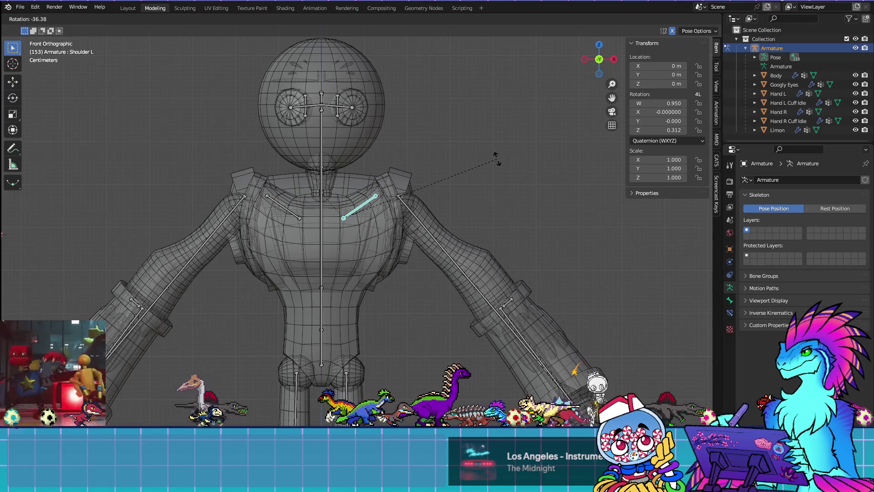
left_click(496, 158)
left_click(438, 246)
key("r")
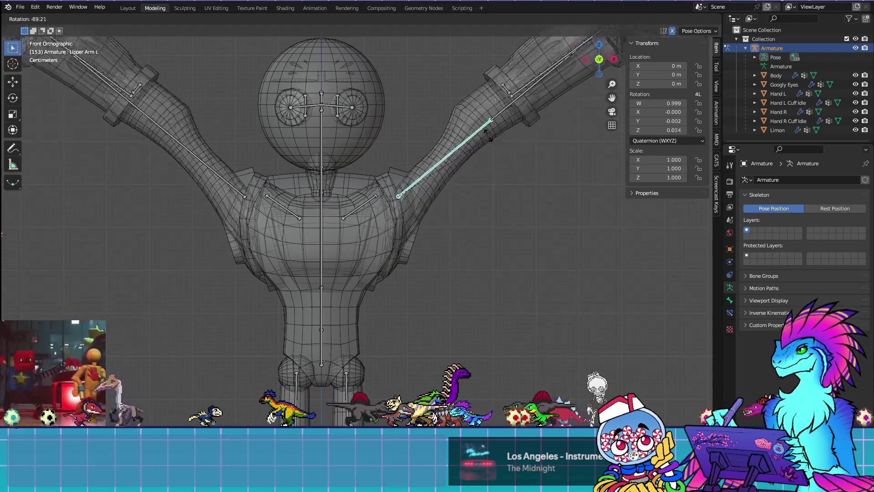
left_click(467, 77)
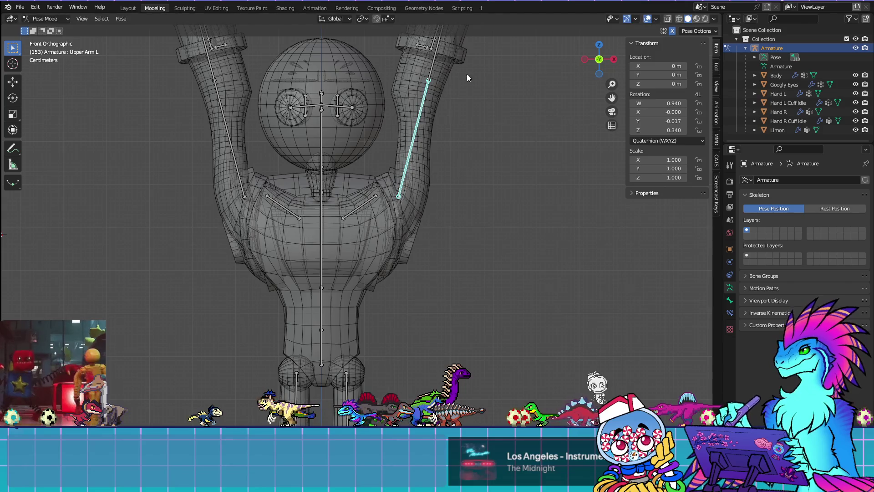
left_click(647, 19)
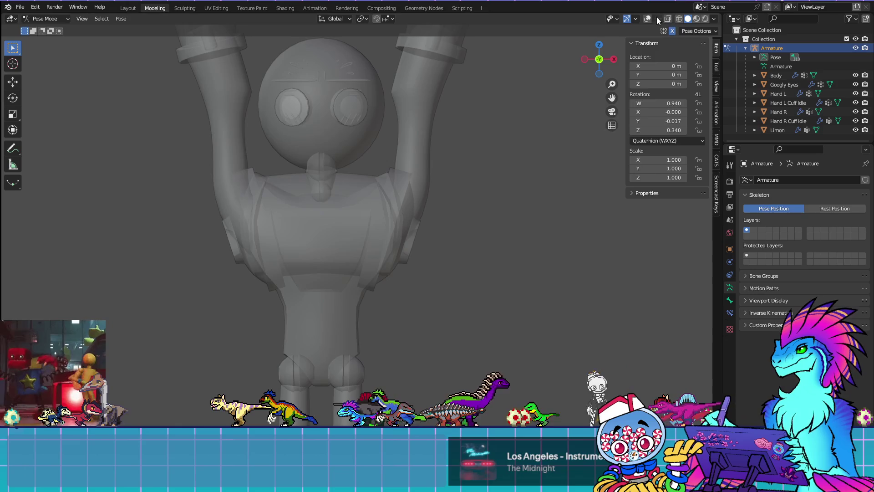
Switch the armature to Object Mode, turn off X-ray, and show overlays again
key("Tab")
left_click(45, 19)
left_click(40, 26)
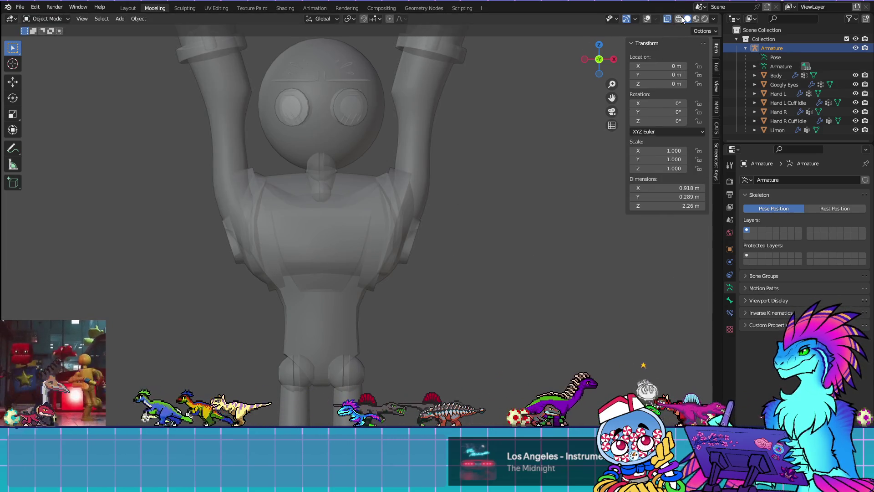
left_click(666, 19)
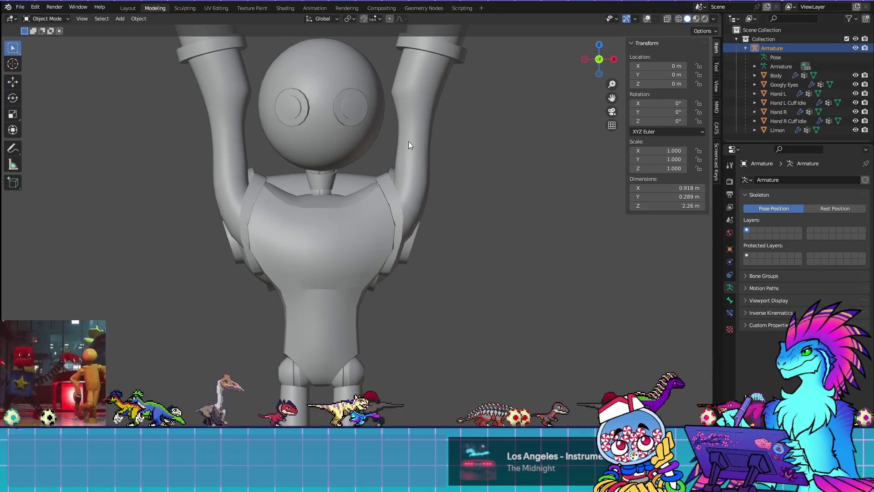
left_click(647, 18)
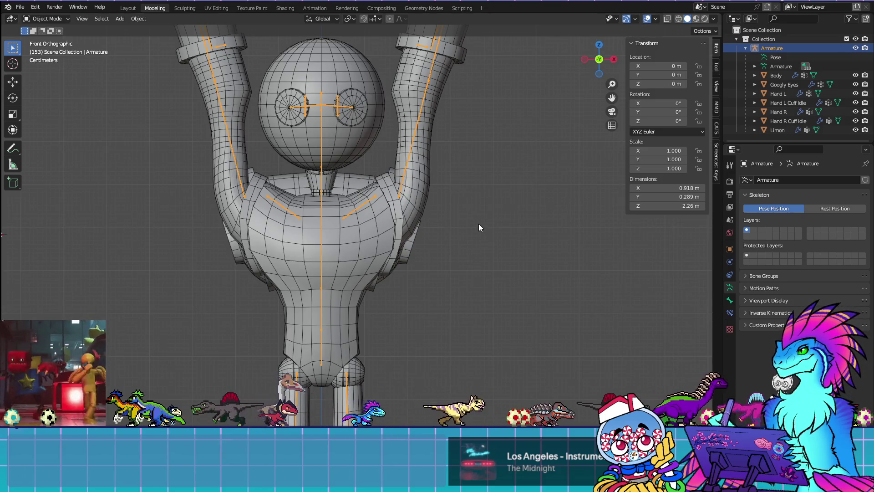
Frame the character, return the armature to Pose Mode, and clear all bone transforms
scroll(479, 223, "down", 3)
middle_click_drag(437, 164, 430, 208, "shift")
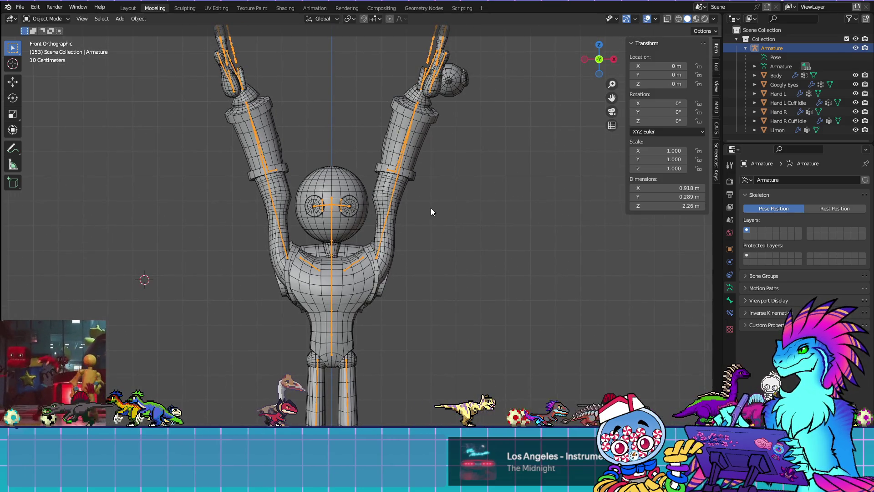
scroll(370, 220, "up", 5)
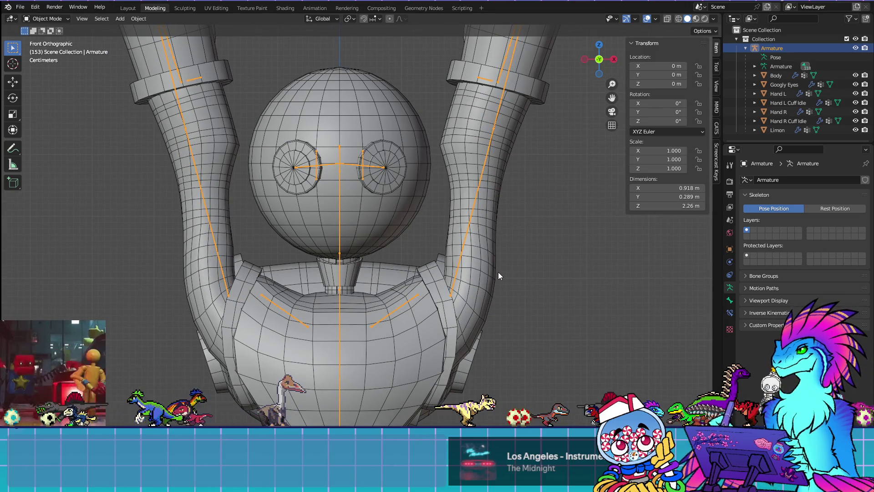
scroll(498, 273, "down", 5)
left_click(39, 18)
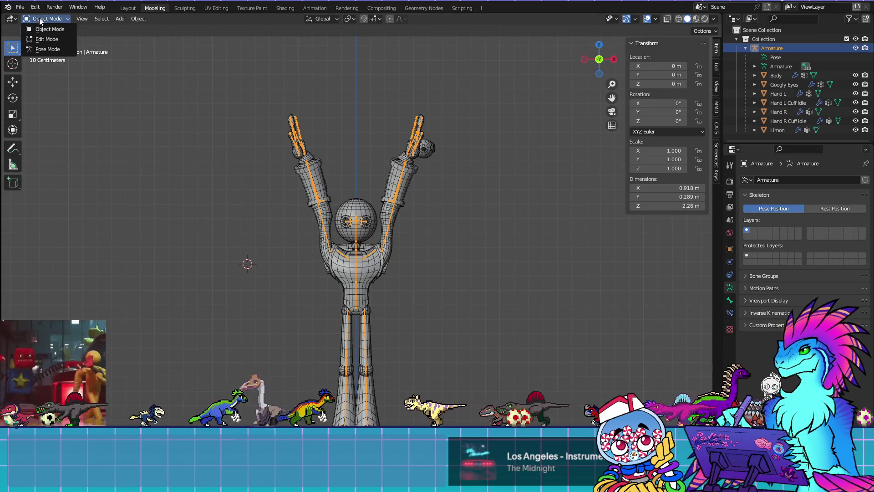
left_click(54, 49)
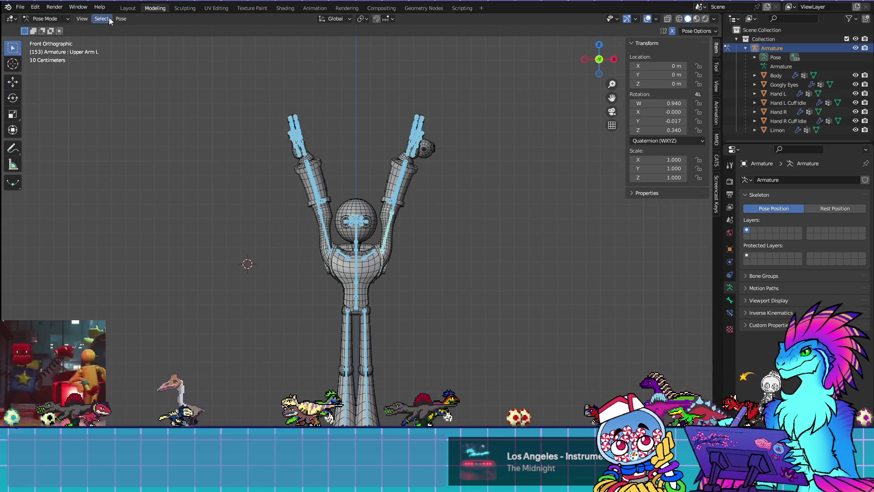
left_click(121, 19)
mouse_move(198, 40)
left_click(225, 39)
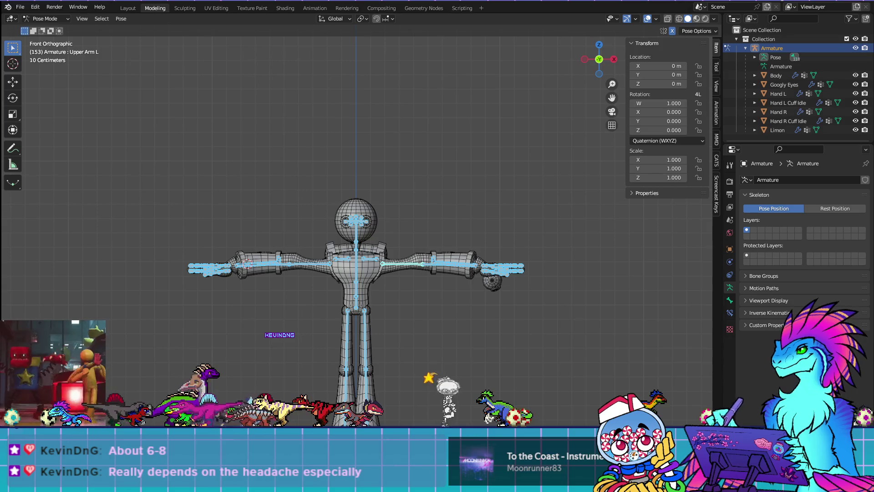
Raise the T-posed robot in the view and select Body in the Outliner
middle_click_drag(378, 385, 390, 333, "shift")
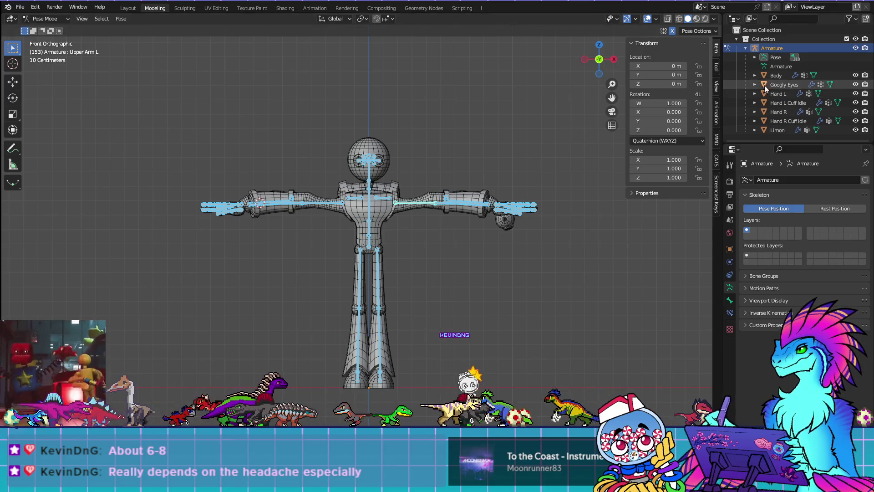
left_click(775, 77)
Switch to Object Mode with Body active, then enter Edit Mode with nothing selected
left_click(50, 19)
left_click(43, 28)
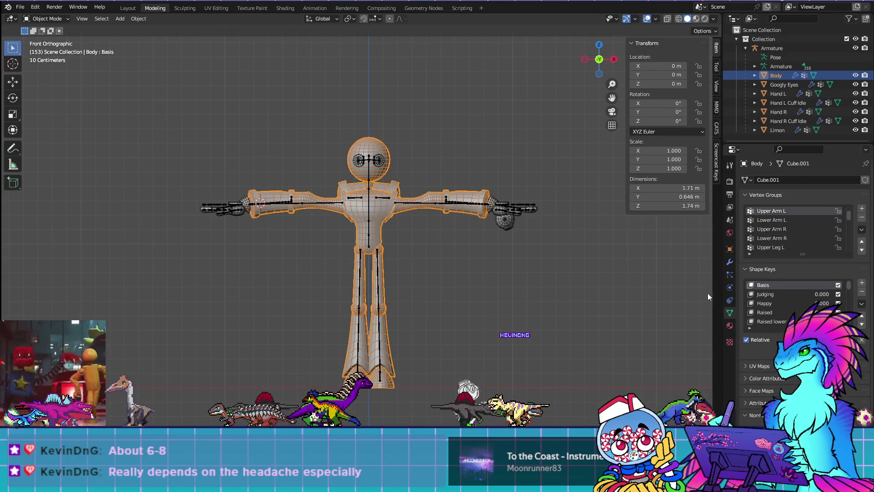
scroll(624, 251, "up", 1)
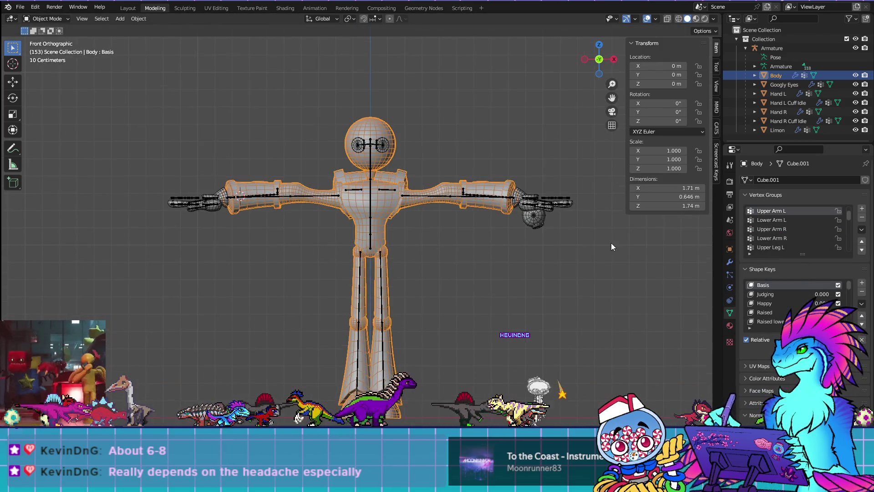
middle_click_drag(612, 244, 568, 261, "shift")
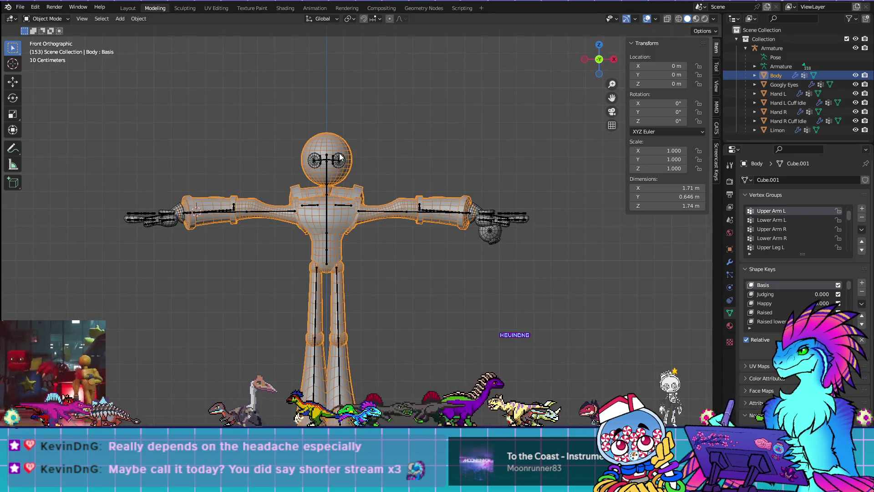
key("Tab")
left_click(552, 304)
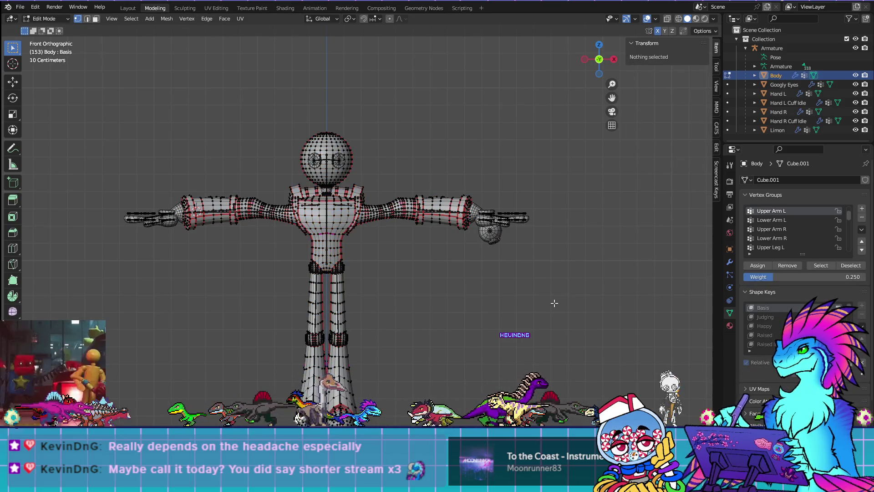
scroll(782, 237, "up", 2)
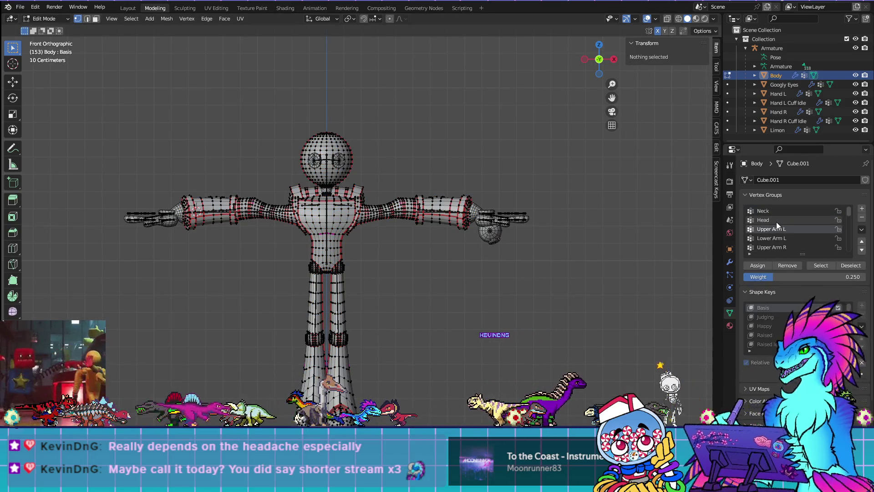
Check the vertices assigned to the Neck and Head vertex groups
left_click(778, 211)
left_click(820, 266)
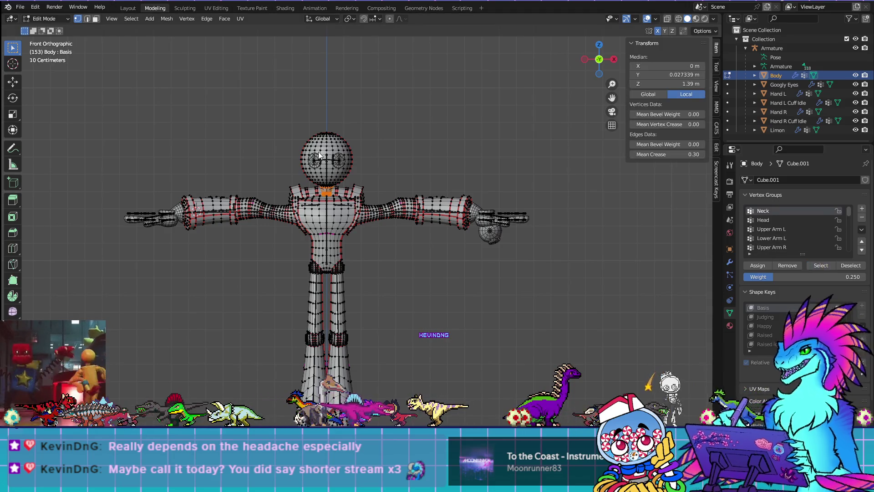
scroll(332, 137, "up", 5)
left_click(590, 377)
scroll(569, 341, "down", 4)
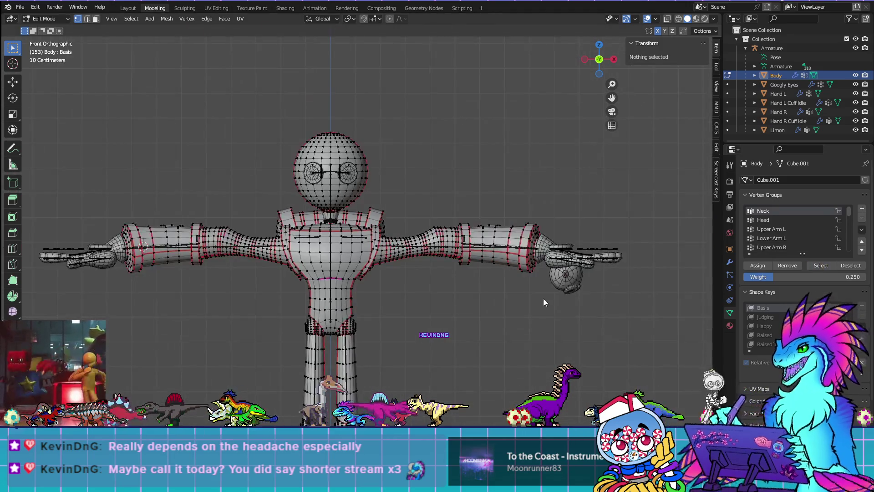
left_click(781, 220)
left_click(818, 266)
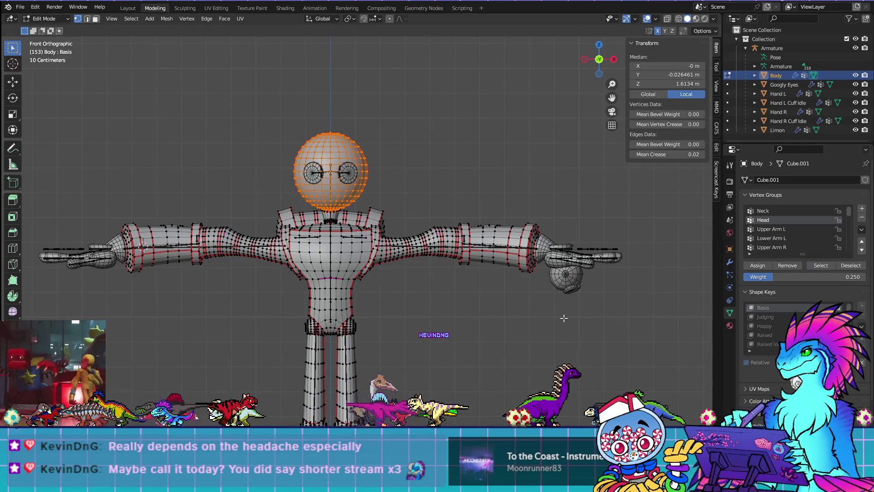
left_click(850, 266)
Check the Upper Arm L, Lower Arm L and Upper Arm R group vertices
left_click(772, 229)
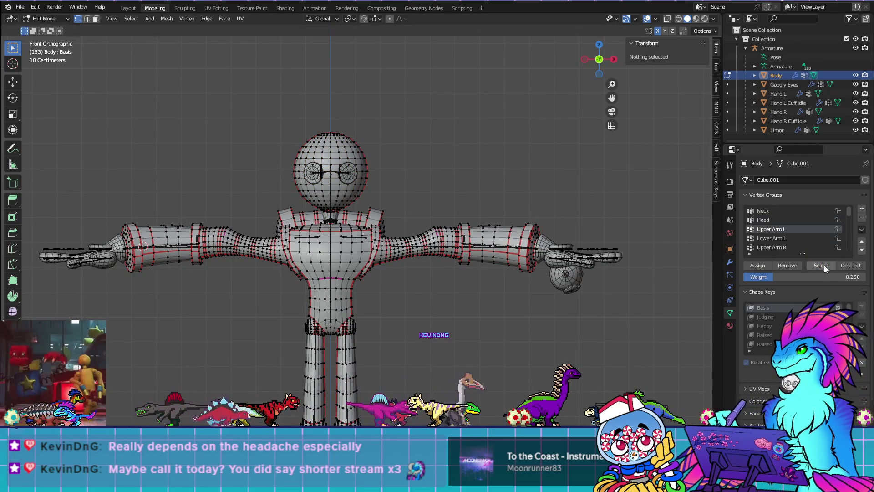
left_click(821, 266)
left_click(850, 266)
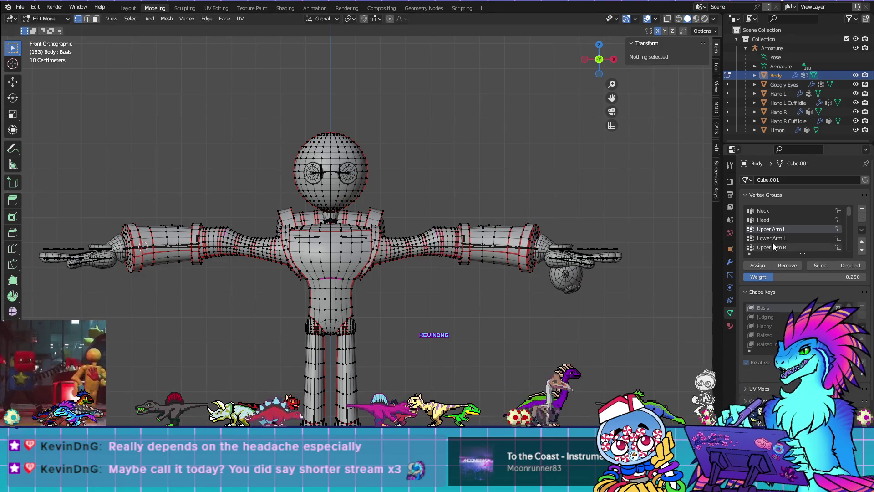
left_click(772, 239)
left_click(815, 266)
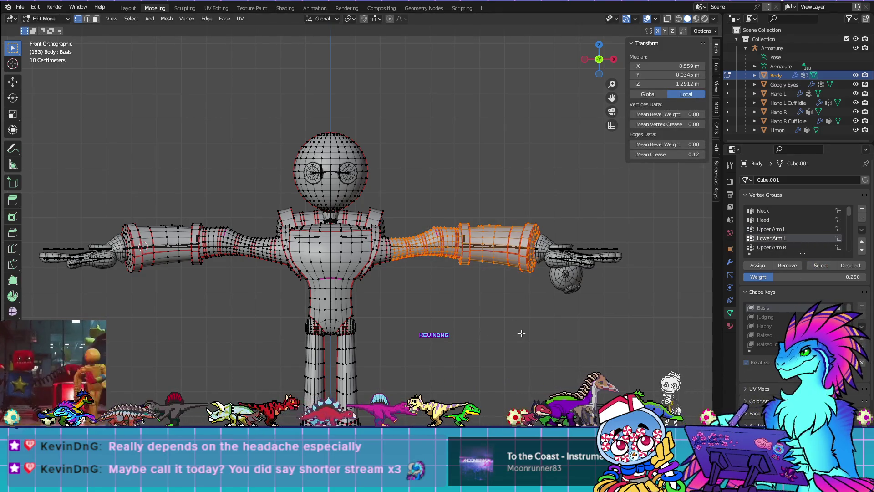
left_click(851, 265)
left_click(776, 249)
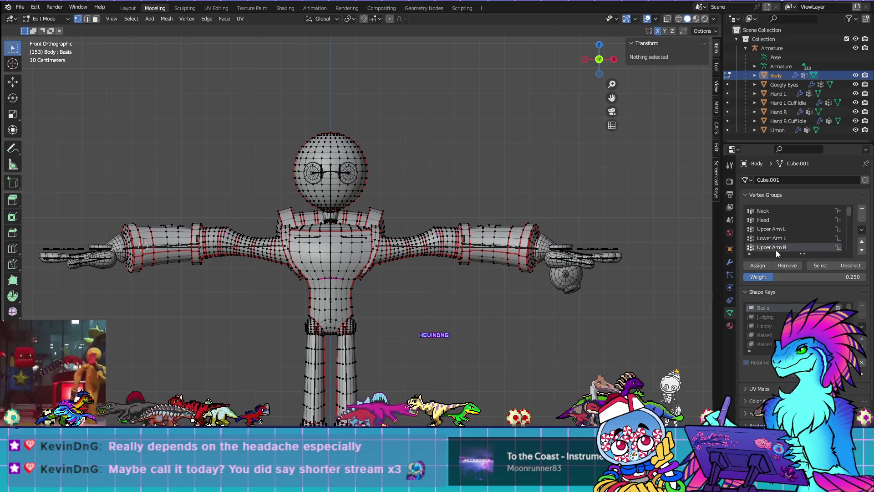
left_click(821, 265)
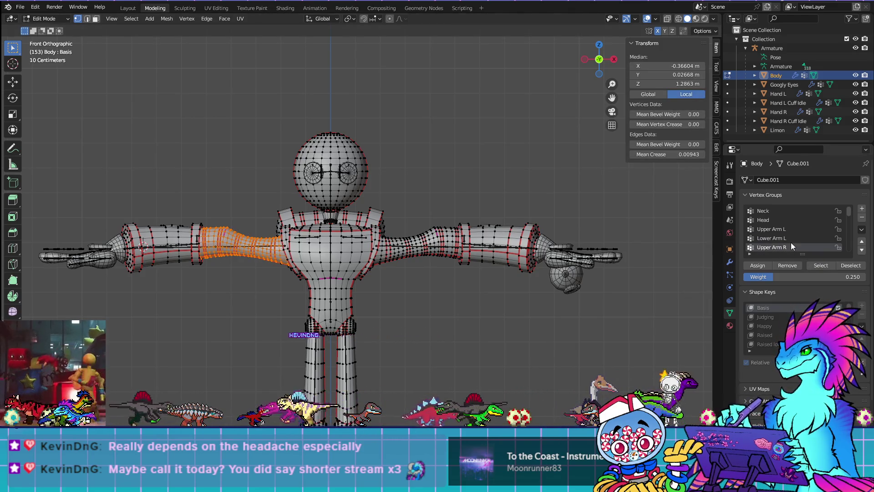
scroll(790, 242, "down", 2)
key("alt+a")
Recheck the Lower Arm R and Lower Arm L group vertices
left_click(758, 238)
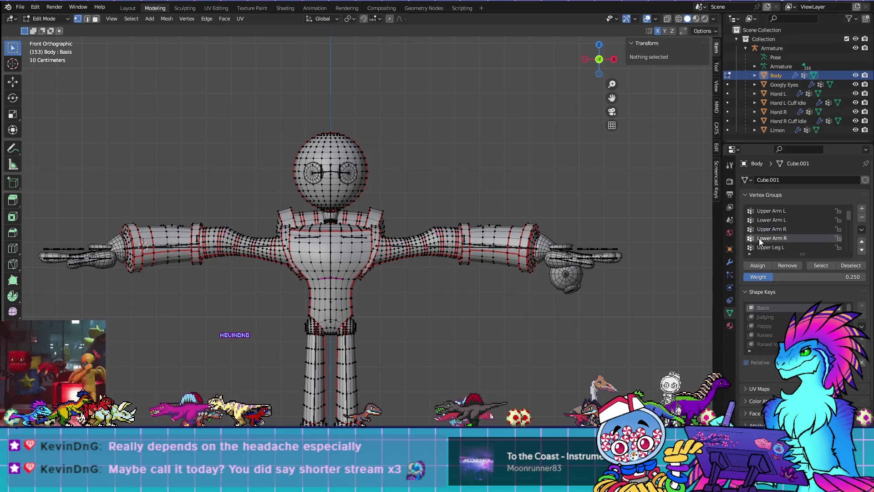
left_click(815, 265)
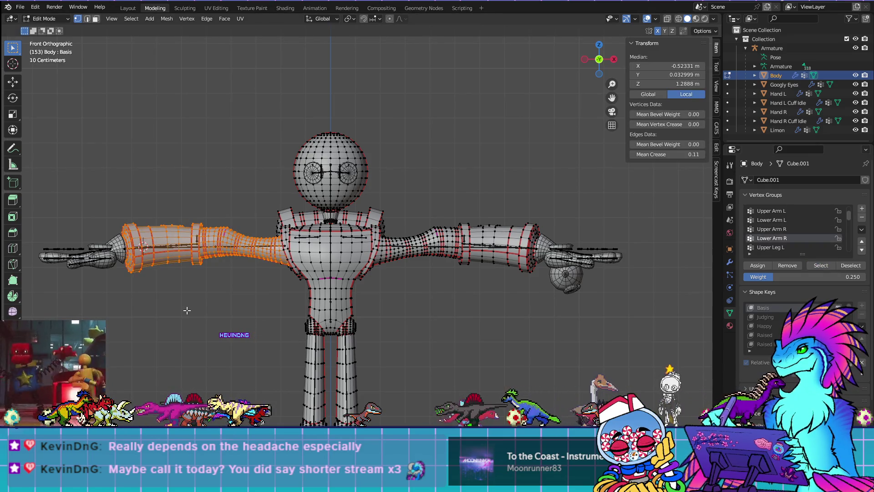
key("alt+a")
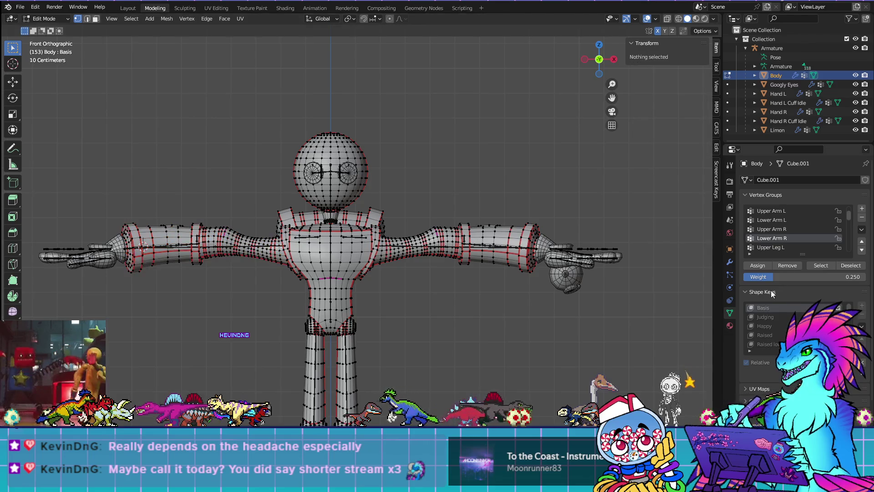
left_click(795, 220)
left_click(821, 265)
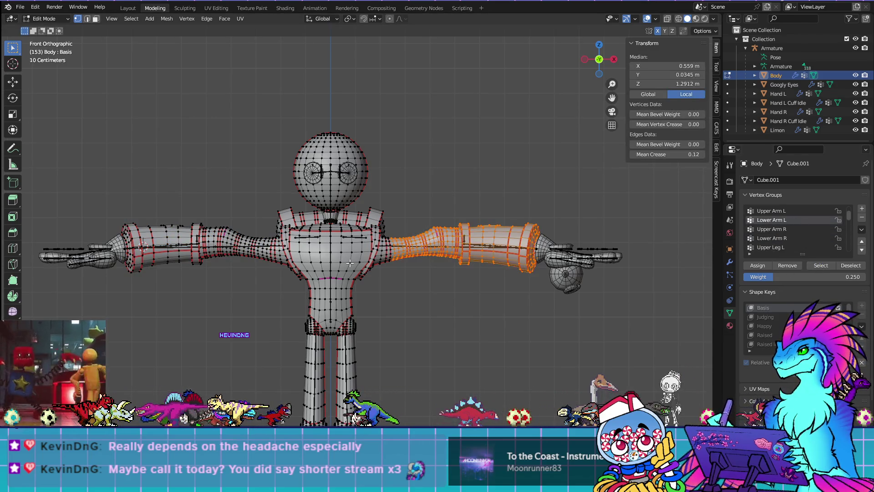
scroll(350, 263, "up", 5)
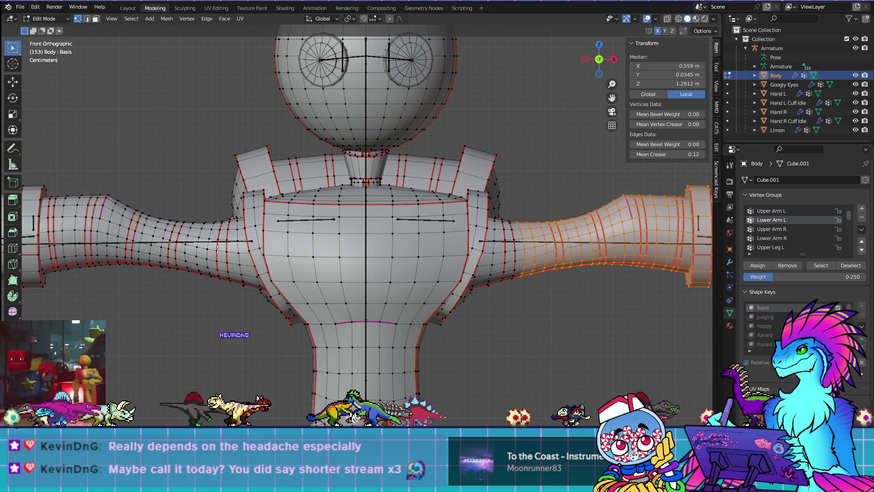
left_click(774, 238)
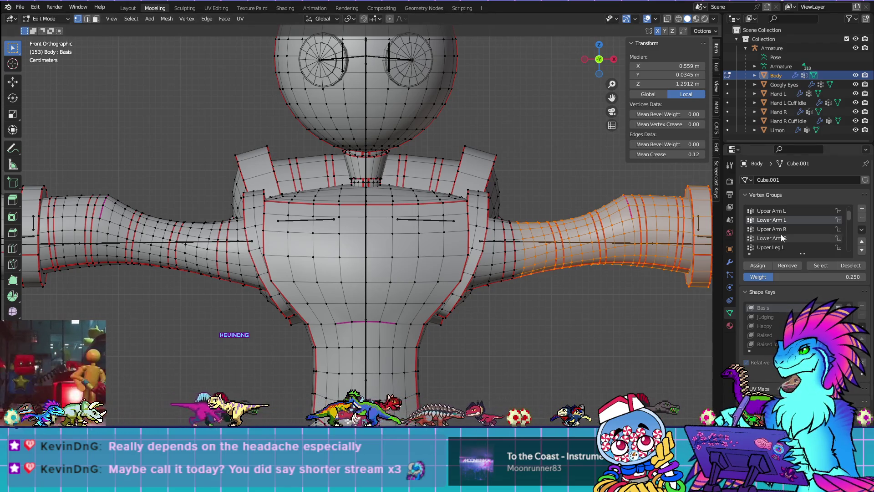
left_click(626, 386)
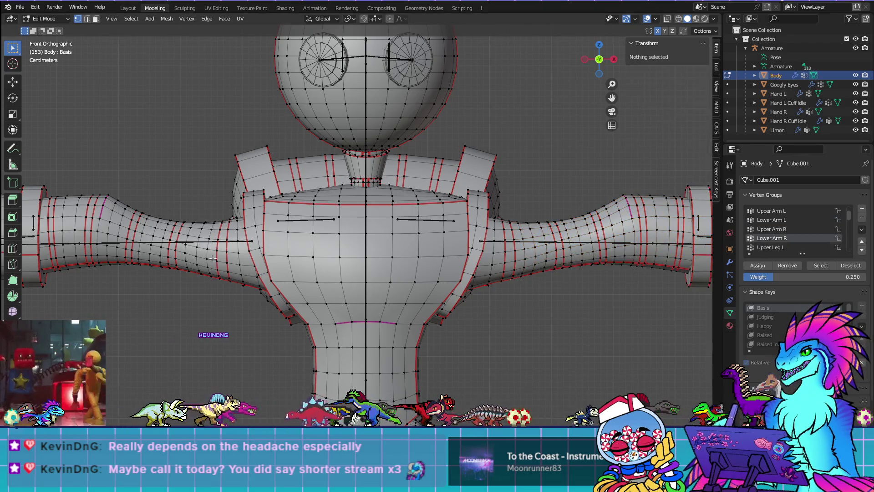
left_click(820, 265)
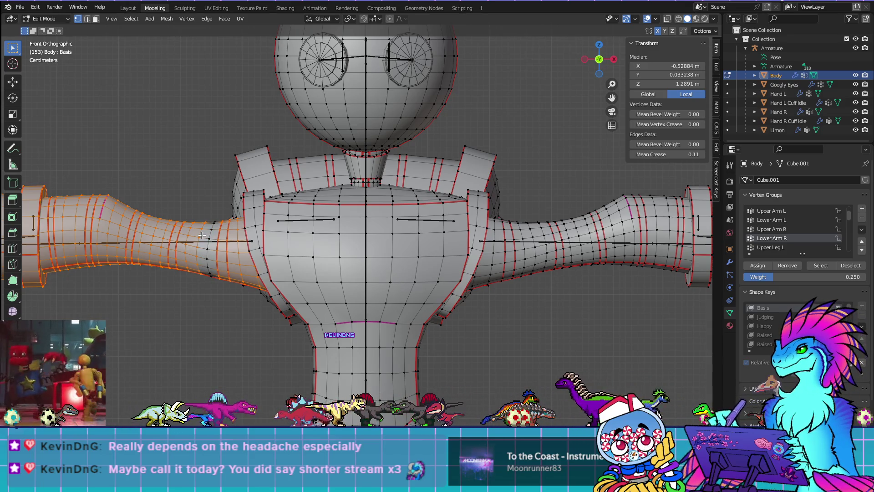
key("alt+a")
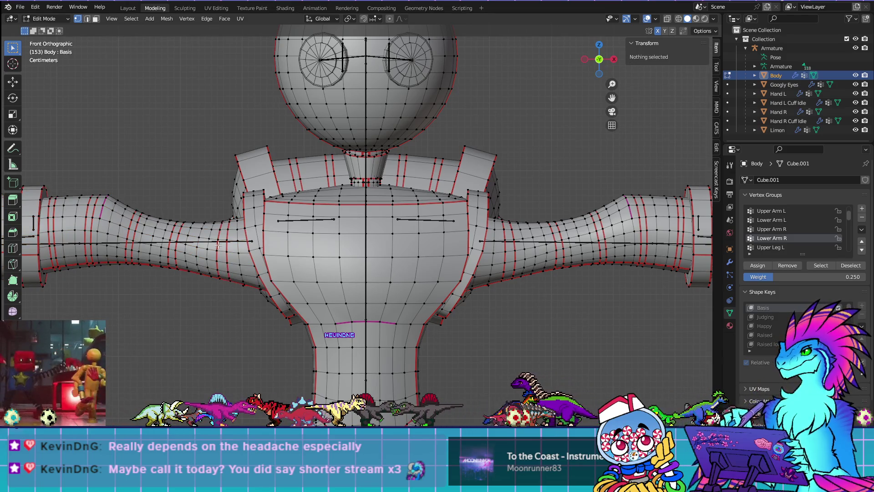
Hide an arm edge loop to isolate the shoulder patch, then reveal it and deselect
left_click(212, 233, "alt")
key("h")
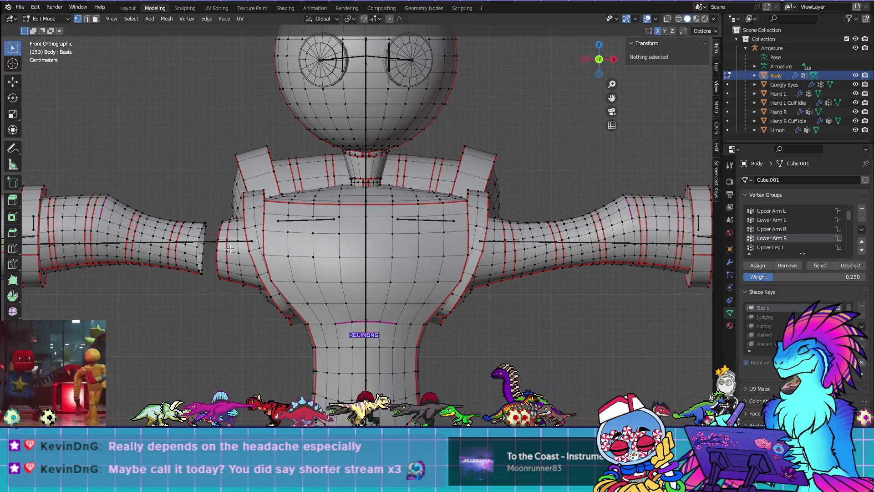
key("l")
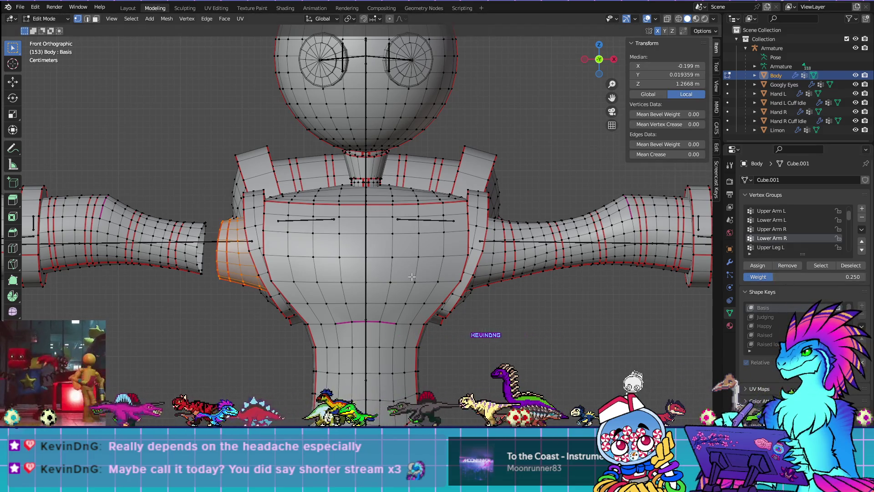
key("a")
key("ctrl+z")
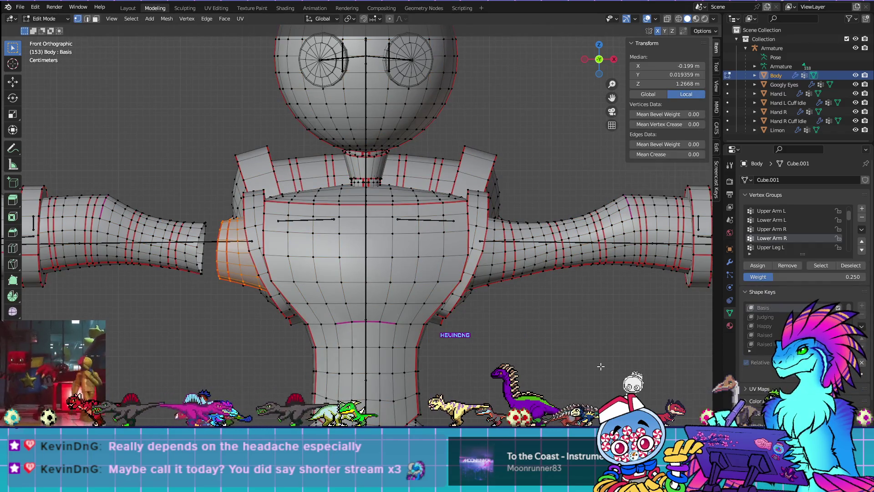
key("alt+h")
key("alt+a")
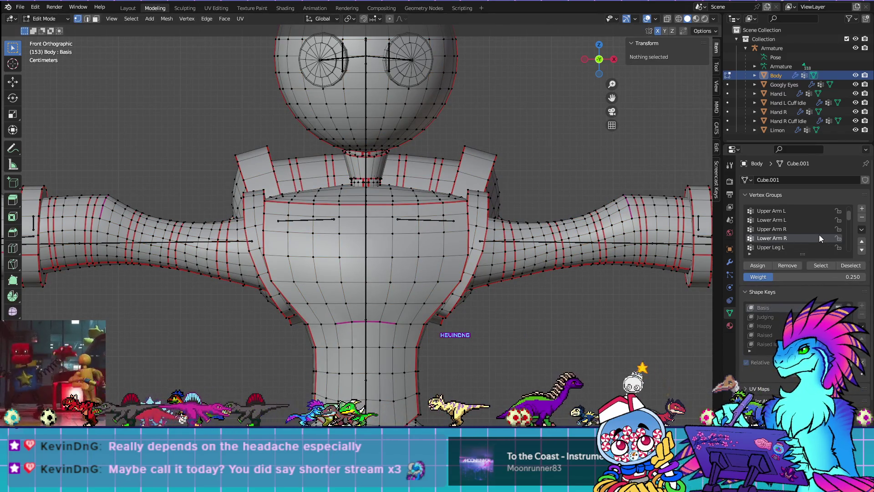
Select the Lower Arm L and Lower Arm R group vertices together
left_click(794, 220)
left_click(821, 266)
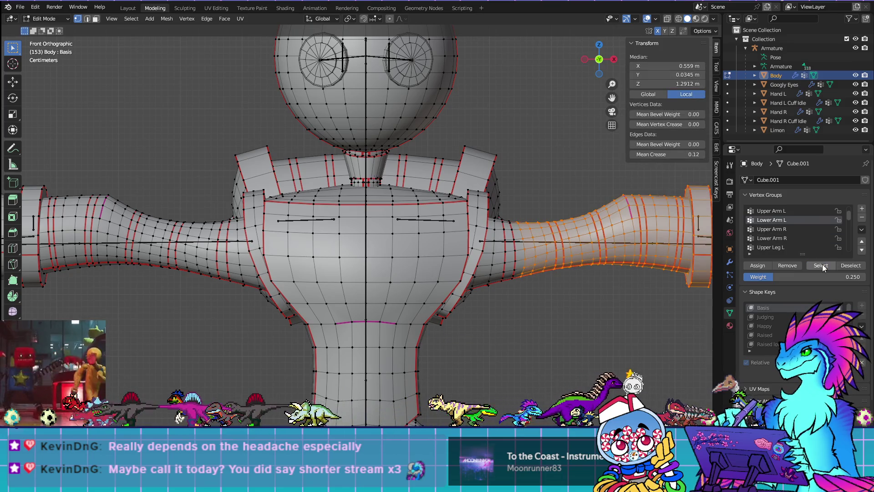
left_click(793, 239)
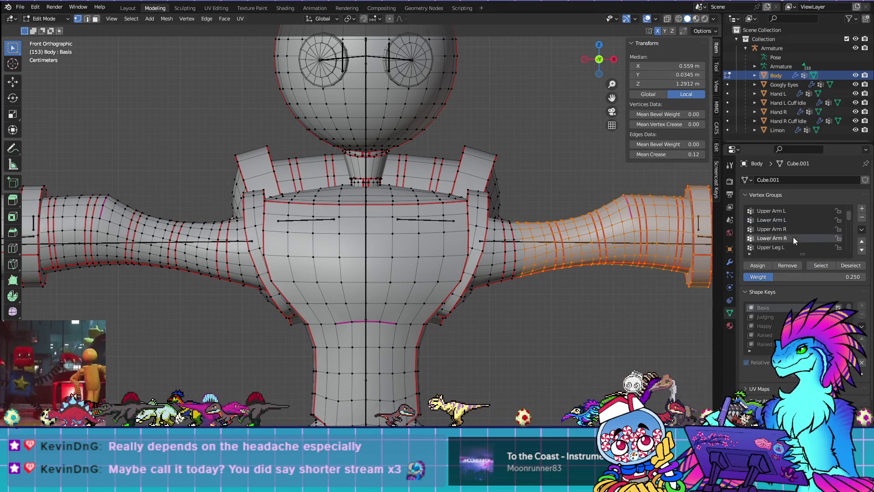
left_click(821, 266)
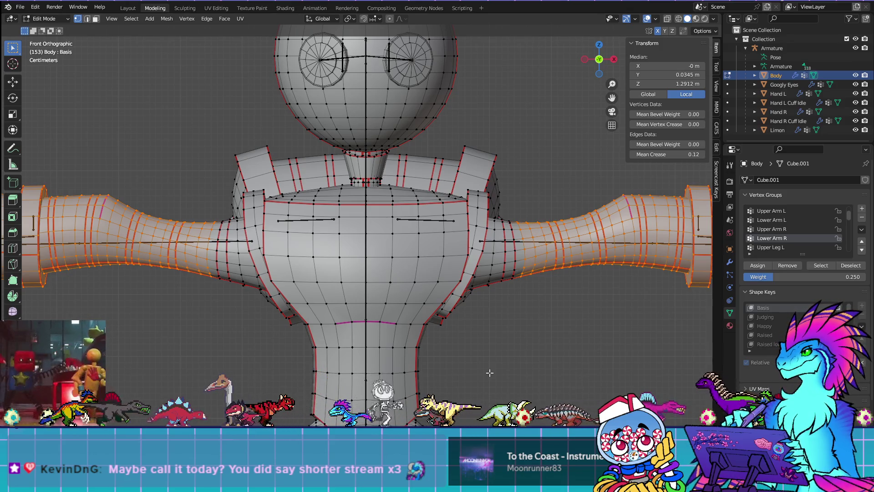
scroll(494, 370, "down", 5)
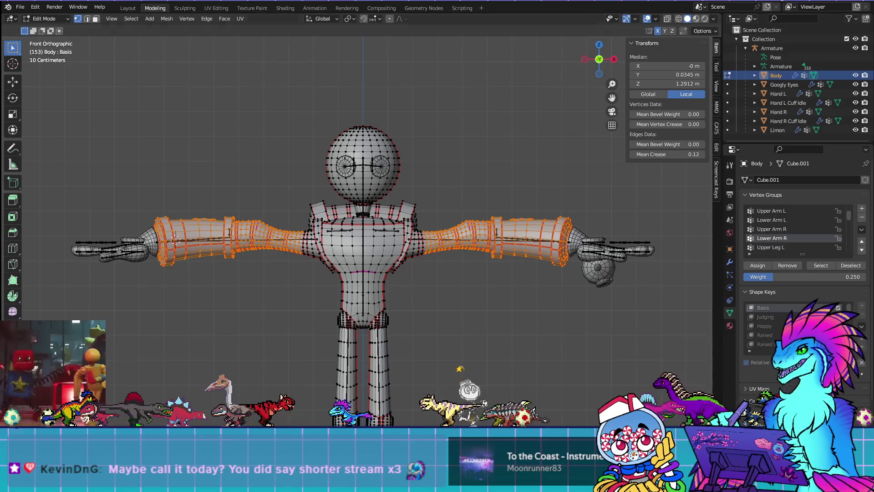
Clear the arm selection and check the Upper Leg L and Lower Leg L vertex groups
left_click(624, 339)
scroll(610, 334, "down", 4, "shift")
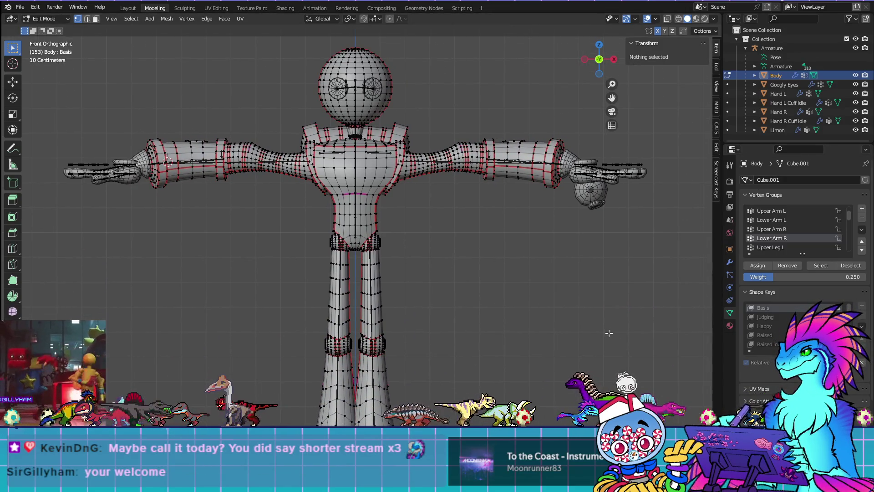
scroll(615, 328, "down", 1)
middle_click_drag(616, 328, 611, 321, "shift")
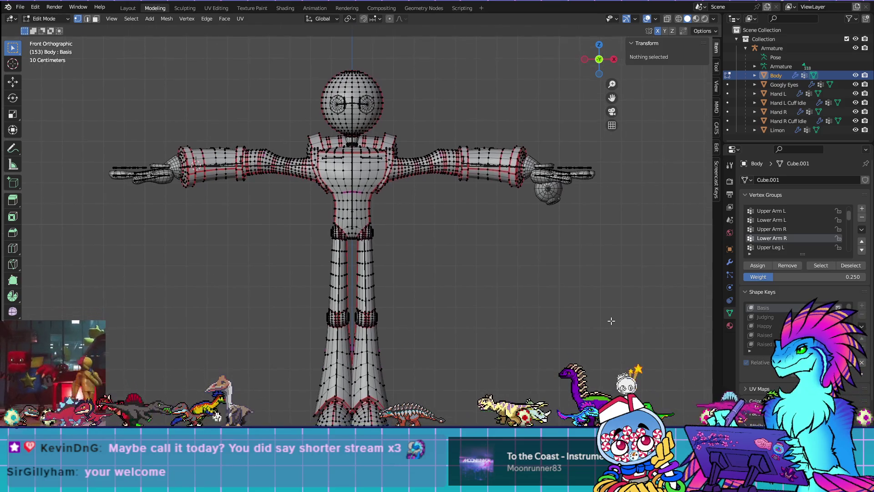
left_click(802, 247)
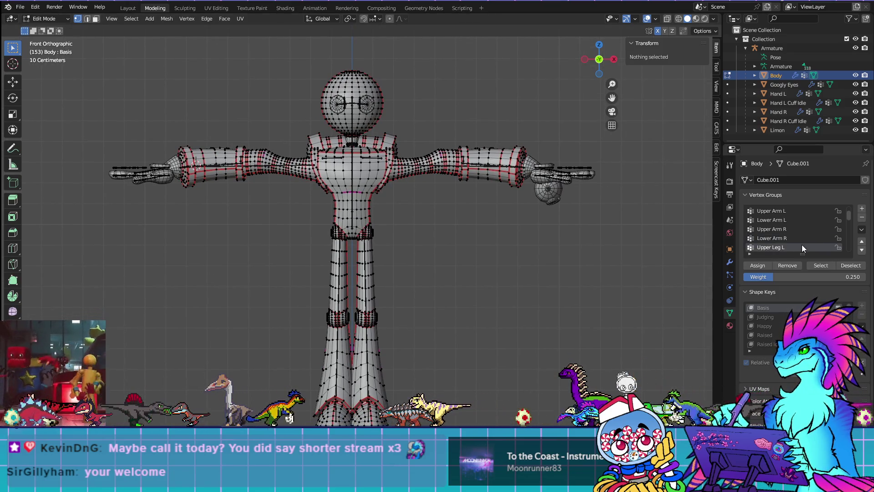
left_click(824, 265)
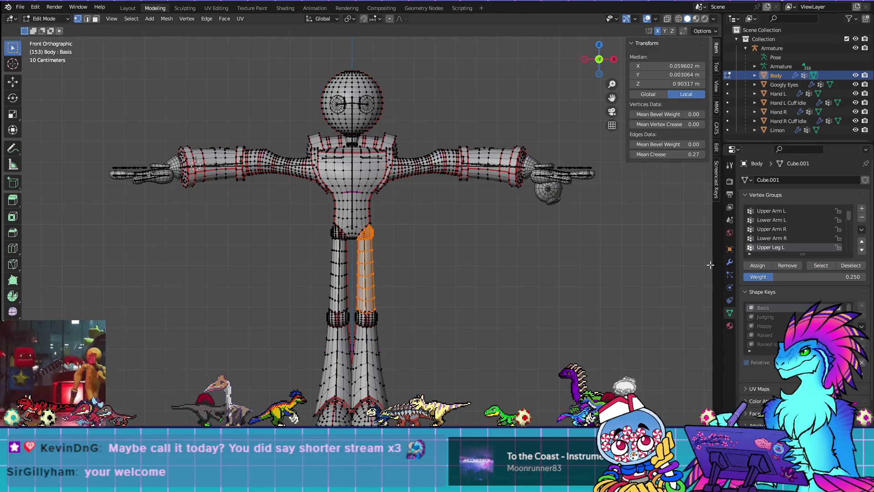
left_click(850, 264)
scroll(799, 247, "down", 2)
left_click(783, 238)
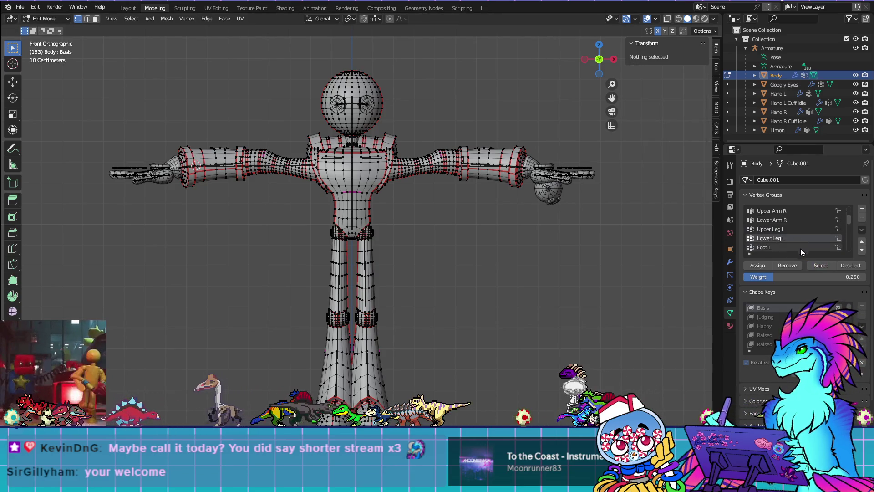
left_click(824, 265)
left_click(634, 298)
Check the Foot L and Toe L vertex groups by selecting, then clearing, their vertices
left_click(777, 248)
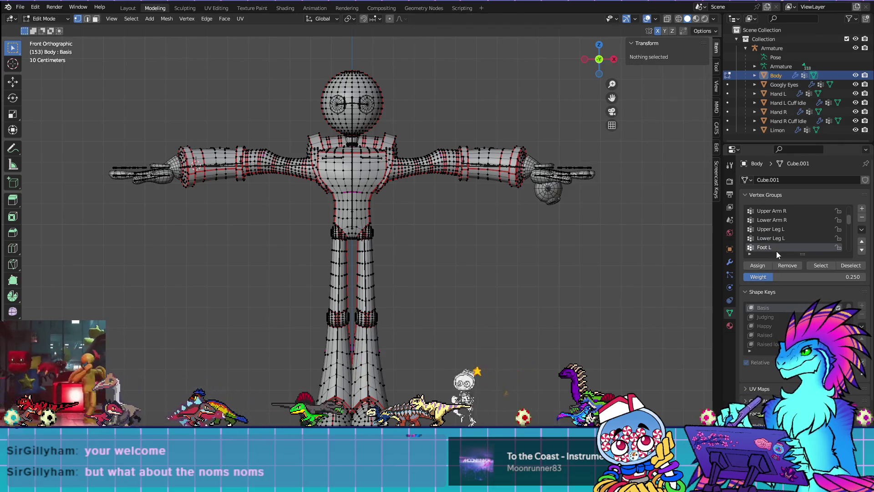
left_click(821, 265)
left_click(851, 265)
scroll(794, 241, "down", 2)
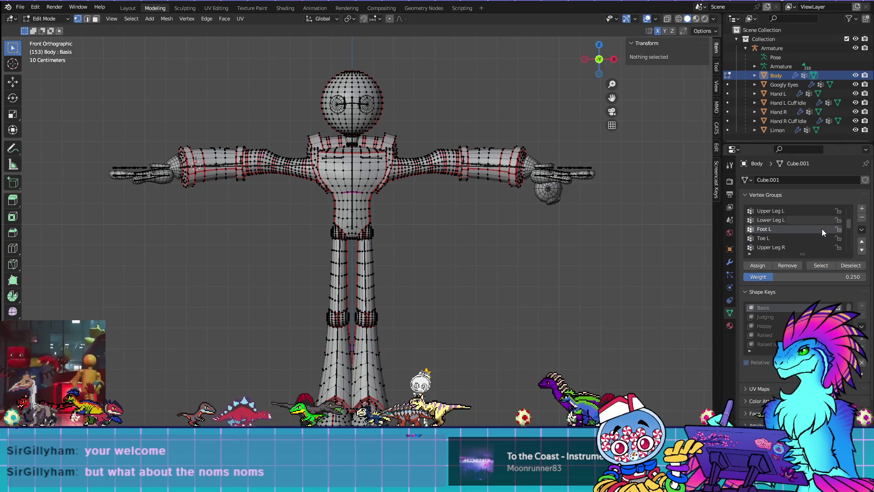
left_click(815, 238)
left_click(820, 265)
left_click(572, 263)
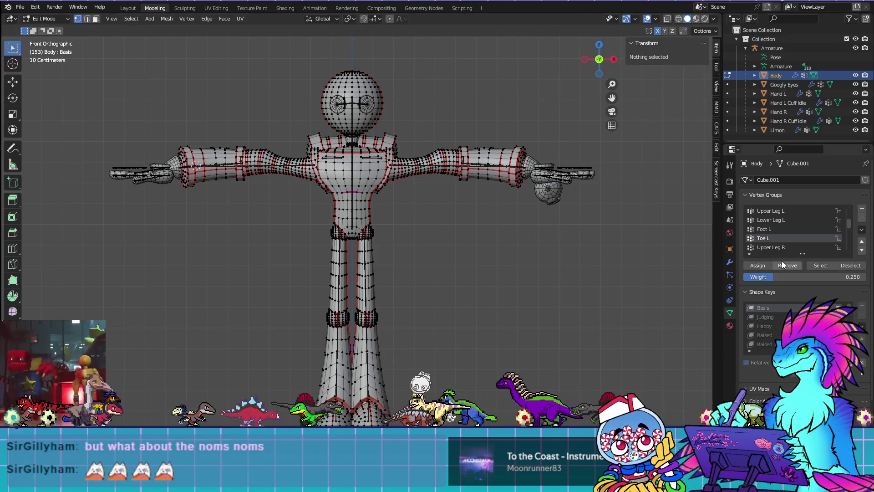
Check the Upper Leg R, Lower Leg R and Foot R vertex groups in turn
left_click(782, 247)
left_click(822, 266)
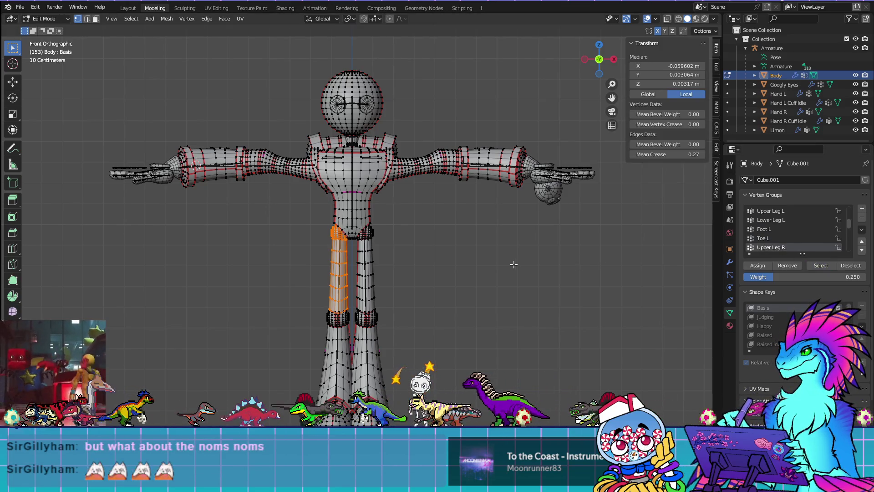
left_click(583, 284)
scroll(792, 237, "down", 1)
left_click(782, 247)
left_click(822, 265)
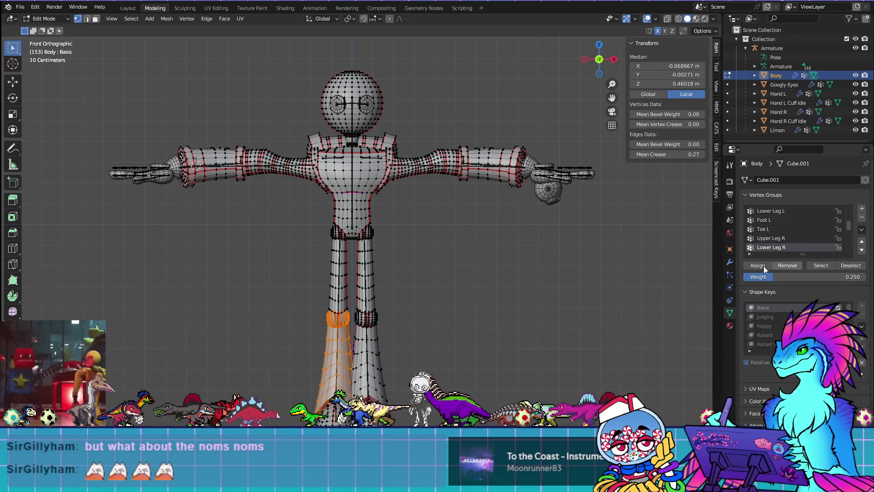
left_click(624, 306)
scroll(792, 236, "down", 2)
left_click(778, 239)
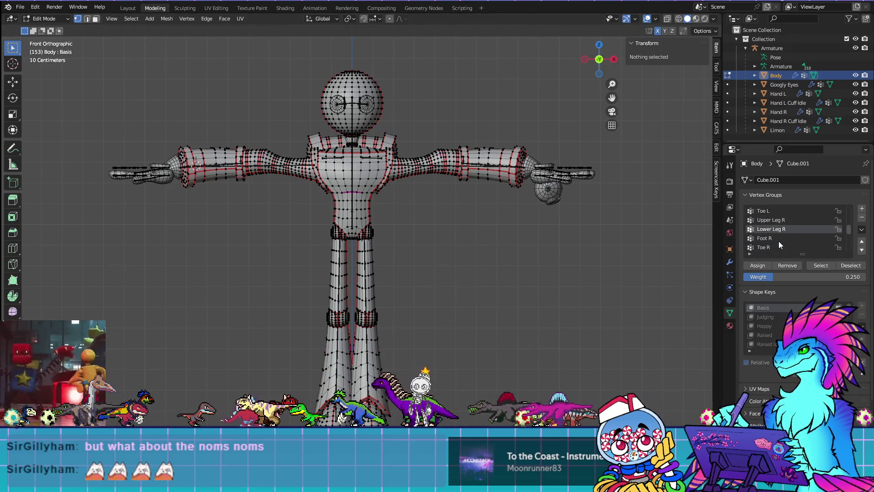
left_click(821, 265)
left_click(524, 321)
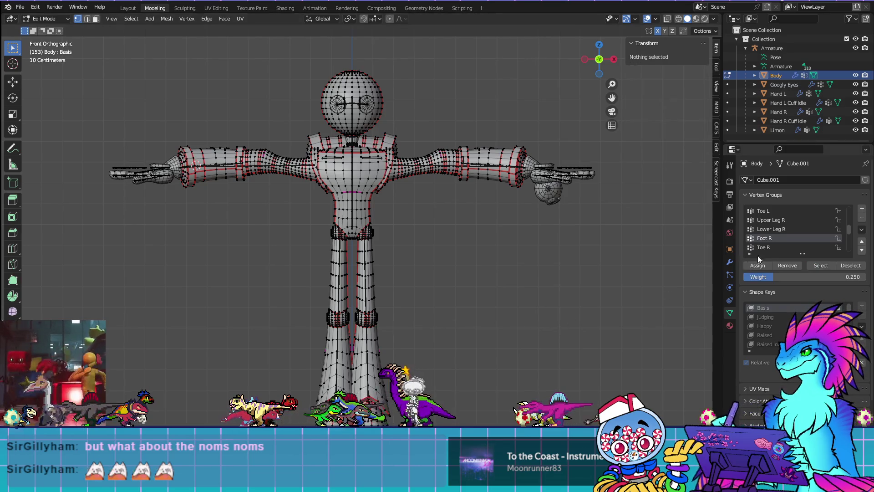
Check the Toe R group, then select the Chest group's vertices
scroll(771, 238, "down", 3)
left_click(771, 220)
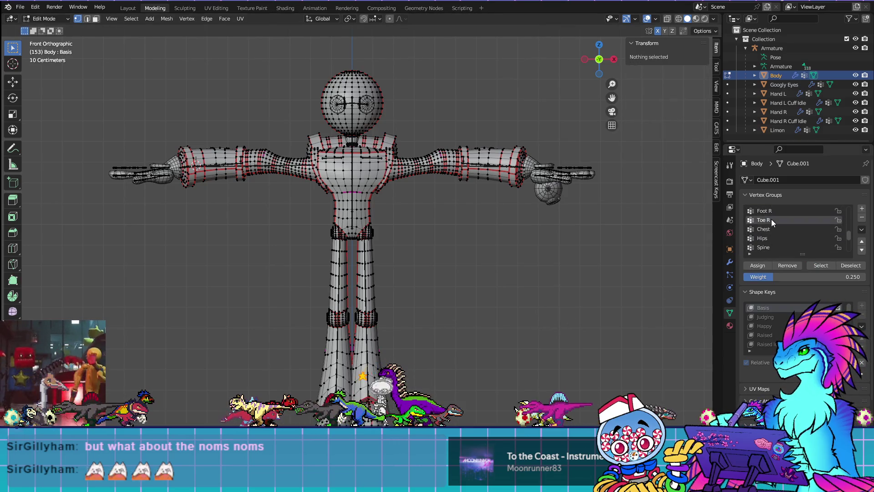
left_click(812, 266)
left_click(642, 286)
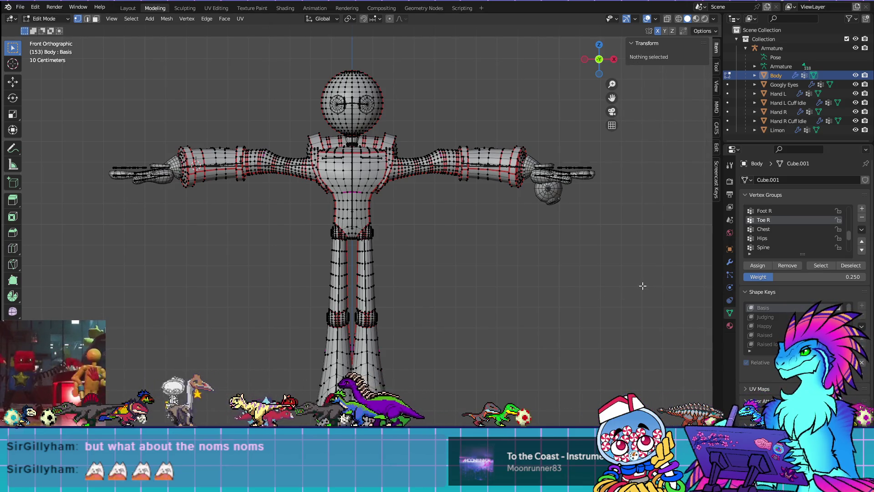
scroll(775, 230, "up", 5)
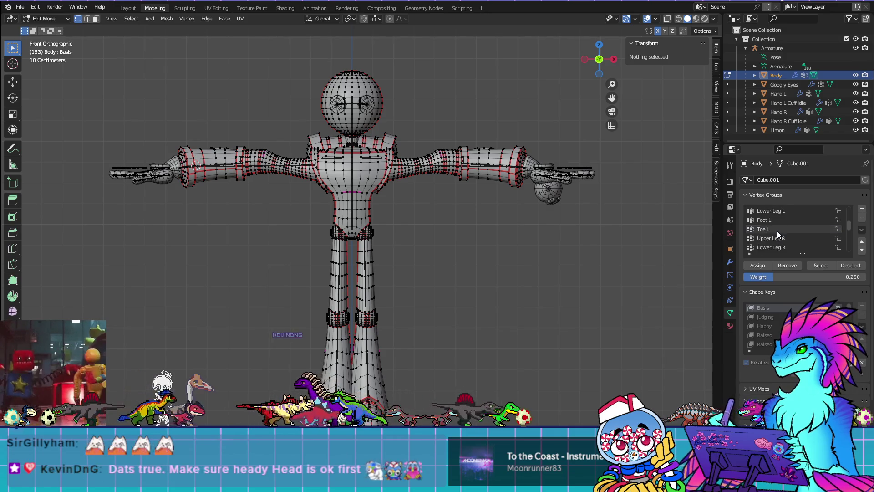
scroll(777, 231, "up", 5)
scroll(779, 229, "up", 1)
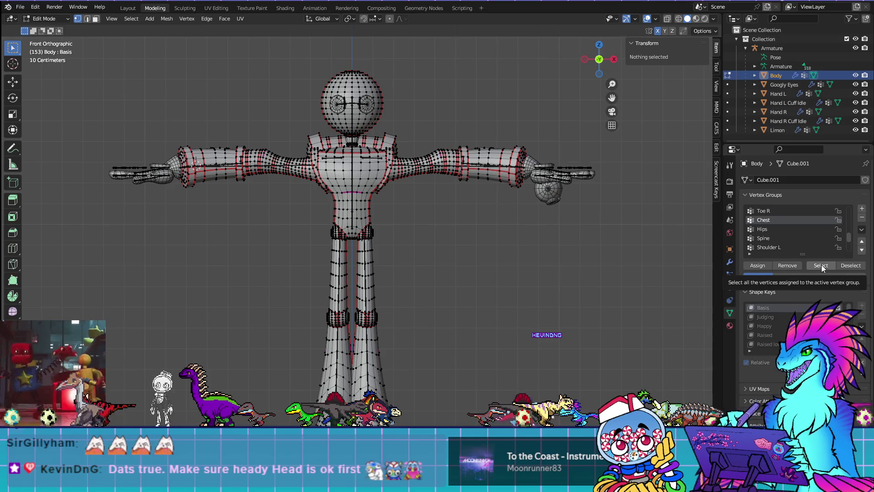
left_click(824, 267)
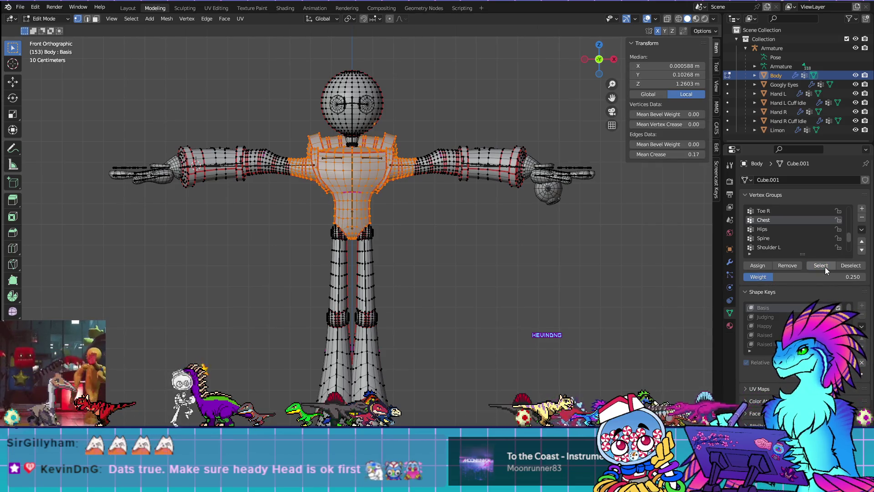
Frame the Chest selection and inspect the head by selecting its connected mesh with Ctrl+L
mouse_move(563, 264)
middle_mouse_down()
mouse_move(505, 254)
mouse_move(501, 224)
mouse_move(508, 227)
mouse_move(478, 356)
mouse_move(455, 387)
mouse_move(510, 364)
mouse_move(404, 276)
mouse_move(469, 273)
mouse_move(523, 238)
mouse_move(430, 269)
middle_mouse_up()
key("KP_Decimal")
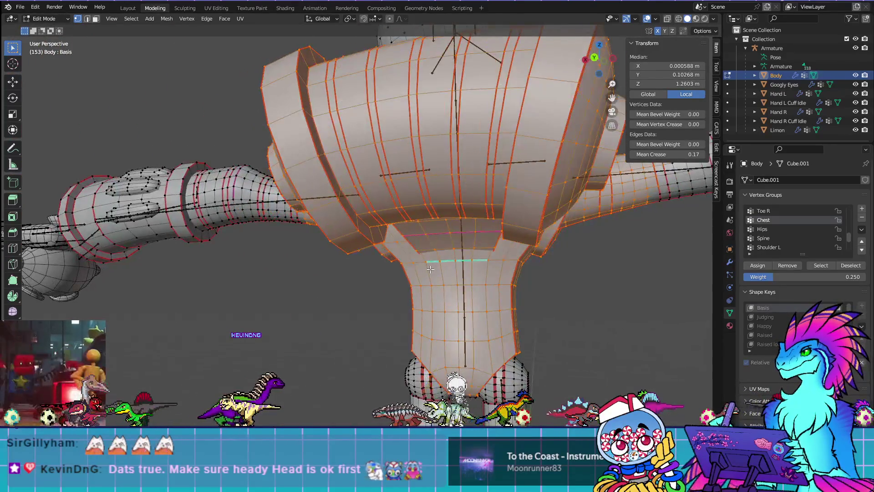
middle_click_drag(437, 221, 407, 373)
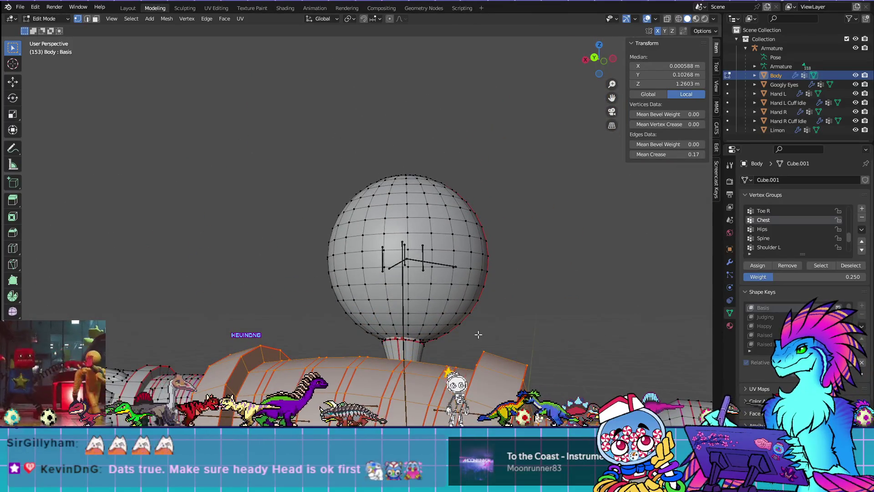
middle_click_drag(477, 335, 411, 341)
middle_click_drag(471, 328, 271, 251)
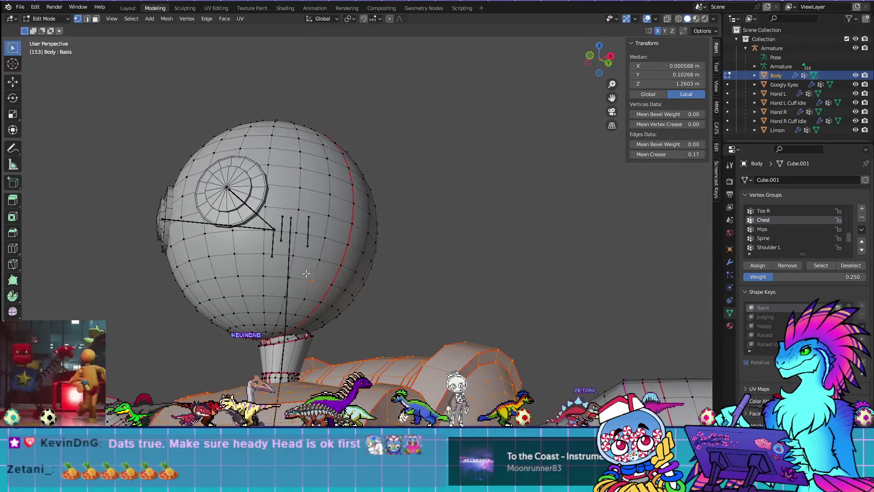
left_click(268, 247)
key("ctrl+l")
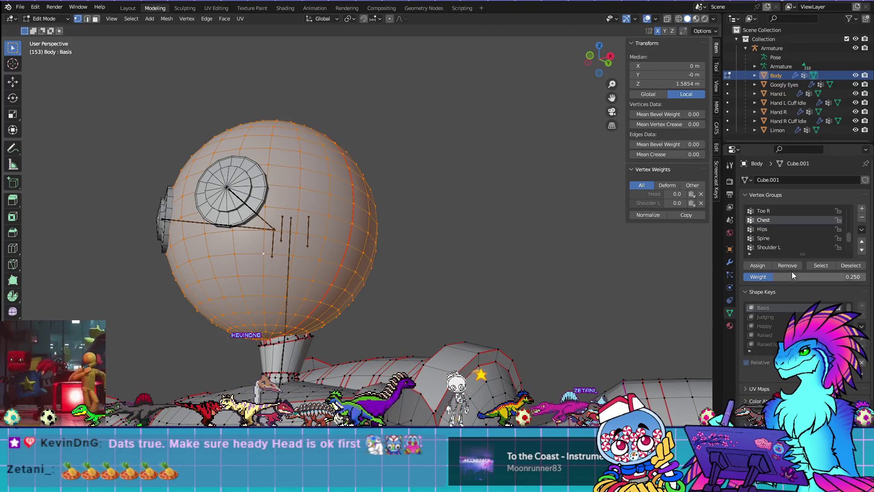
key("alt+a")
In front view, re-select Chest and box-select the upper head vertices
key("Tab")
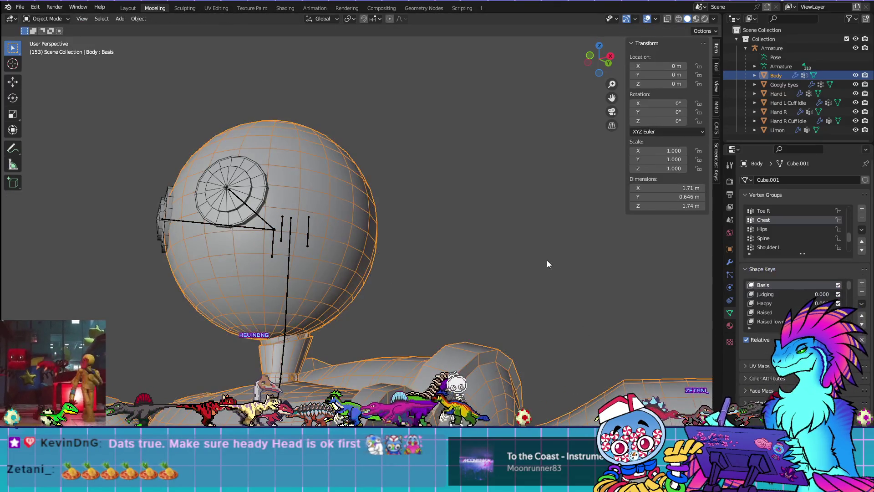
key("KP_1")
key("Tab")
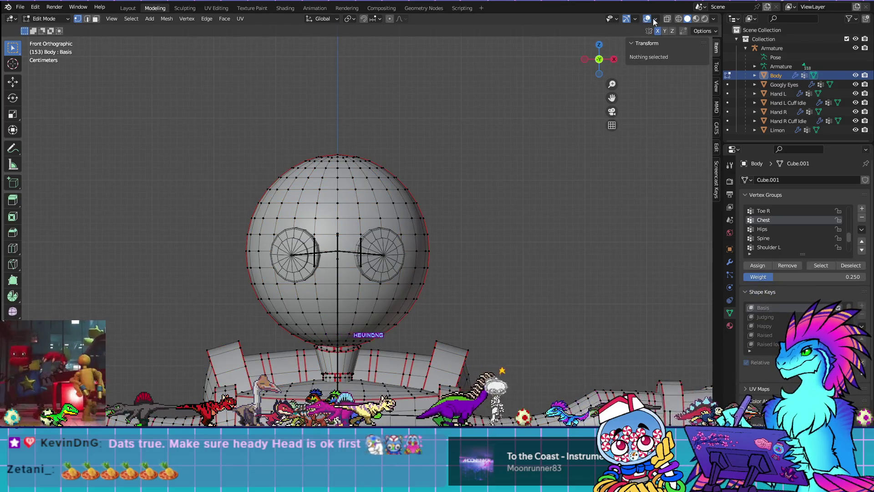
left_click(817, 266)
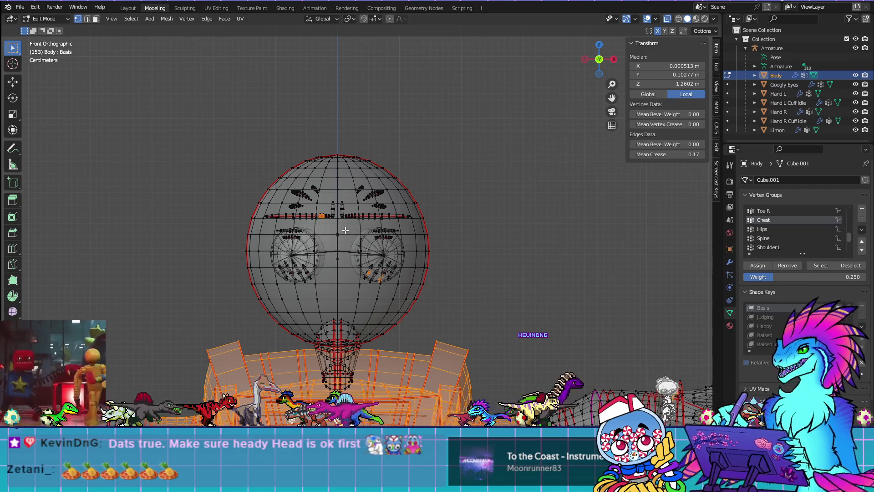
mouse_move(224, 111)
left_mouse_down()
mouse_move(361, 185)
mouse_move(474, 302)
left_mouse_up()
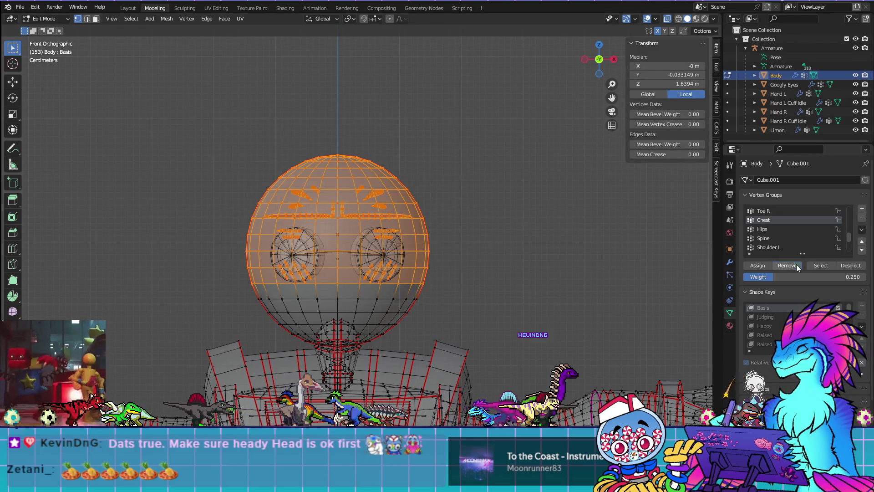
left_click(478, 259)
scroll(481, 264, "down", 6)
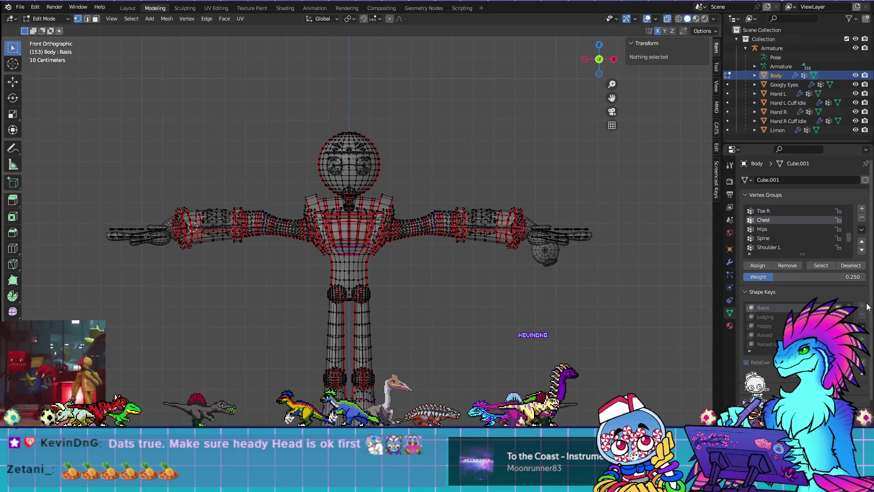
Re-check the Chest vertices, then select the Hips group's vertices
left_click(814, 266)
mouse_move(416, 353)
middle_mouse_down("shift")
mouse_move(428, 244)
mouse_move(407, 343)
middle_mouse_up("shift")
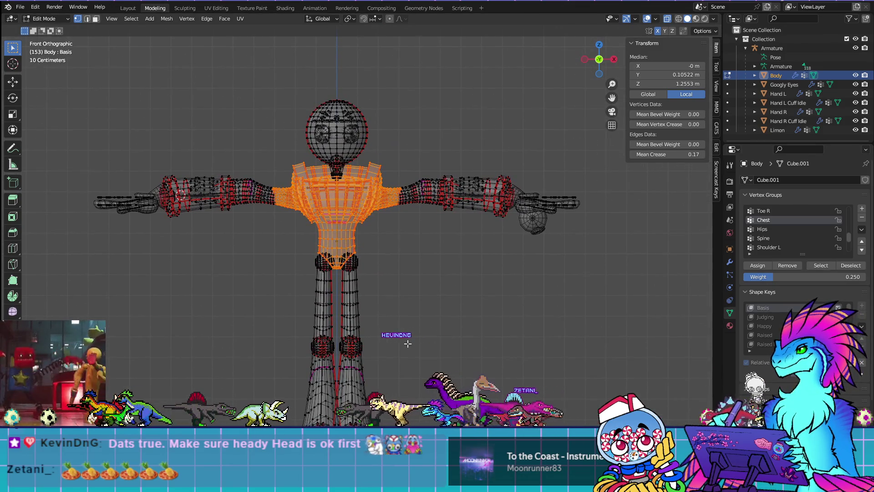
left_click(628, 272)
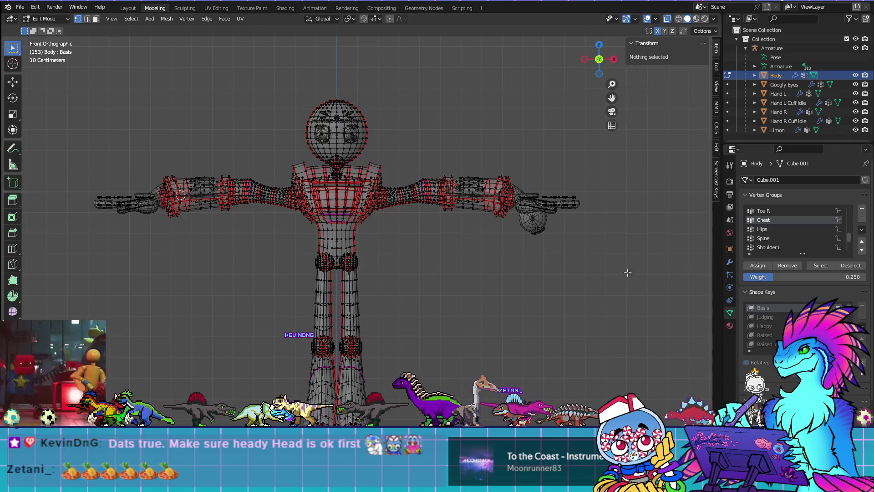
left_click(774, 228)
left_click(824, 266)
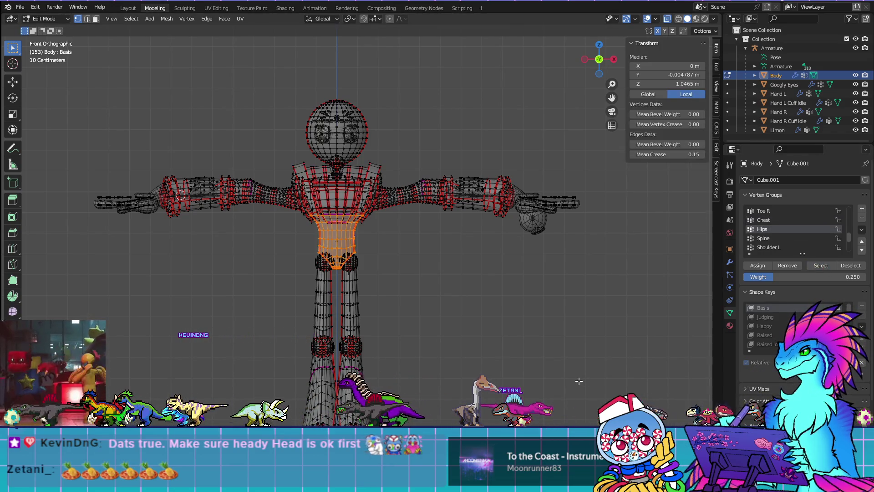
Select the Spine group's vertices and return the Body mesh to Object Mode
middle_click_drag(578, 381, 587, 349, "shift")
left_click(774, 238)
key("alt+a")
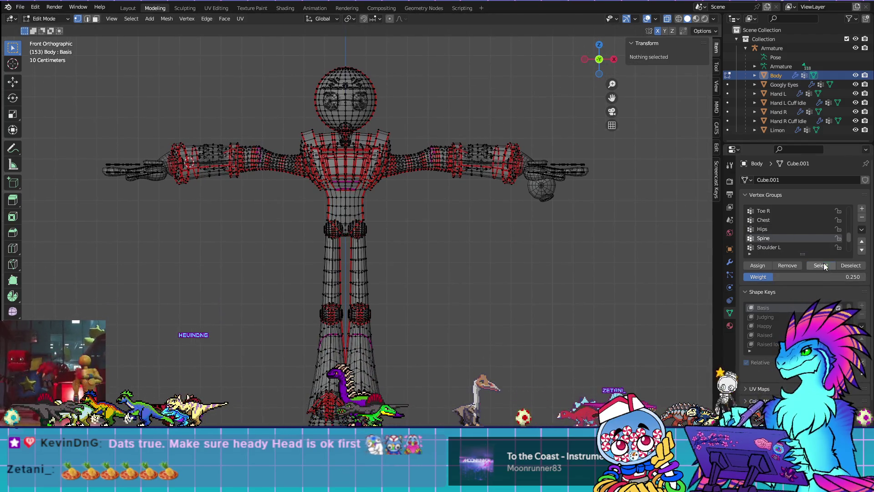
left_click(824, 266)
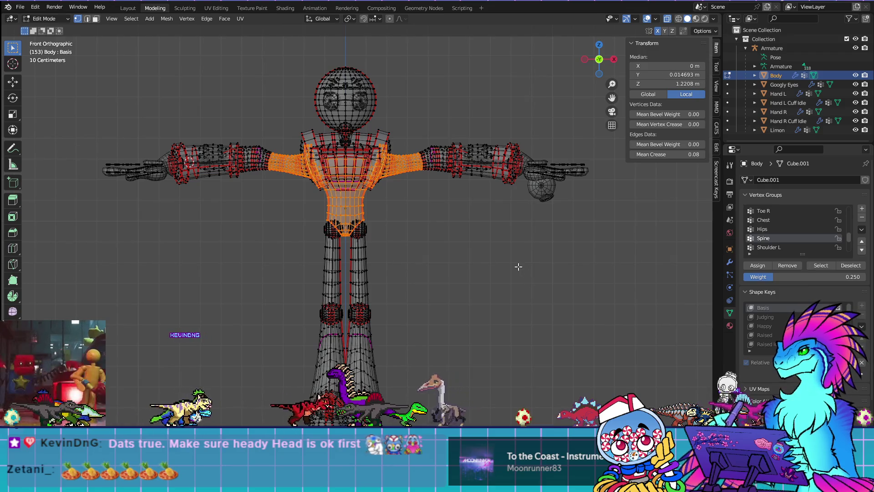
key("Tab")
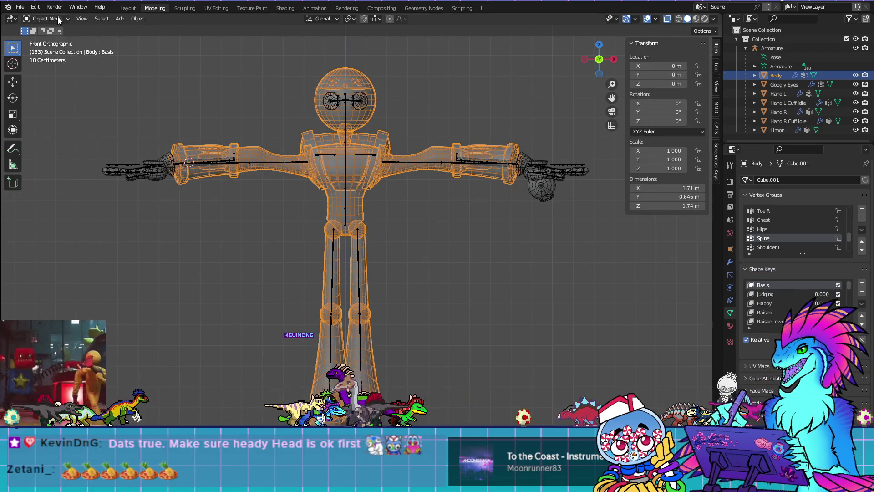
left_click(46, 18)
Inspect the Spine weight gradient in Weight Paint, then return to front view
left_click(57, 69)
scroll(423, 171, "up", 4)
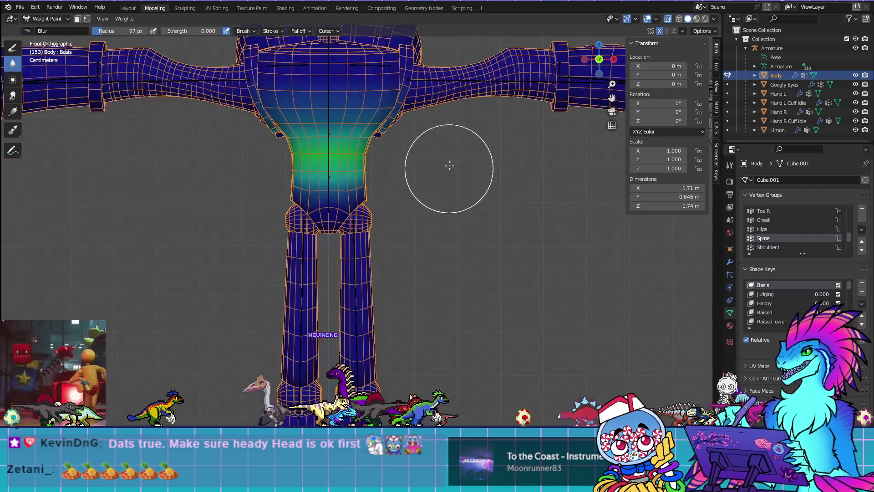
scroll(455, 205, "down", 1)
mouse_move(491, 283)
middle_mouse_down()
mouse_move(431, 254)
mouse_move(537, 277)
mouse_move(496, 284)
middle_mouse_up()
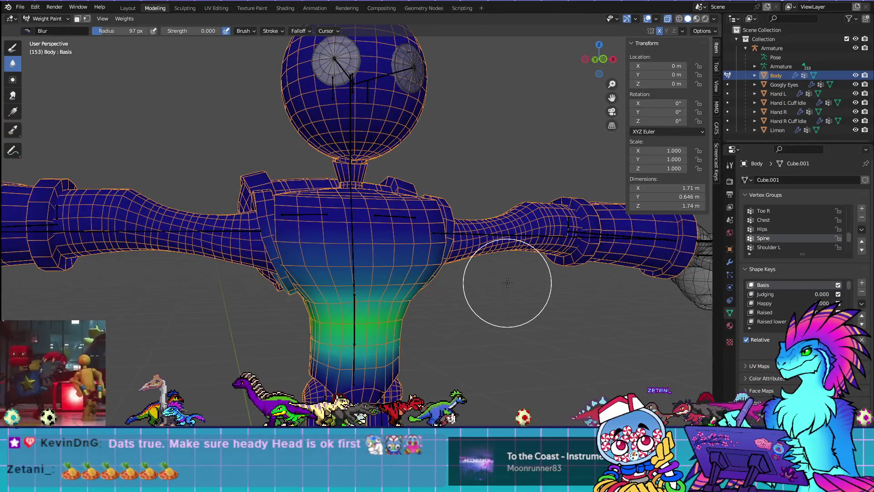
key("KP_1")
In Edit Mode, pick a shoulder vertex to read its weights and select both arms
key("Tab")
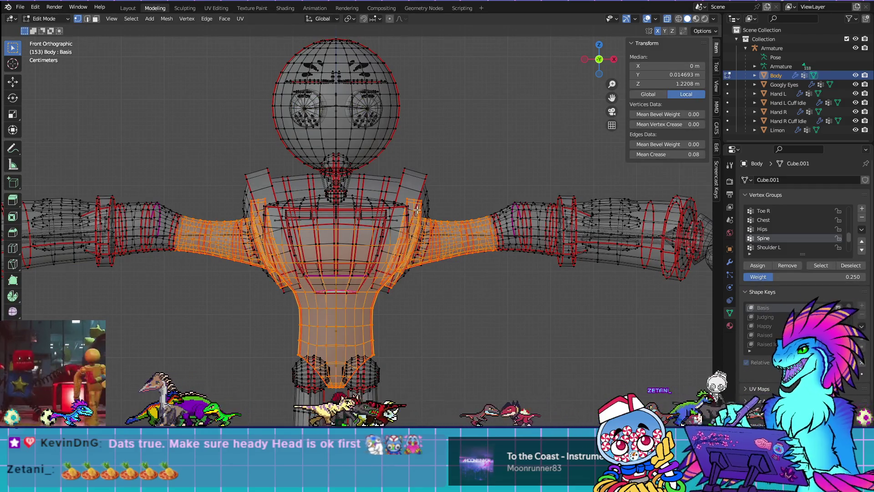
scroll(537, 292, "up", 3)
middle_click_drag(537, 292, 533, 283, "shift")
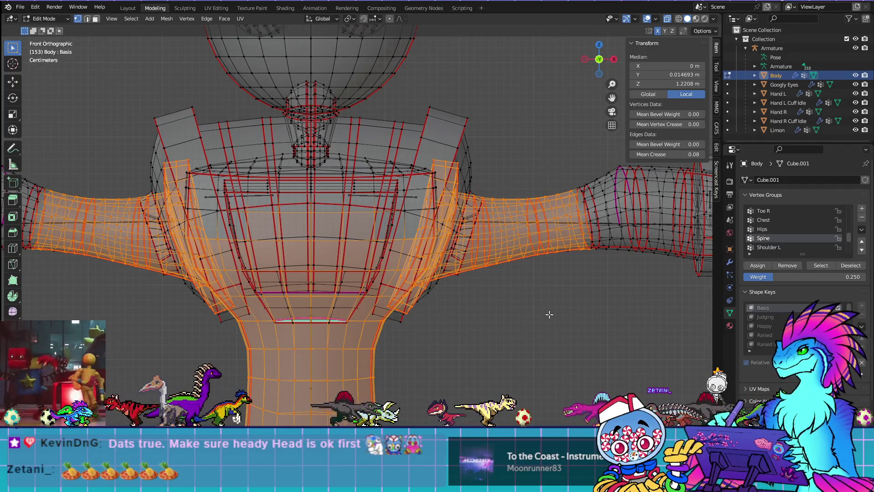
left_click(415, 270)
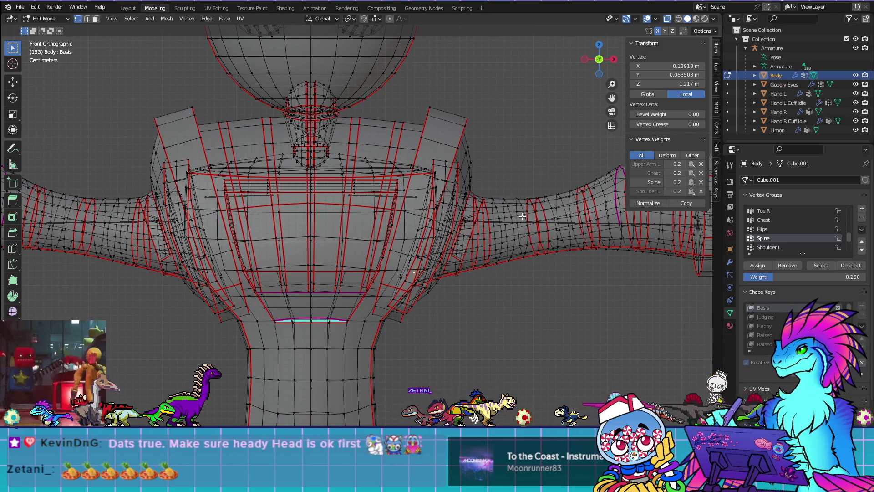
key("ctrl+l")
key("l")
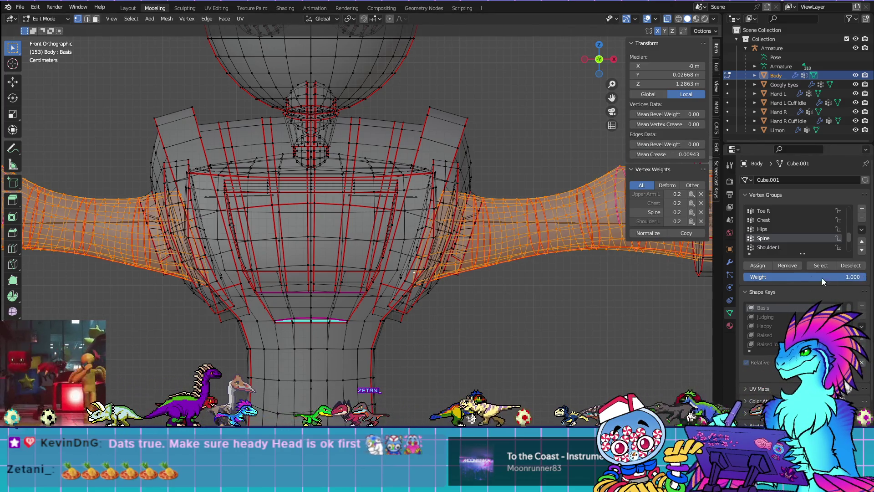
Enter Weight Paint and test-bend the upper arm bone, cancelling back to rest
key("ctrl+Tab")
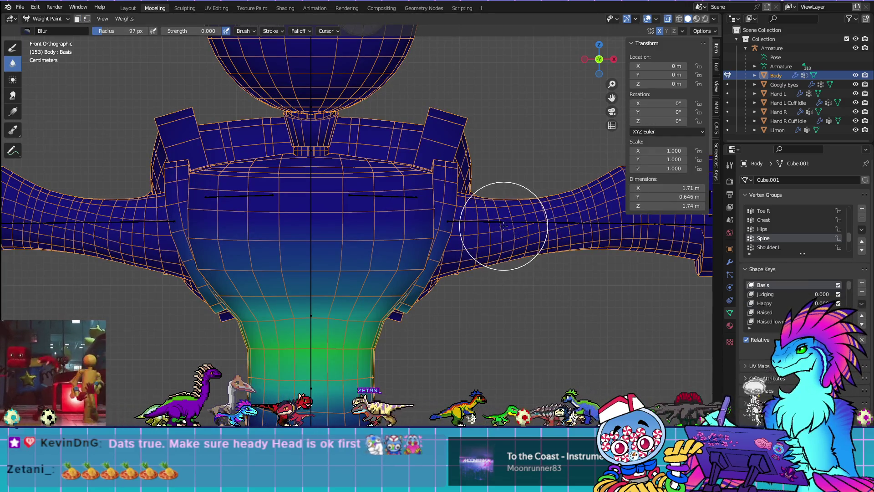
left_click(46, 19)
left_click(46, 29)
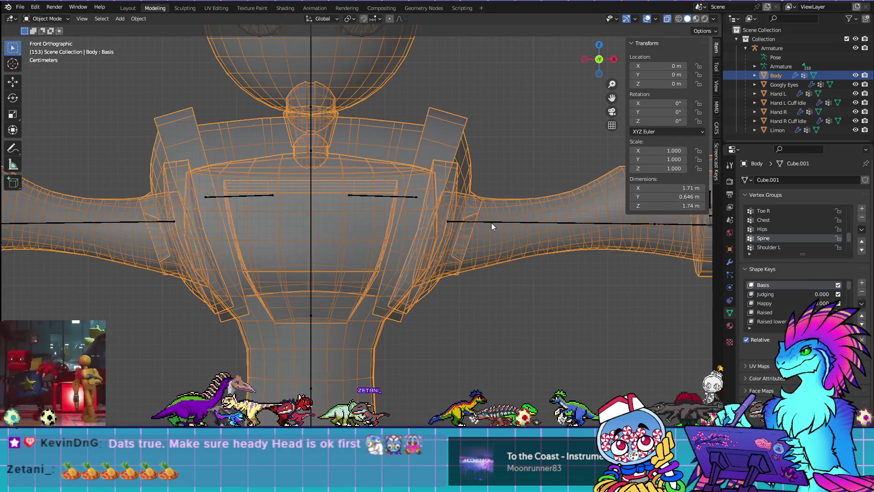
left_click(45, 19)
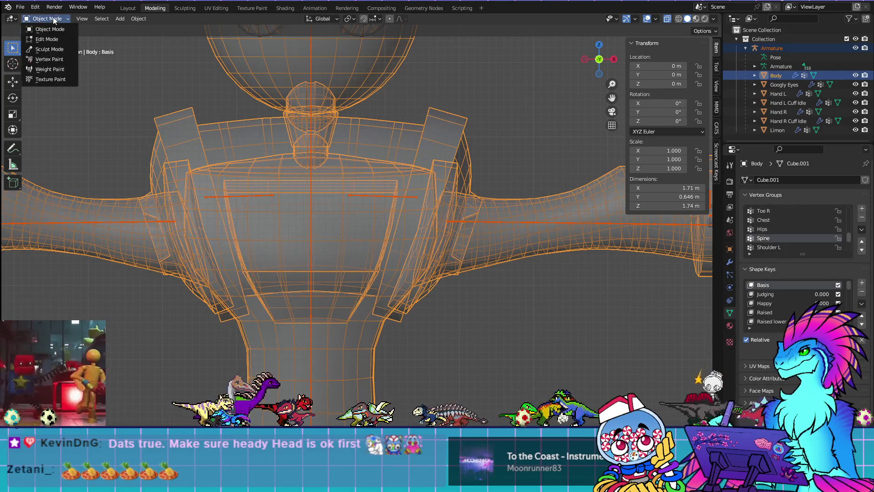
left_click(45, 68)
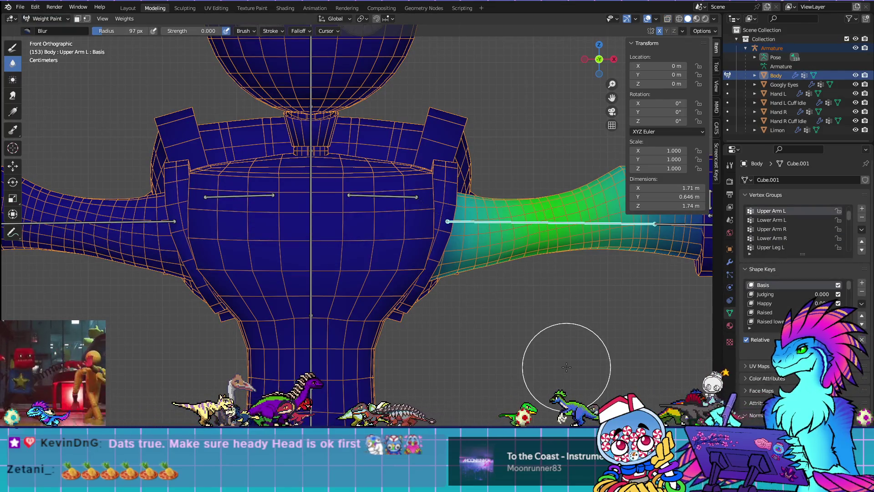
key("r")
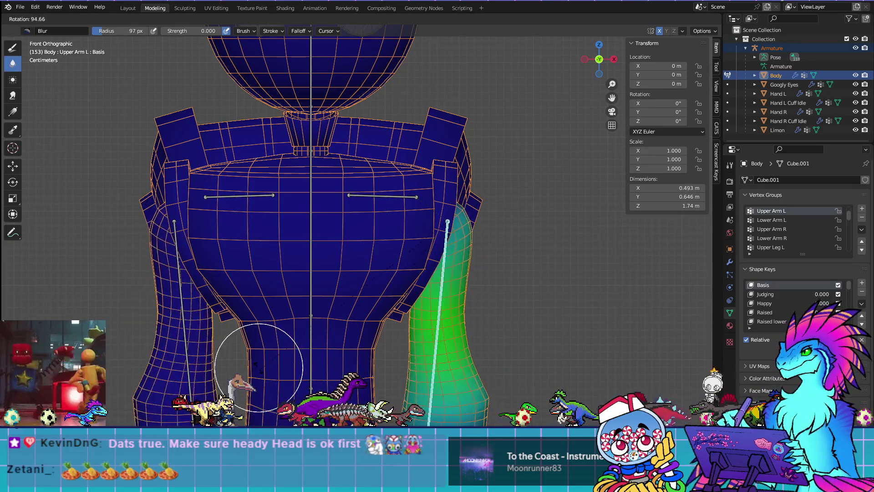
key("Escape")
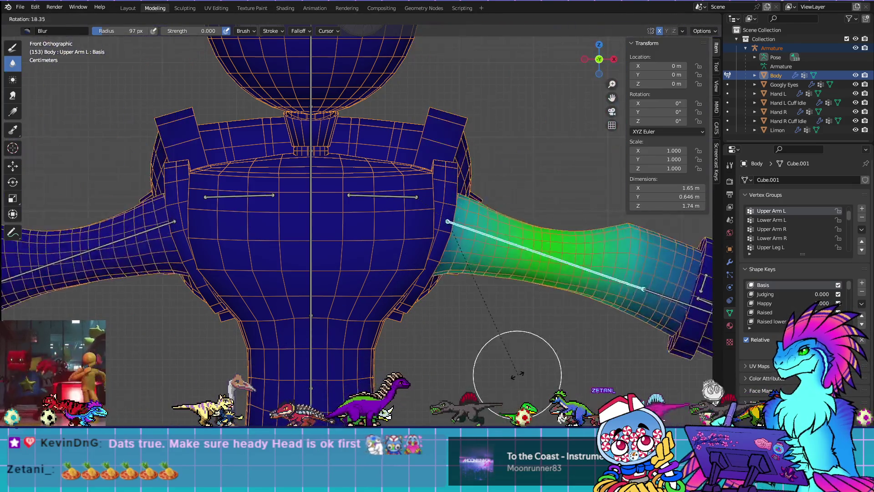
Test-rotate the Shoulder L and Upper Arm L bones, then undo so the arms are horizontal
left_click(415, 189, "ctrl")
key("r")
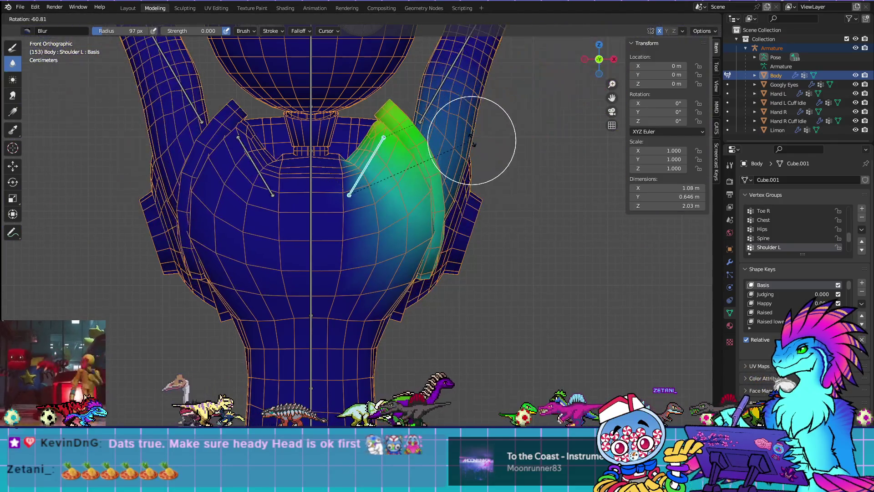
left_click(497, 176)
left_click(464, 115, "ctrl")
key("r")
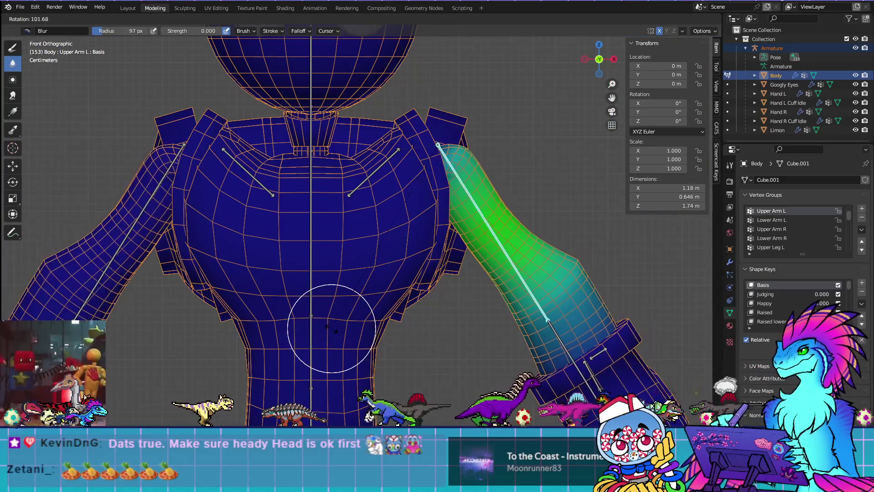
key("Escape")
key("ctrl+z")
key("ctrl+z")
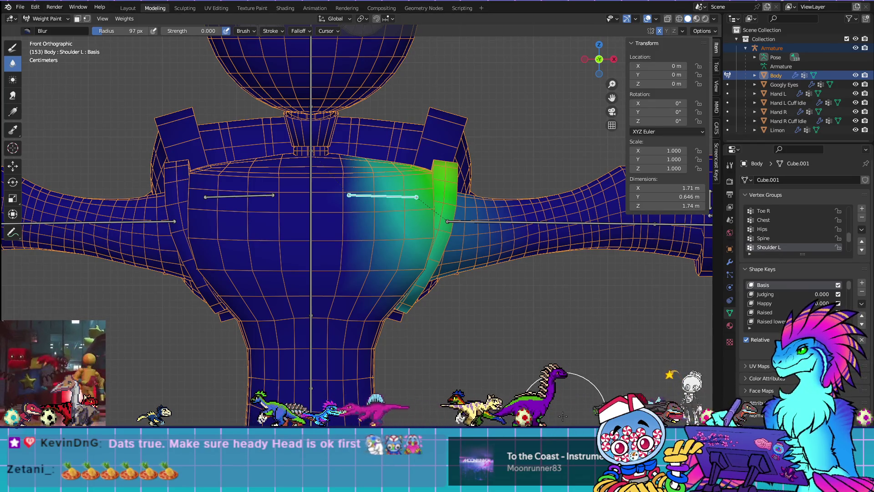
scroll(457, 328, "down", 4)
Show Shoulder R's weights and select its vertices in Edit Mode, then clear the selection
middle_click_drag(456, 328, 474, 309, "shift")
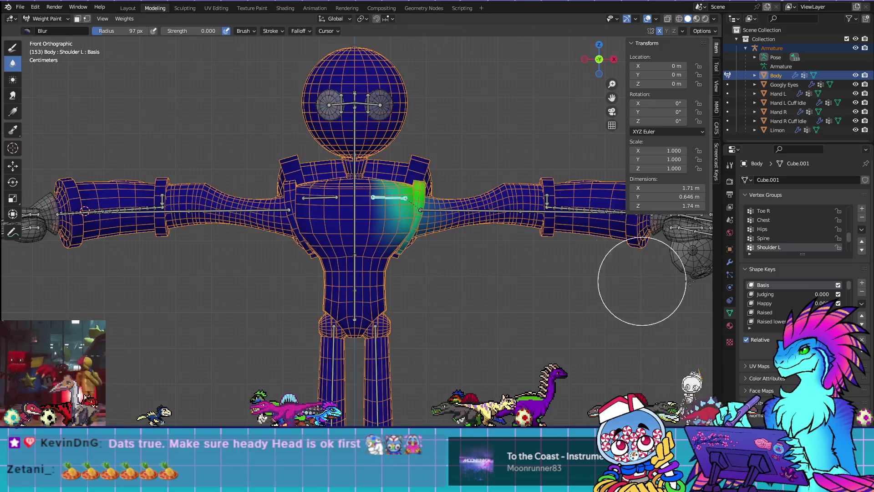
scroll(767, 255, "down", 3)
left_click(777, 228)
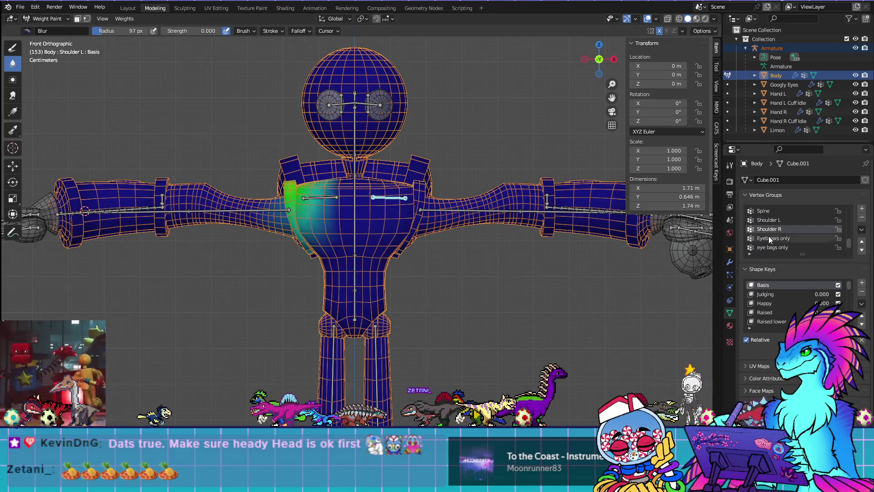
key("Tab")
key("alt+a")
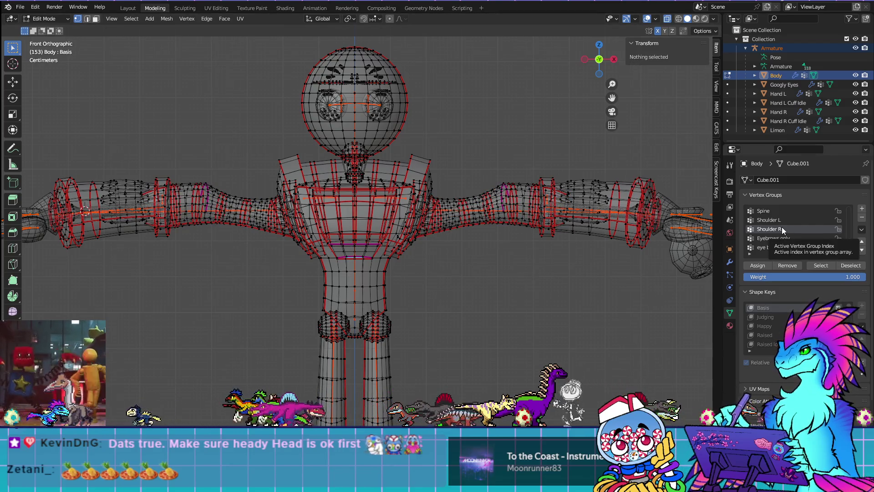
left_click(816, 267)
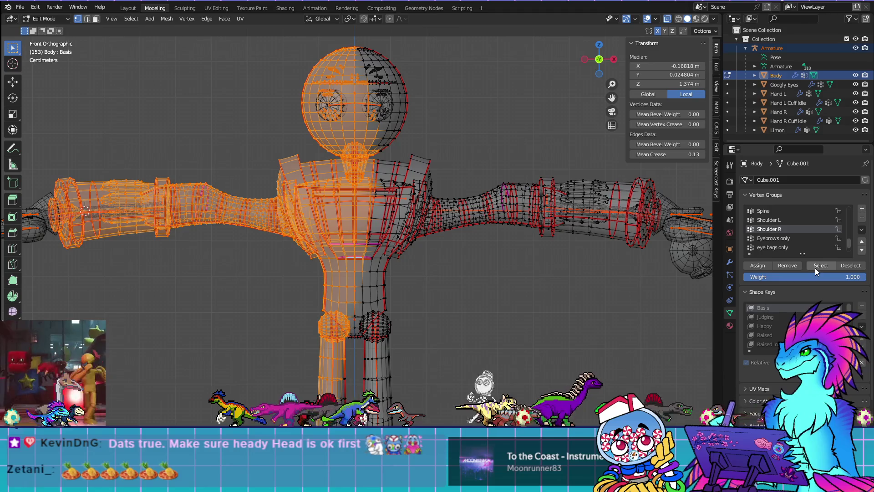
key("ctrl+z")
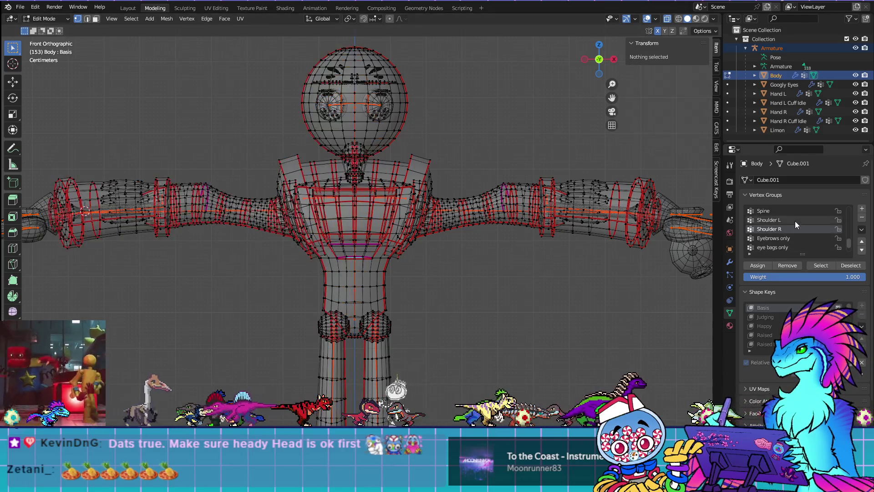
Select the Shoulder L vertices, review them in Weight Paint, and return to Edit Mode
left_click(795, 220)
left_click(814, 269)
scroll(413, 361, "down", 2)
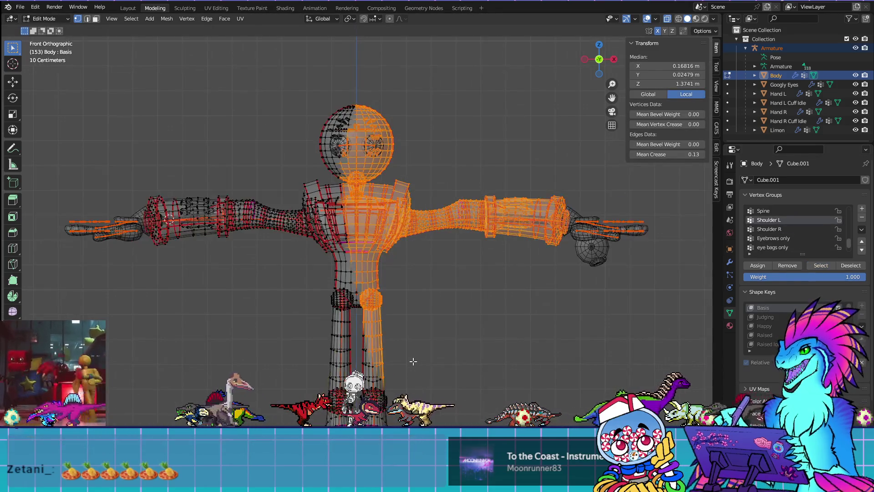
key("ctrl+Tab")
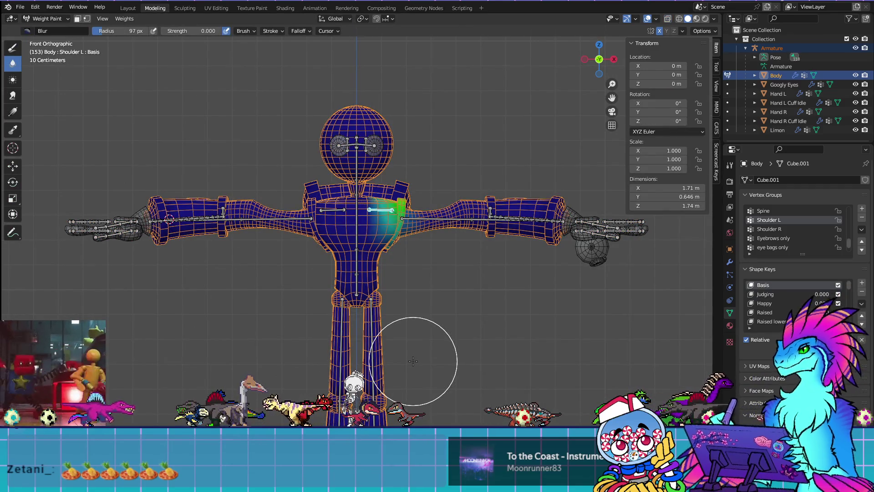
scroll(455, 294, "up", 3)
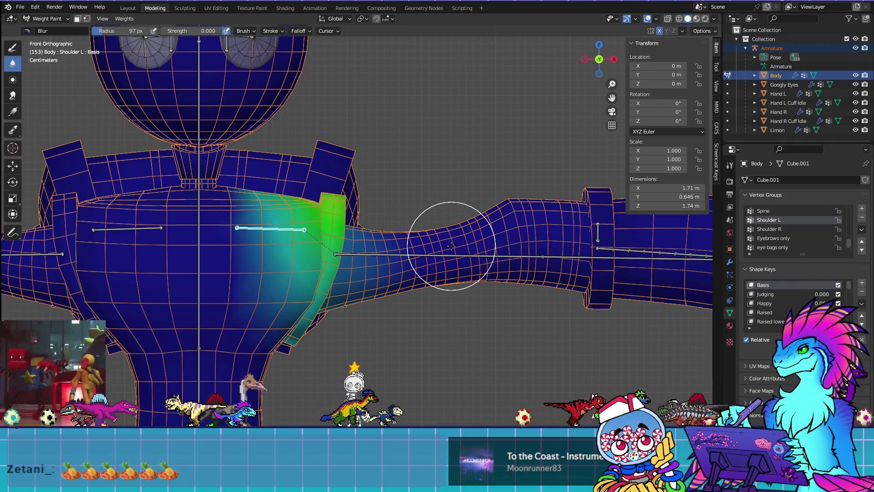
scroll(448, 251, "down", 1)
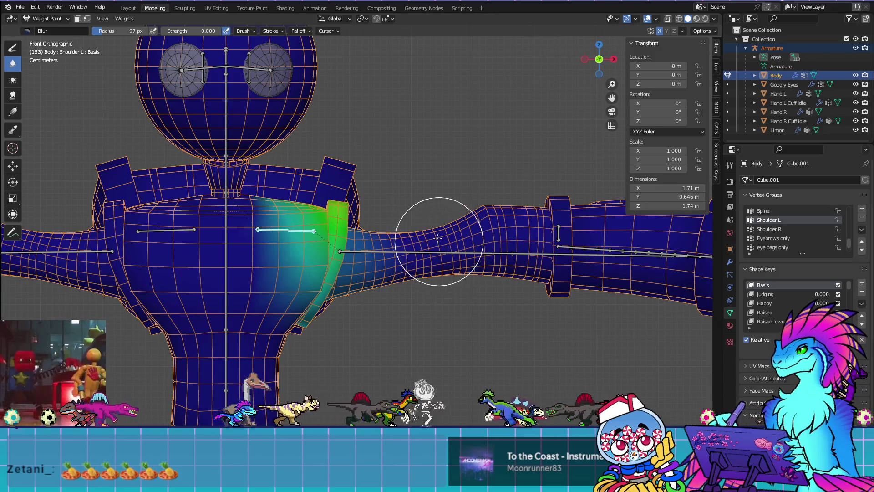
key("Tab")
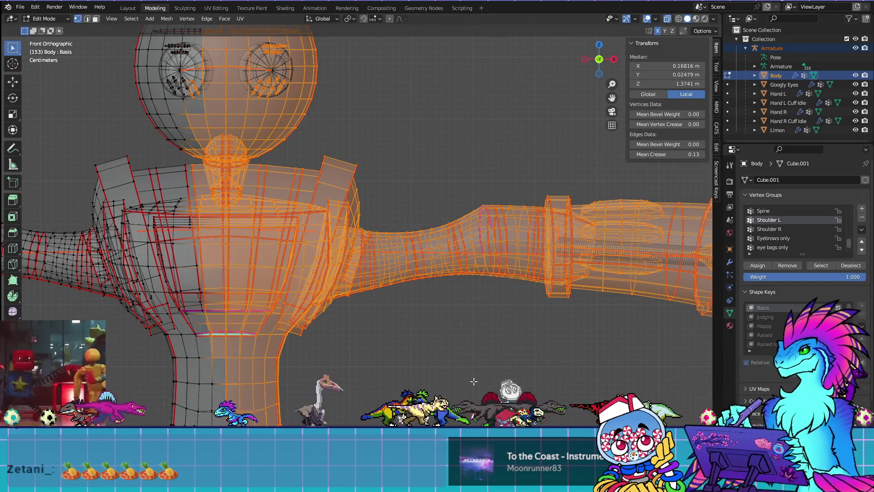
Delete the edge loop on the upper arm at the right of the view
key("alt+a")
left_click(435, 234, "alt")
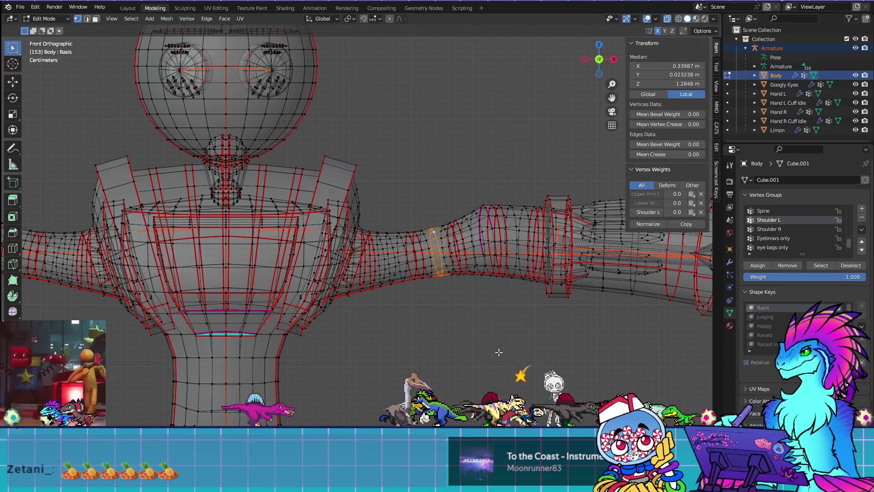
key("x")
left_click(499, 352)
scroll(473, 351, "down", 3)
scroll(475, 318, "up", 1)
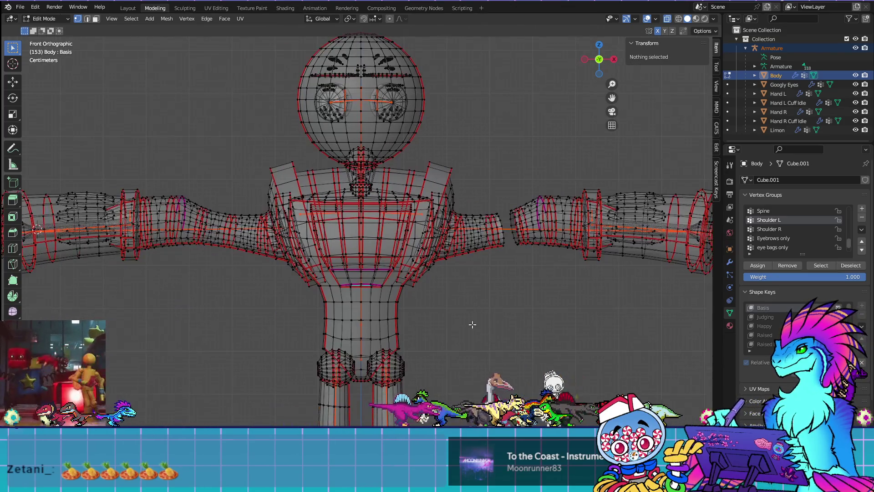
Select Shoulder L's vertices, deselect the torso, shoulder and upper-arm pieces, then view weights
left_click(822, 265)
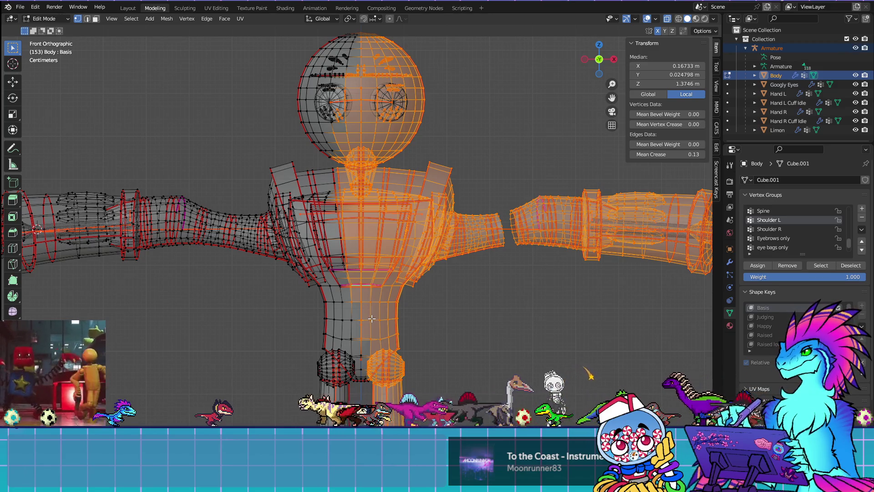
key("shift+l")
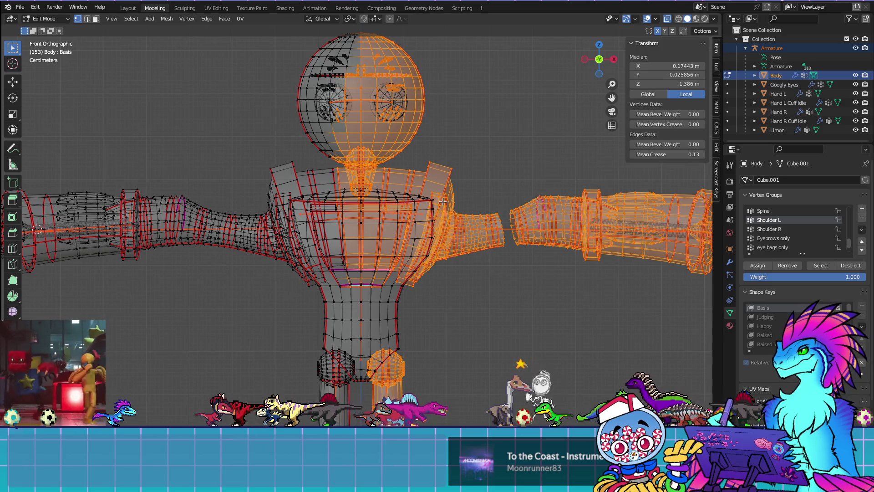
key("shift+l")
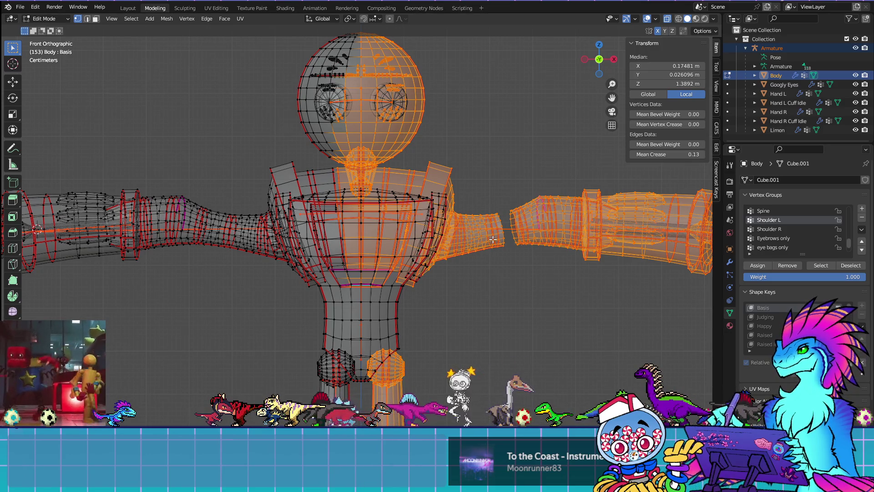
key("shift+l")
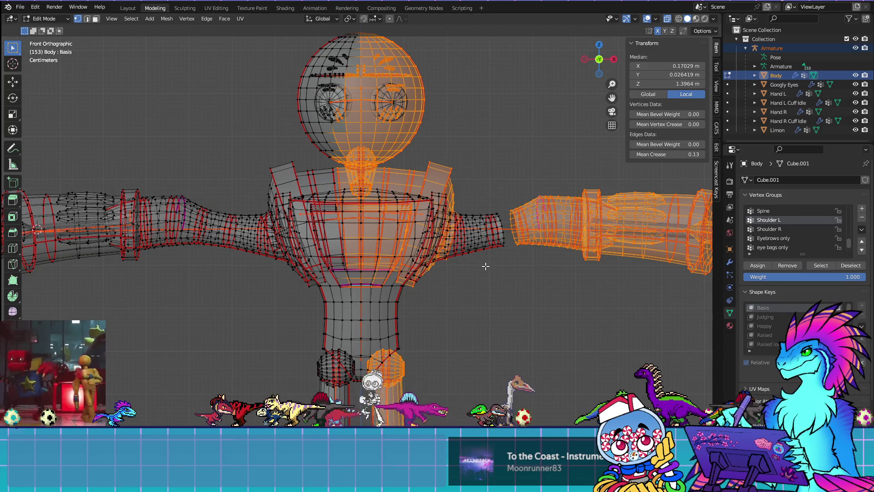
key("ctrl+Tab")
mouse_move(483, 267)
middle_mouse_down()
mouse_move(417, 172)
mouse_move(301, 233)
middle_mouse_up()
Test-bend the shoulder bone twice, checking the Shoulder L weights from a low side view
scroll(418, 172, "down", 3)
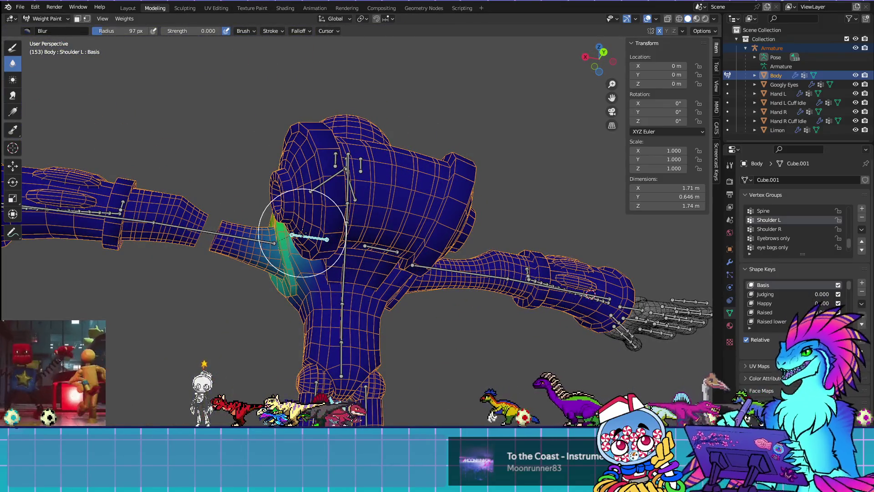
key("r")
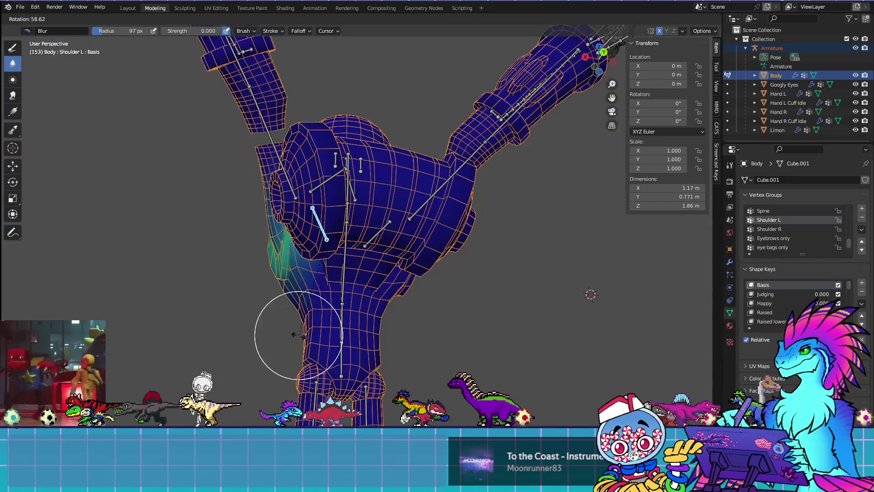
left_click(371, 273)
middle_click_drag(371, 274, 439, 351)
key("r")
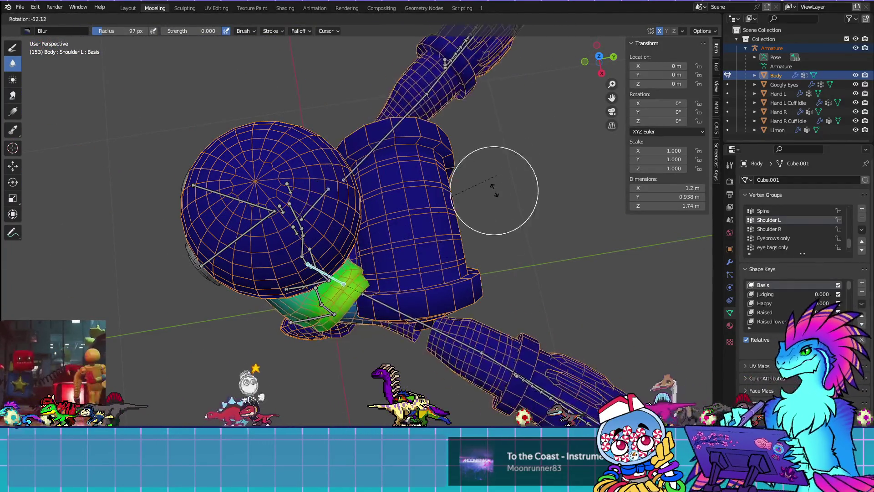
left_click(473, 196)
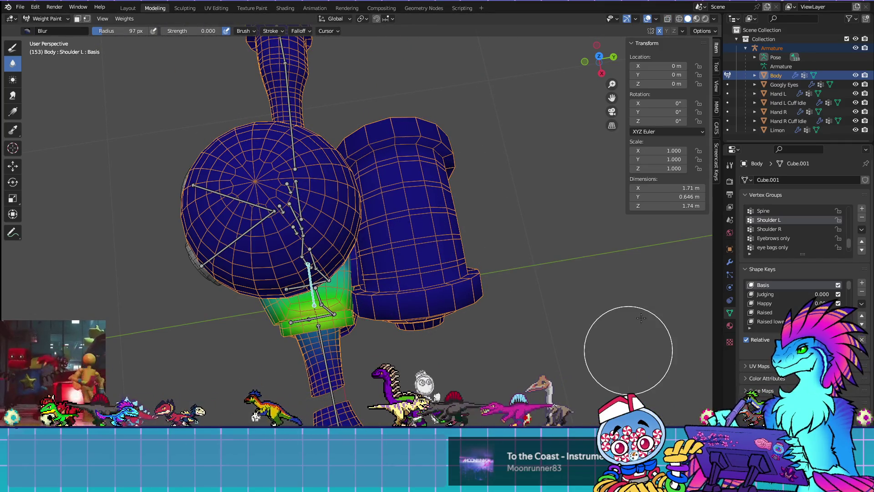
Return to Edit Mode and orbit to an upright front view of the T-posed robot
key("Tab")
middle_click_drag(553, 318, 518, 265)
scroll(517, 265, "down", 5)
middle_click_drag(517, 298, 511, 286)
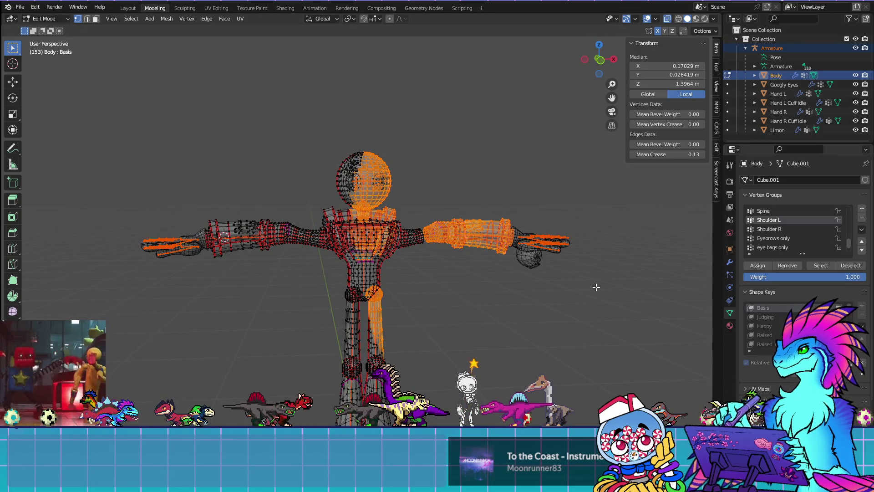
key("KP_1")
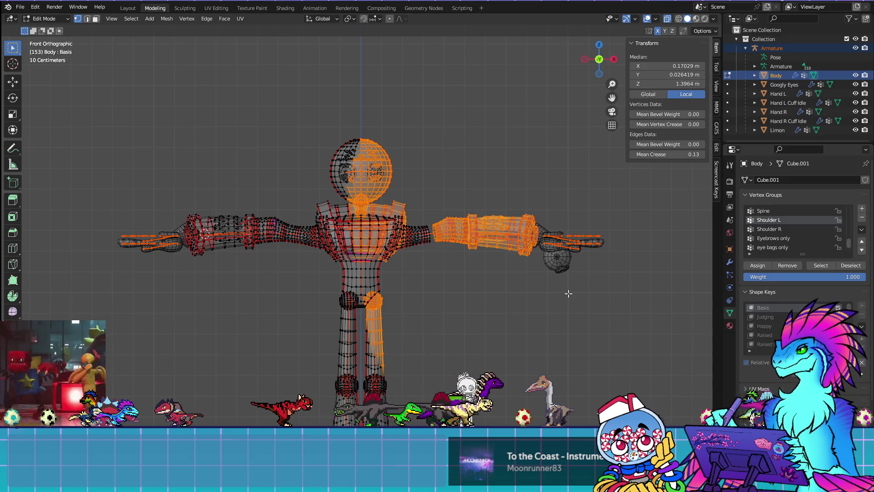
key("ctrl+Tab")
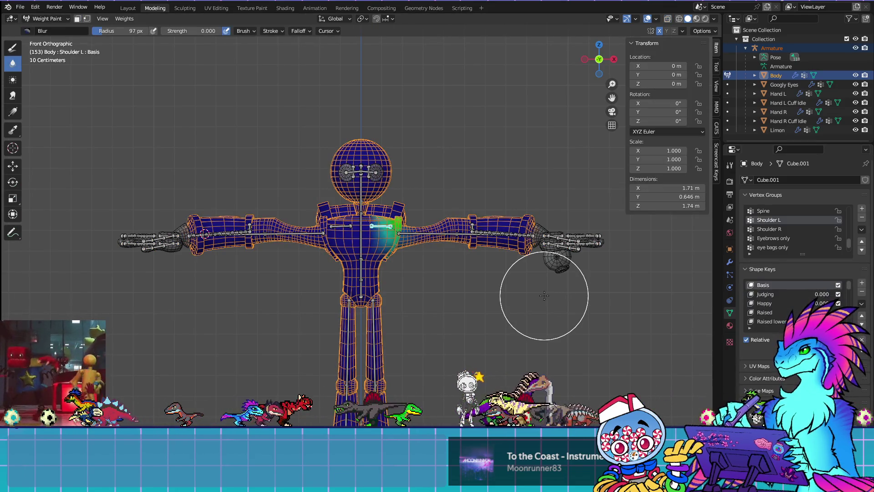
scroll(581, 285, "up", 5)
middle_click_drag(581, 284, 488, 292, "shift")
mouse_move(439, 234)
middle_mouse_down()
mouse_move(455, 246)
mouse_move(435, 259)
mouse_move(454, 306)
middle_mouse_up()
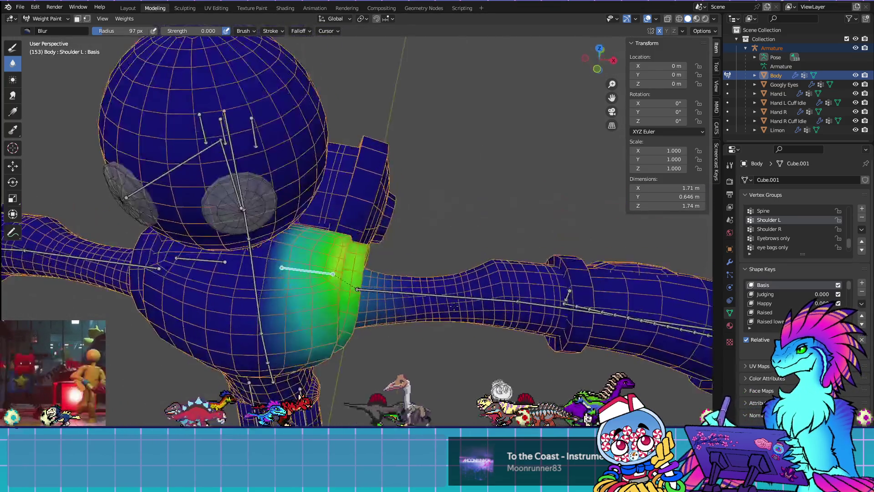
key("Tab")
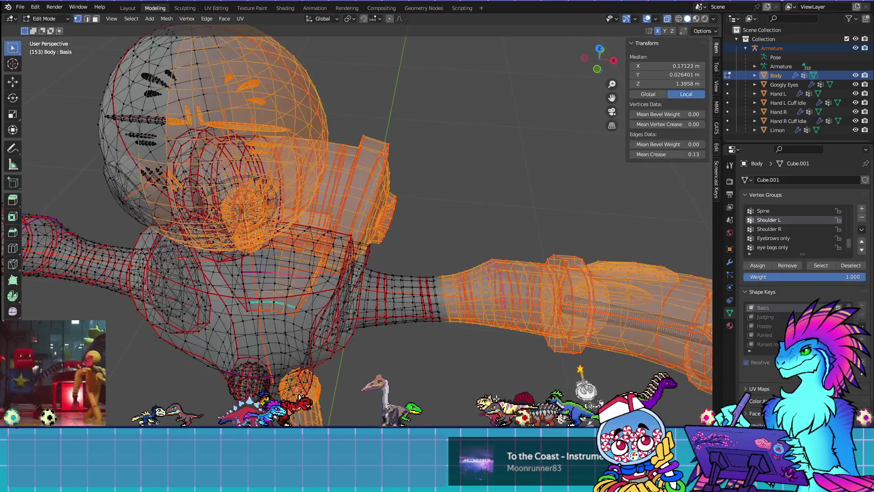
key("alt+a")
left_click(809, 265)
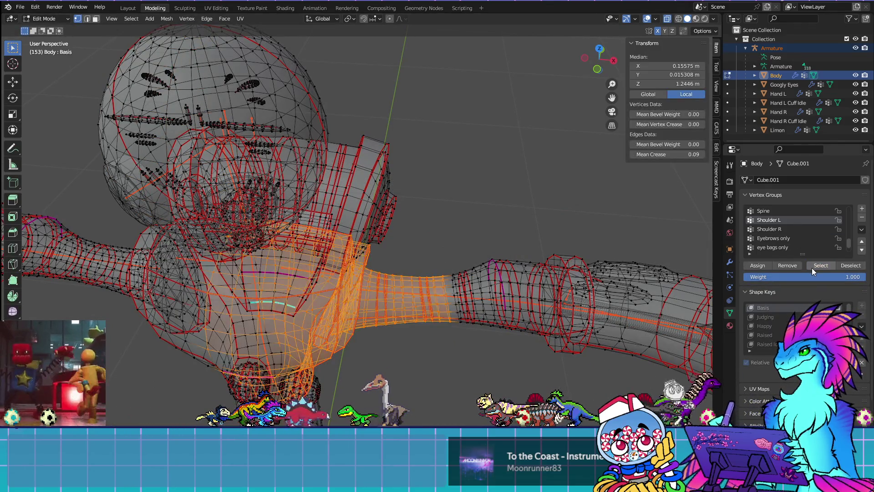
middle_click_drag(437, 255, 409, 295)
key("KP_1")
scroll(455, 303, "up", 2)
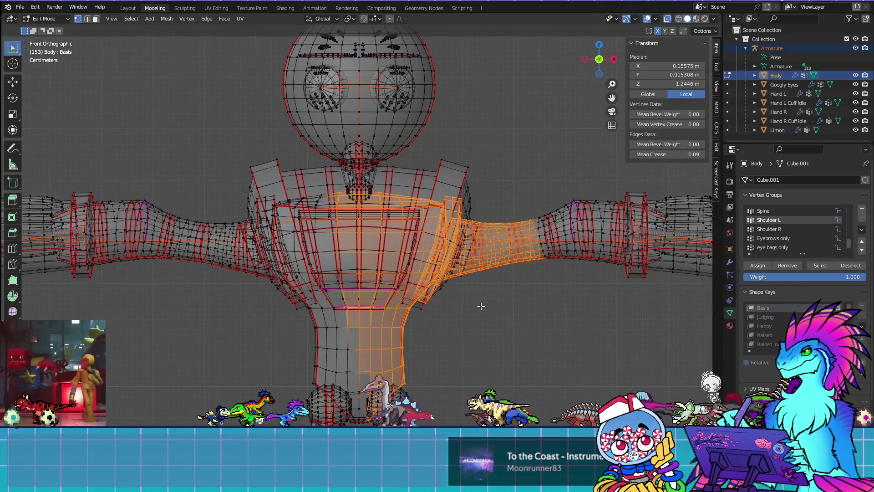
left_click(361, 317, "alt+shift")
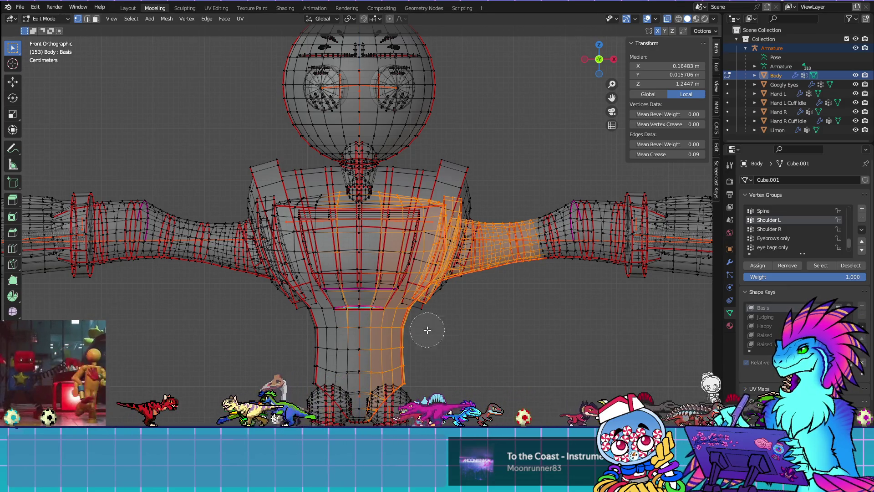
scroll(465, 312, "down", 5)
mouse_move(453, 195)
middle_mouse_down()
mouse_move(504, 195)
mouse_move(447, 323)
mouse_move(455, 360)
middle_mouse_up()
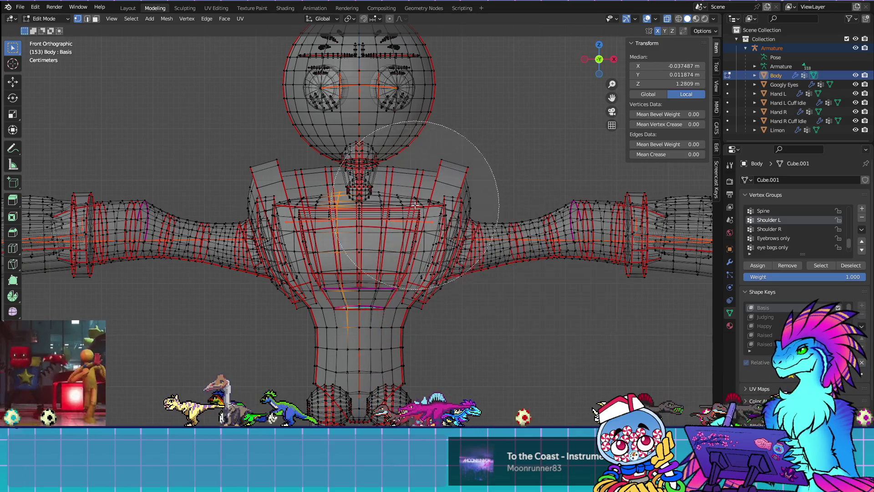
Leave circle select and select the Shoulder R vertex group's vertices to inspect them
key("Escape")
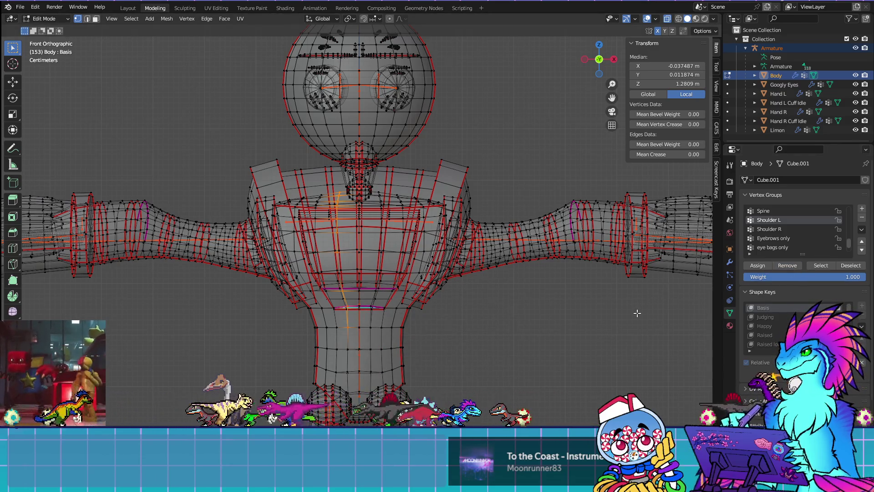
left_click(637, 313)
left_click(763, 229)
left_click(812, 266)
middle_click_drag(364, 300, 462, 297, "shift")
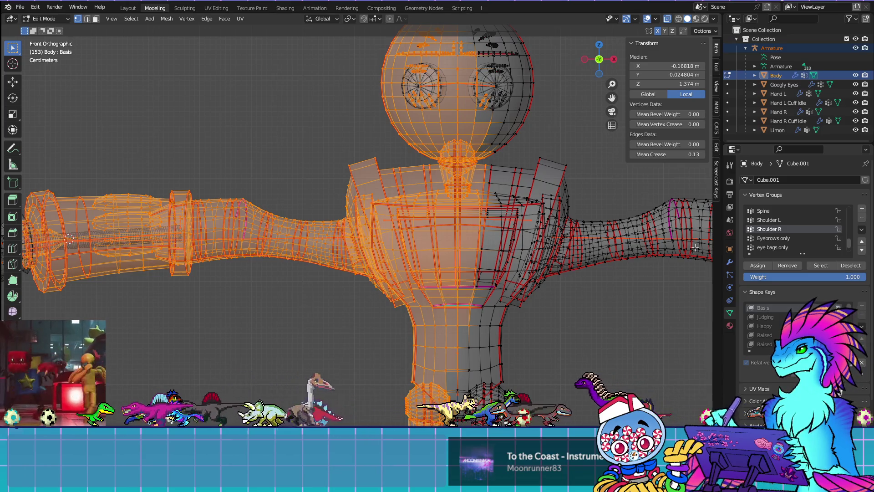
Select the Shoulder L group vertices and return the mesh to solid display
left_click(780, 220)
left_click(822, 266)
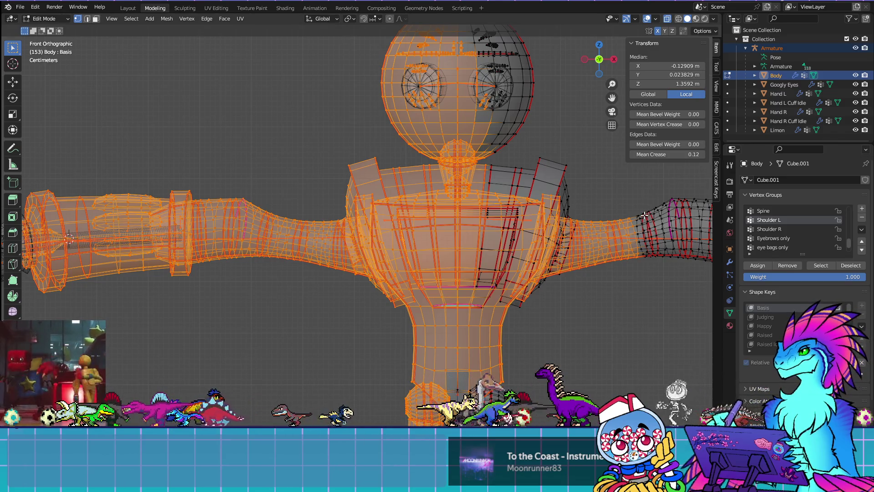
middle_click_drag(656, 371, 585, 334, "shift")
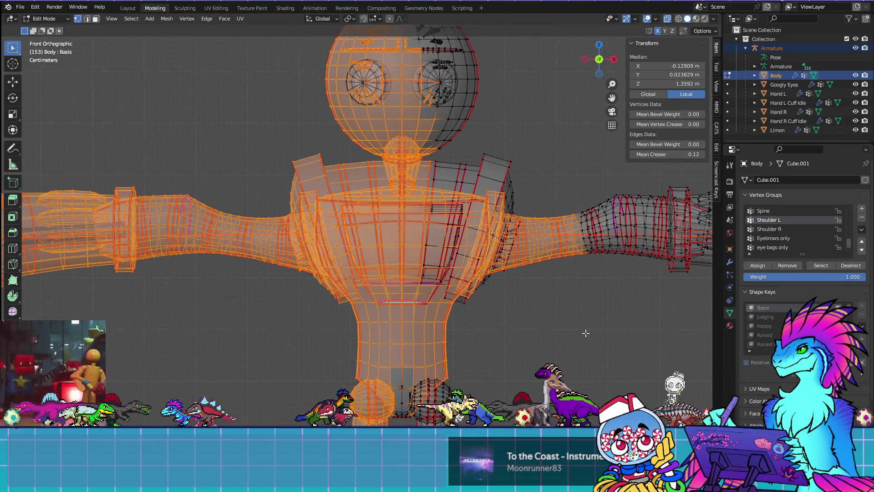
left_click(668, 18)
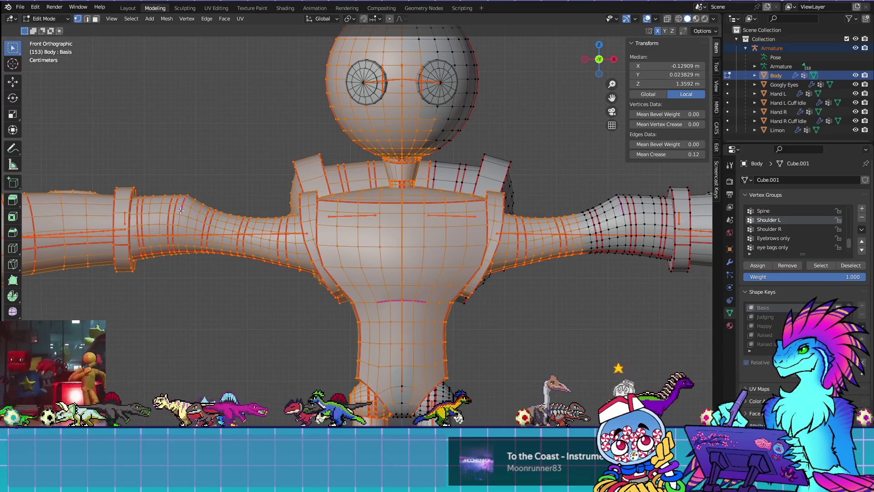
Delete the edge loop around the upper arm, then recheck the Shoulder L group
left_click(225, 226, "alt")
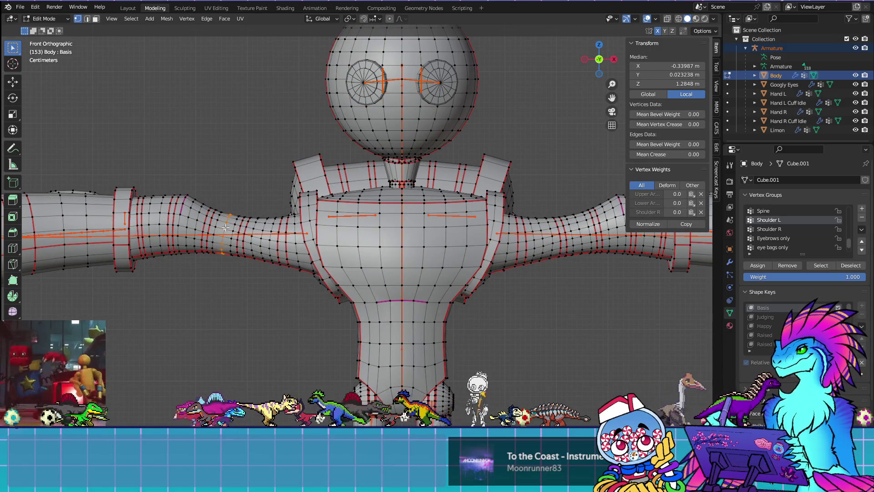
key("x")
left_click(225, 226)
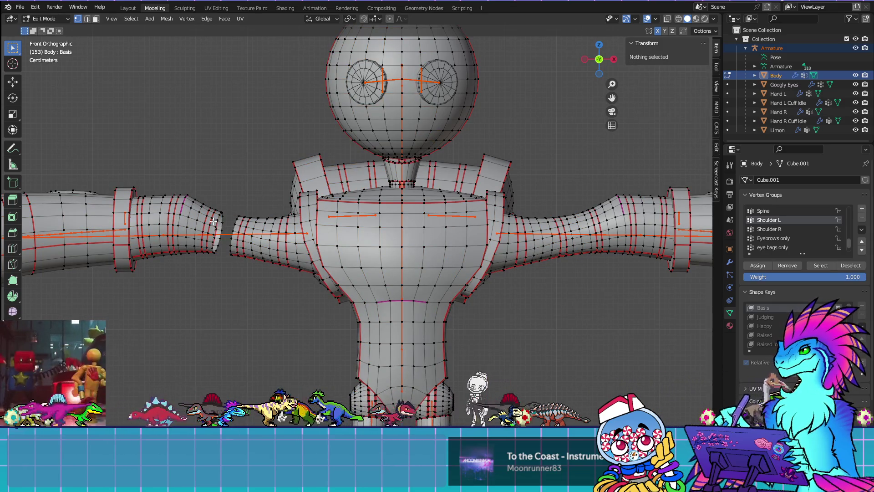
left_click(812, 267)
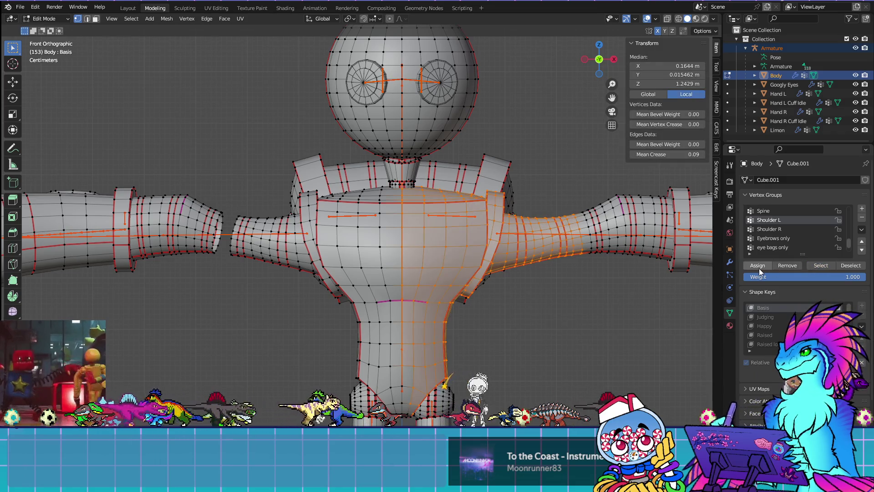
key("alt+a")
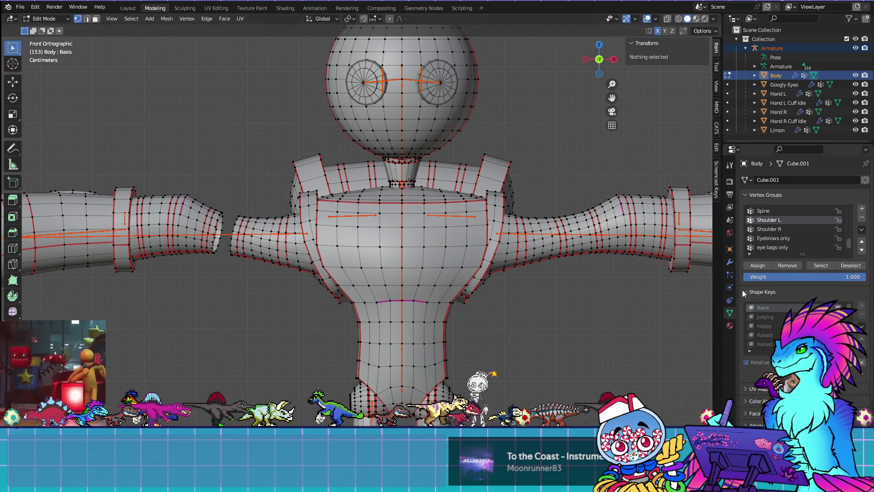
Check the Shoulder R group, then hide the sleeve and torso mesh pieces
left_click(777, 228)
left_click(819, 265)
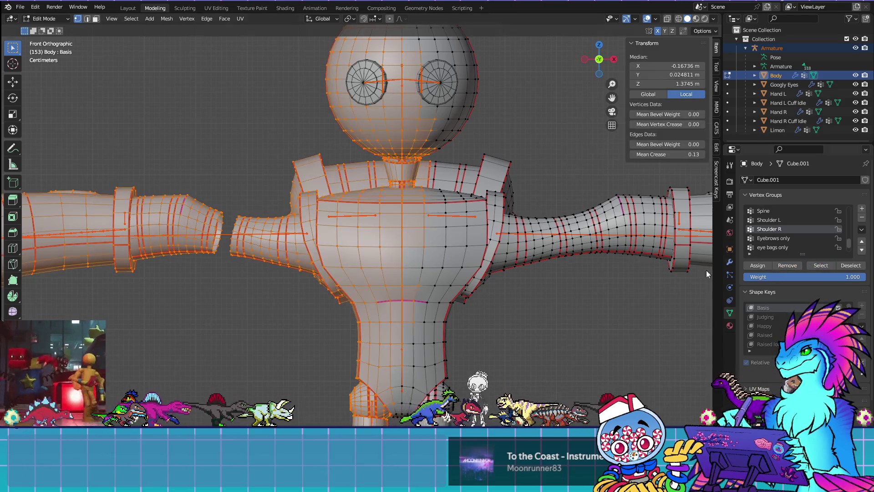
middle_click_drag(232, 284, 342, 261, "shift")
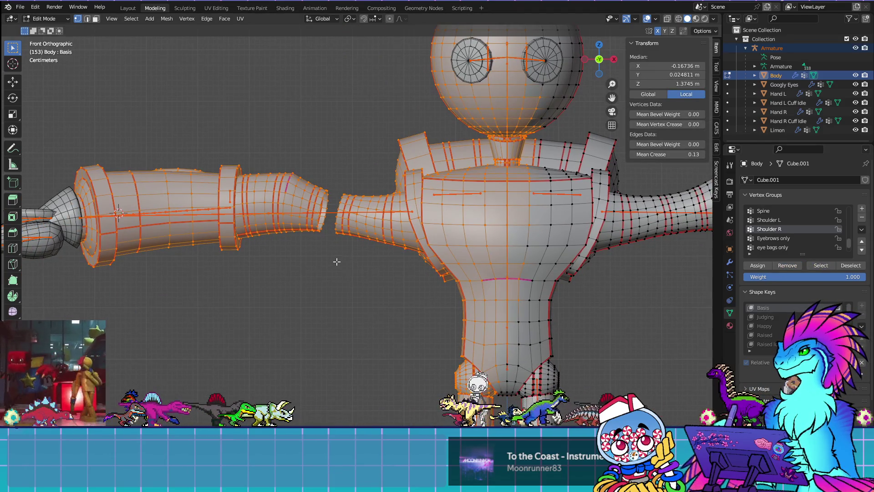
key("shift+l")
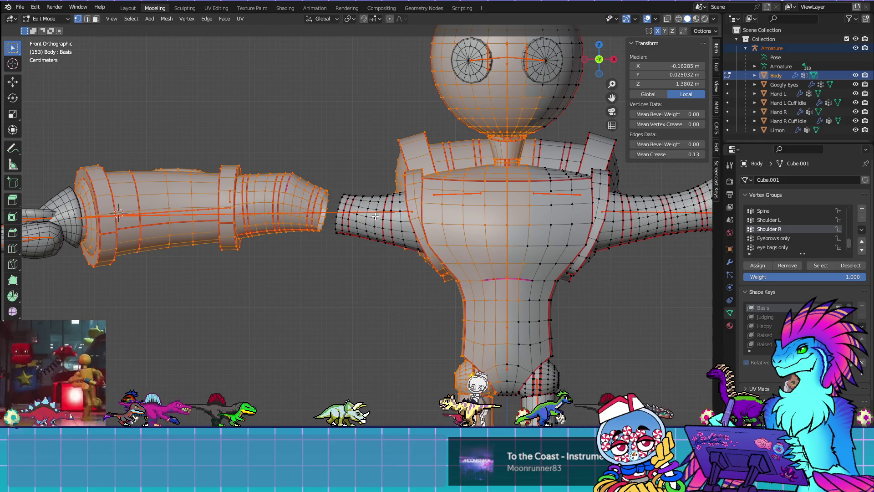
left_click(376, 265)
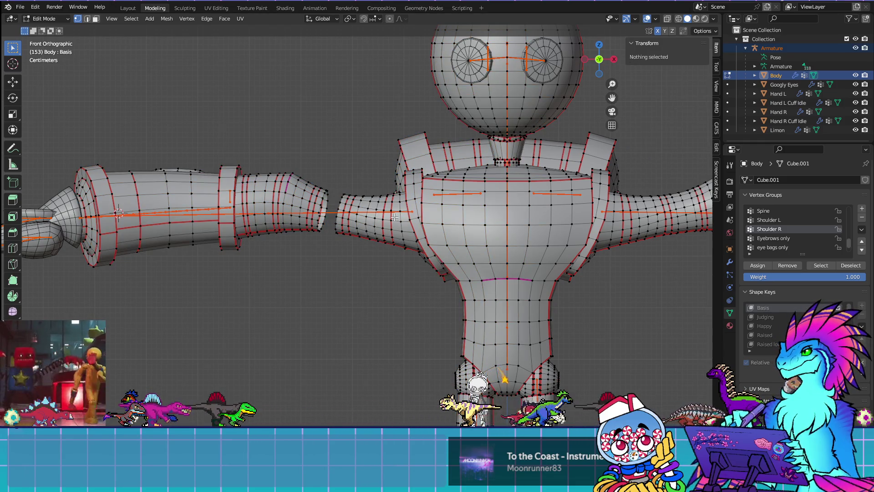
key("l")
key("l")
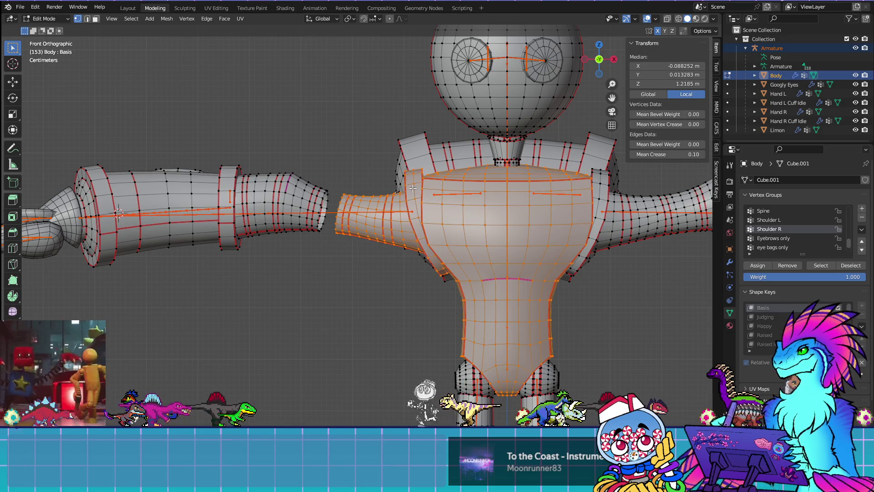
key("h")
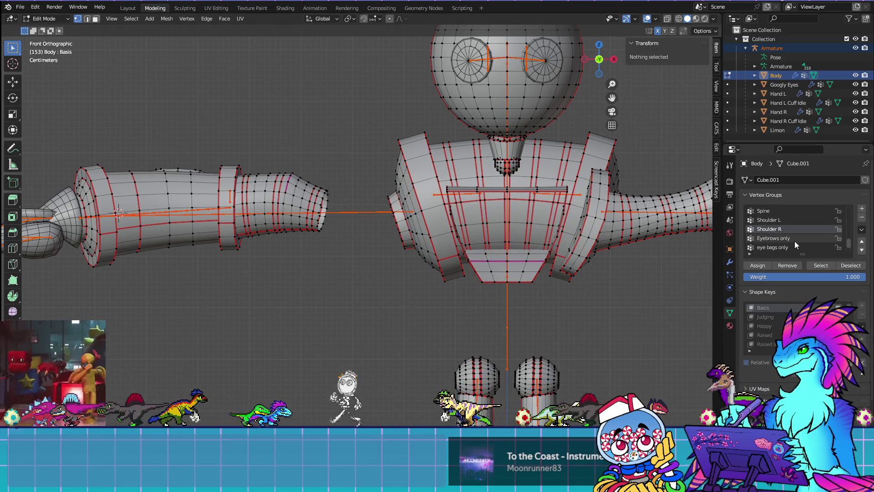
Compare the Shoulder R and Shoulder L group selections on the remaining mesh
left_click(817, 264)
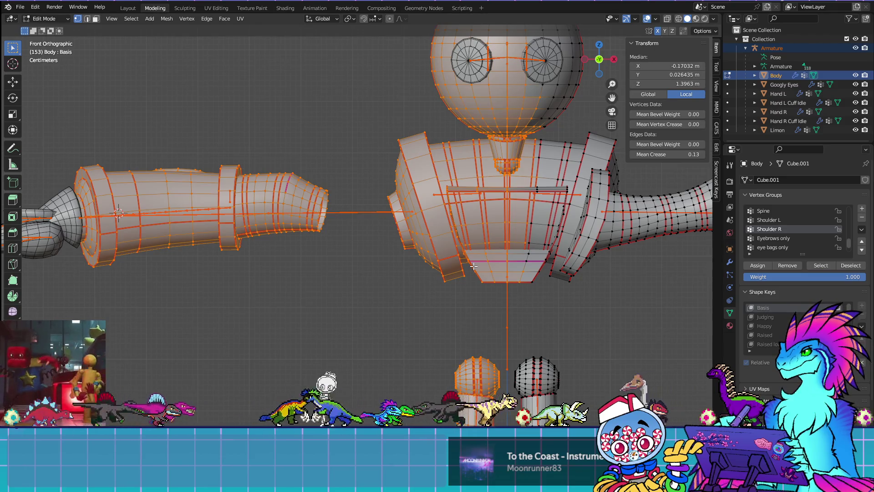
scroll(474, 267, "down", 5)
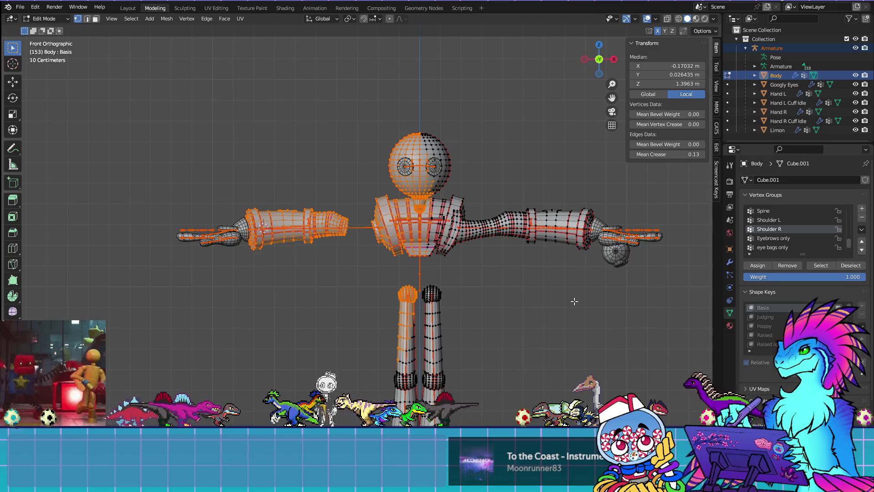
left_click(586, 320)
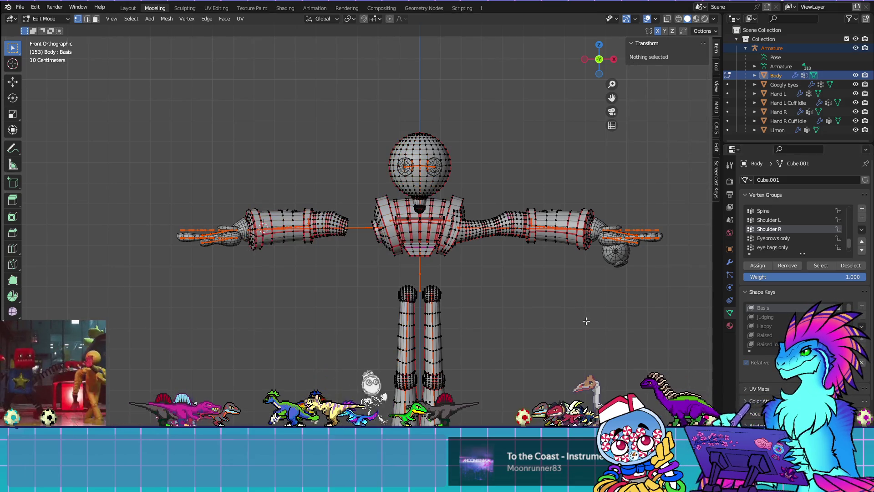
key("ctrl+z")
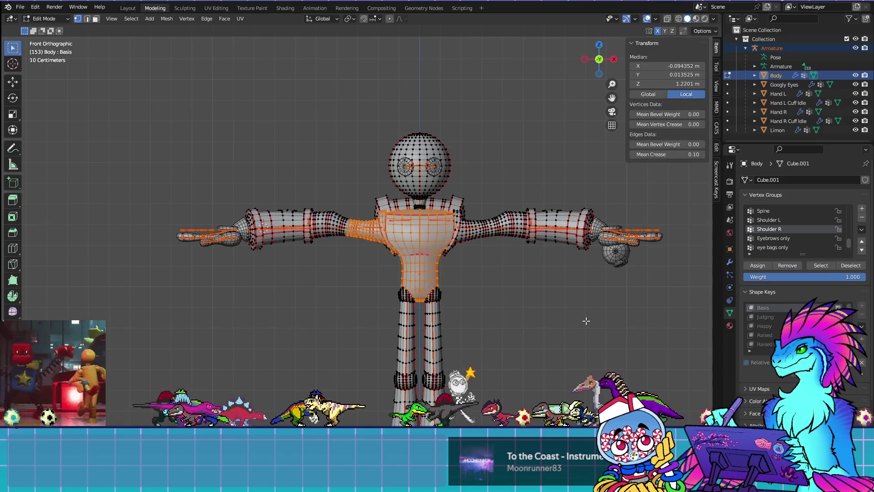
left_click(770, 221)
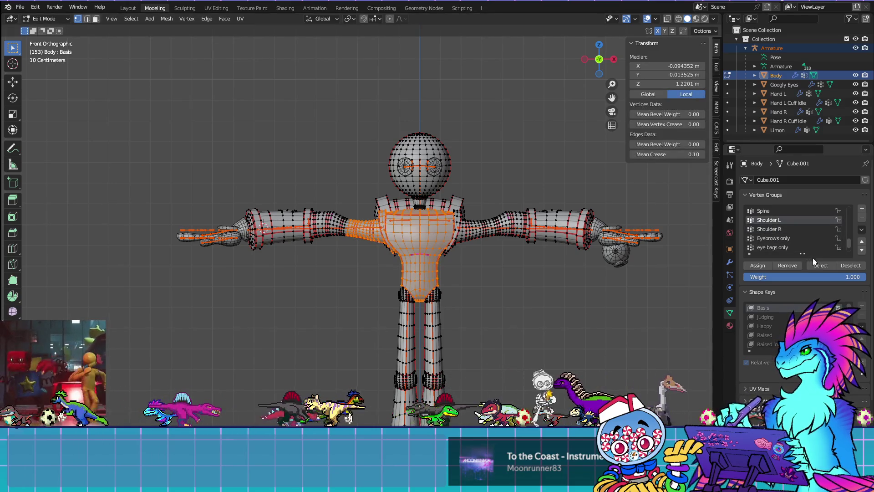
left_click(568, 307)
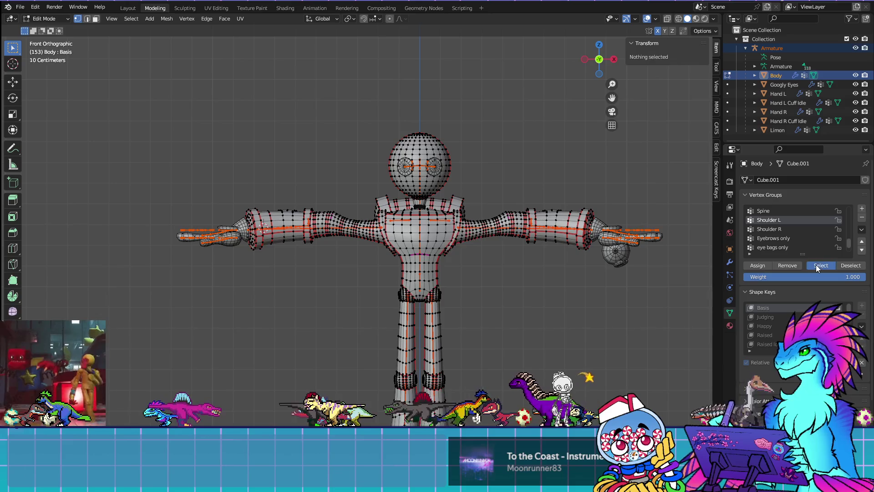
left_click(816, 264)
Reselect the Shoulder R group vertices and adjust which body vertices are selected
scroll(527, 288, "up", 5)
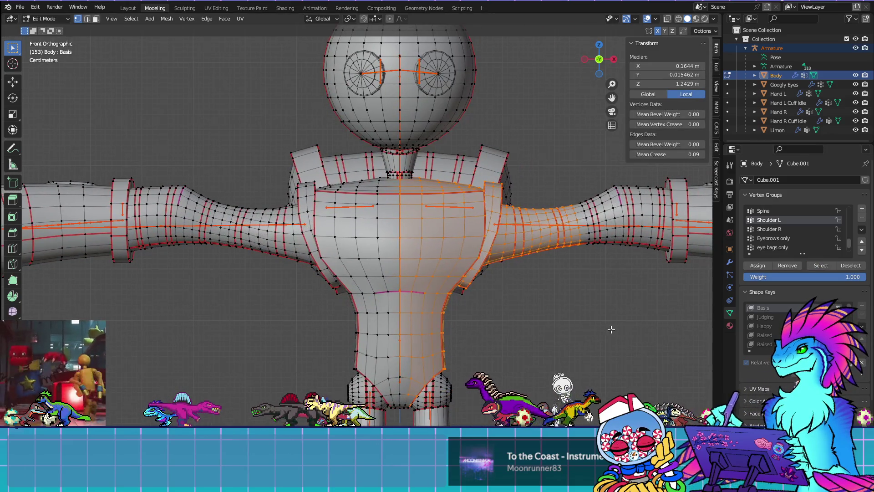
left_click(792, 230)
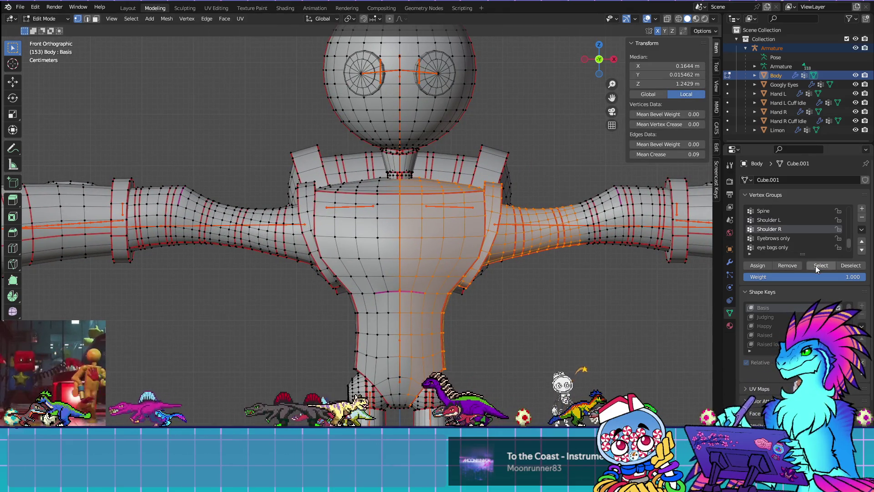
left_click(815, 266)
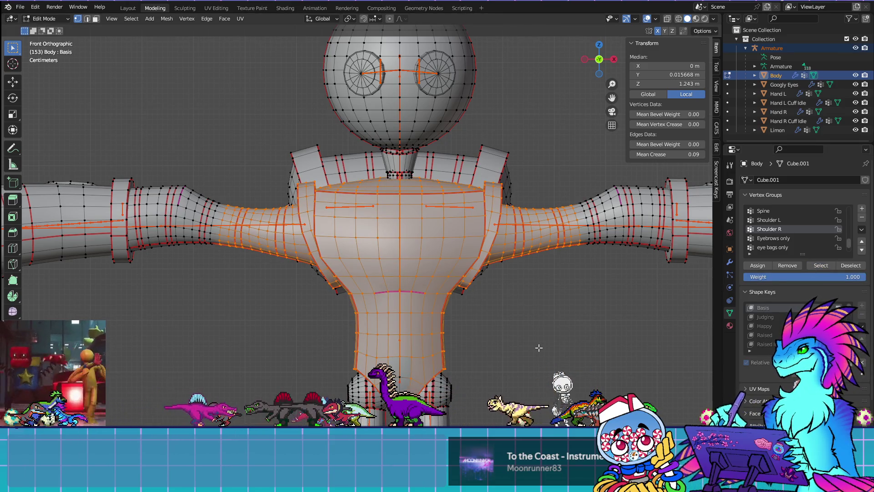
key("alt+a")
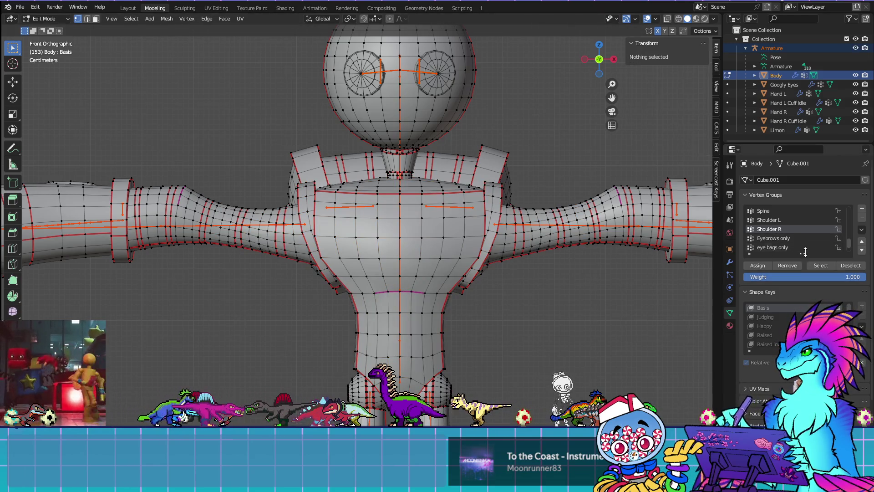
left_click(818, 266)
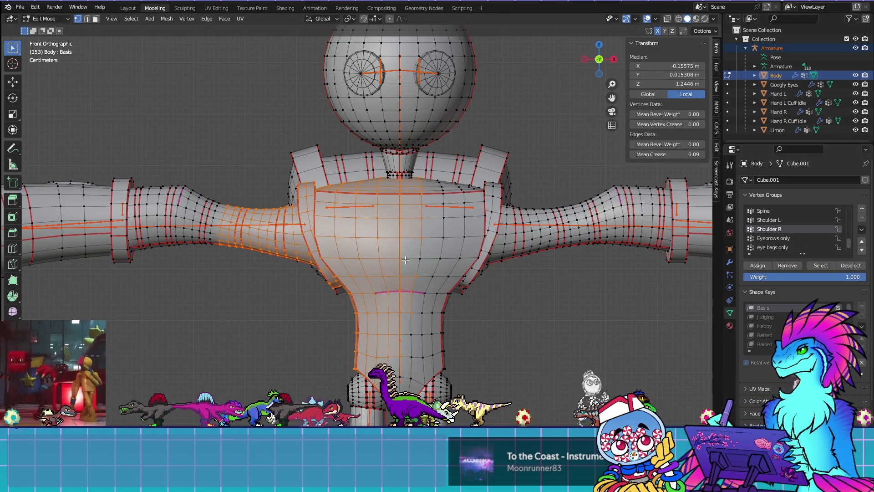
left_click(400, 226, "shift")
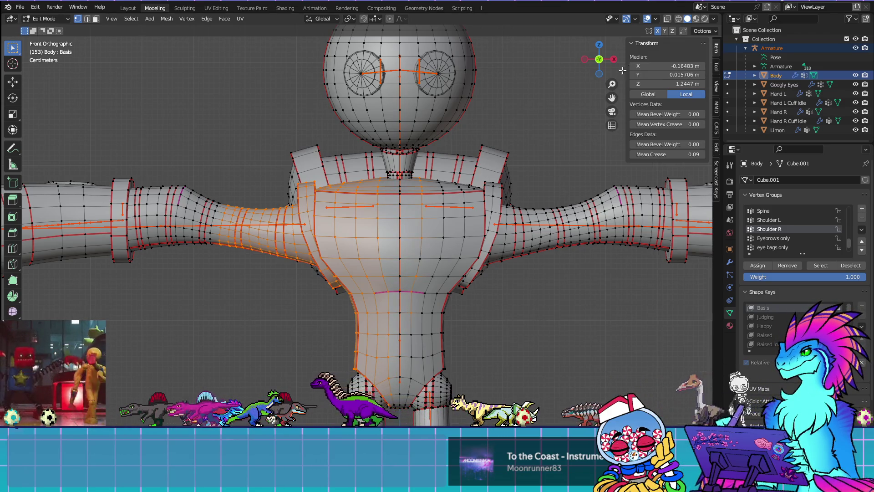
In X-ray, circle-deselect the arm, torso and neck vertices, then clear the selection
key("alt+z")
key("c")
mouse_move(303, 208)
middle_mouse_down()
mouse_move(289, 182)
mouse_move(253, 289)
mouse_move(289, 278)
mouse_move(312, 367)
middle_mouse_up()
right_click(312, 366)
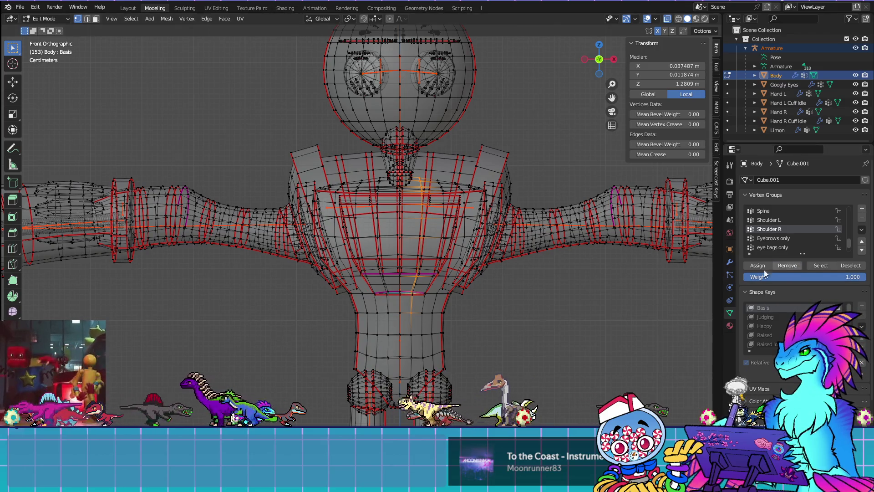
key("alt+a")
Check the vertices of the Eyebrows only and eye bags only groups
scroll(630, 322, "down", 2)
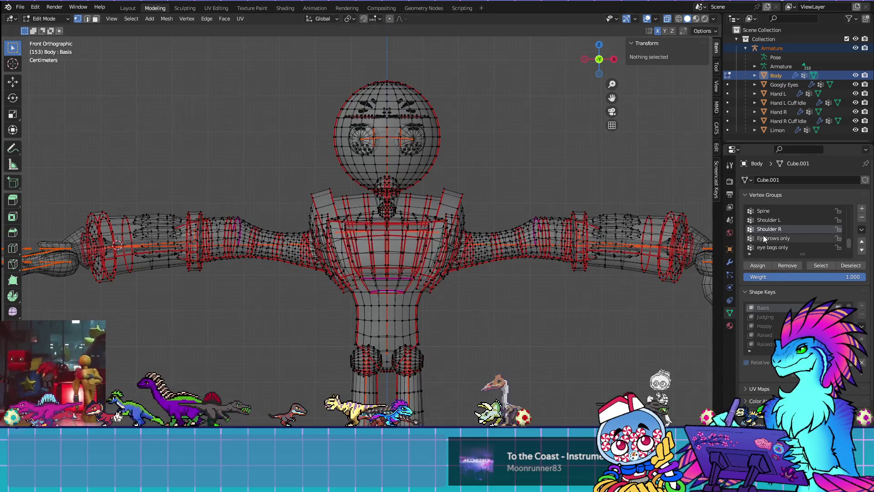
left_click(763, 238)
left_click(815, 265)
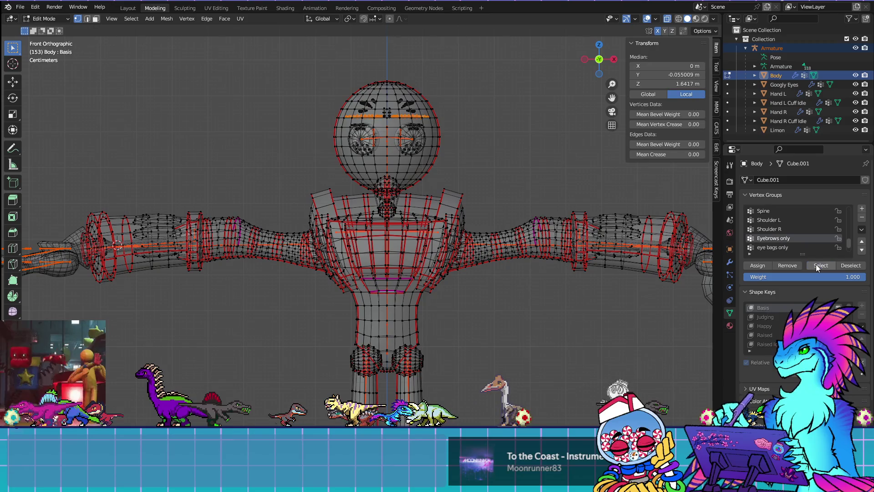
left_click(780, 248)
key("alt+a")
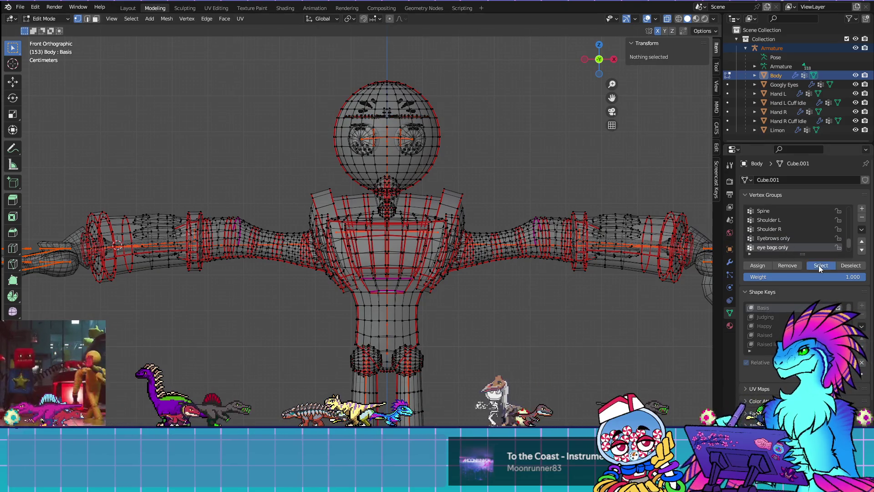
left_click(818, 265)
key("alt+a")
Check the vertices of the Eyebrows and lines and just blushies groups
scroll(785, 241, "down", 2)
left_click(786, 239)
left_click(826, 267)
key("alt+a")
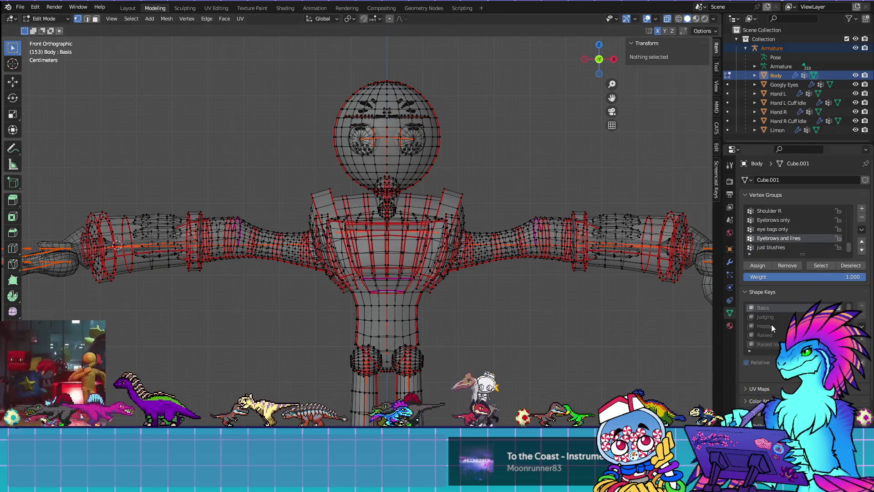
left_click(770, 247)
left_click(821, 264)
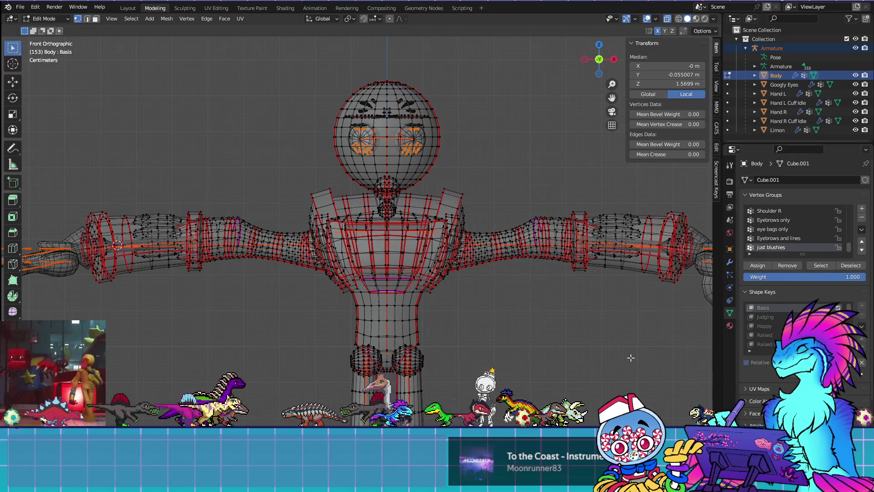
key("alt+a")
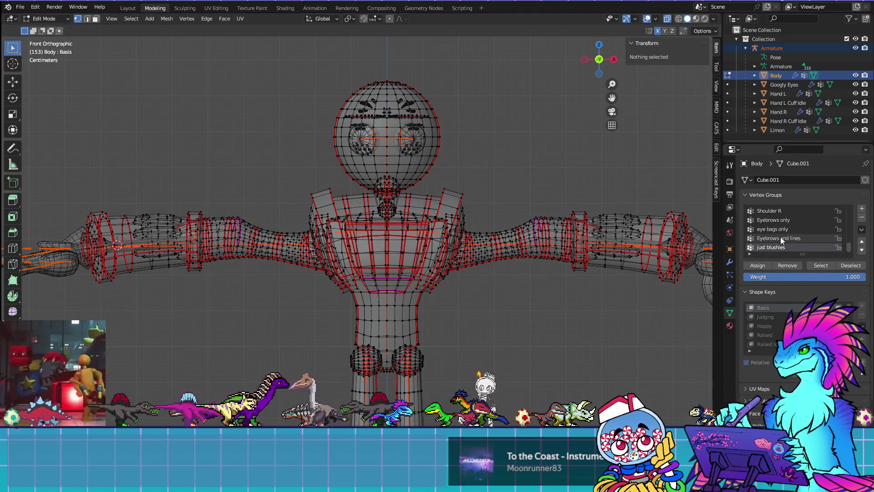
Select a strip of right-eye vertices and recheck the Eyebrows and lines group
scroll(467, 163, "up", 6)
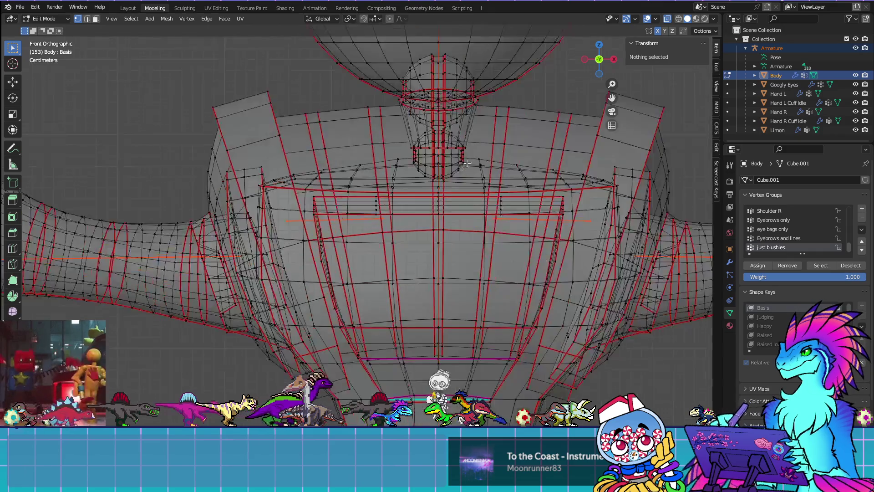
middle_click_drag(467, 163, 410, 414, "shift")
left_click(448, 175)
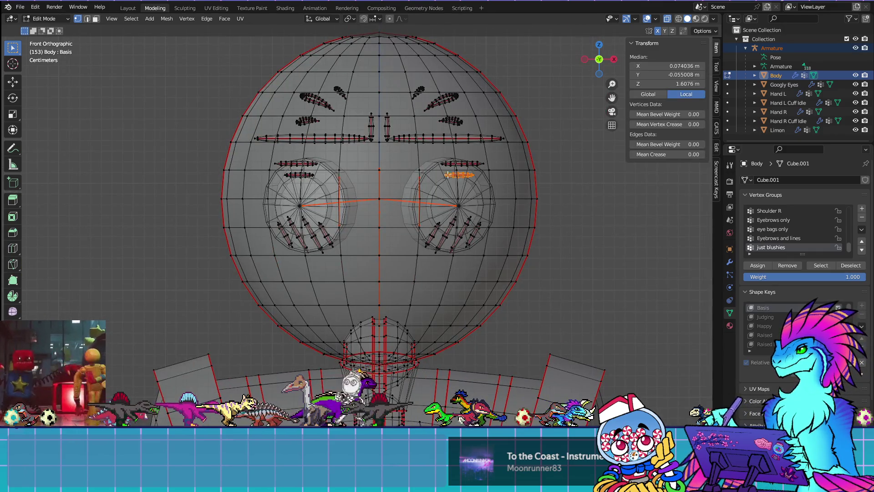
scroll(777, 231, "up", 3)
scroll(777, 232, "down", 3)
left_click(775, 237)
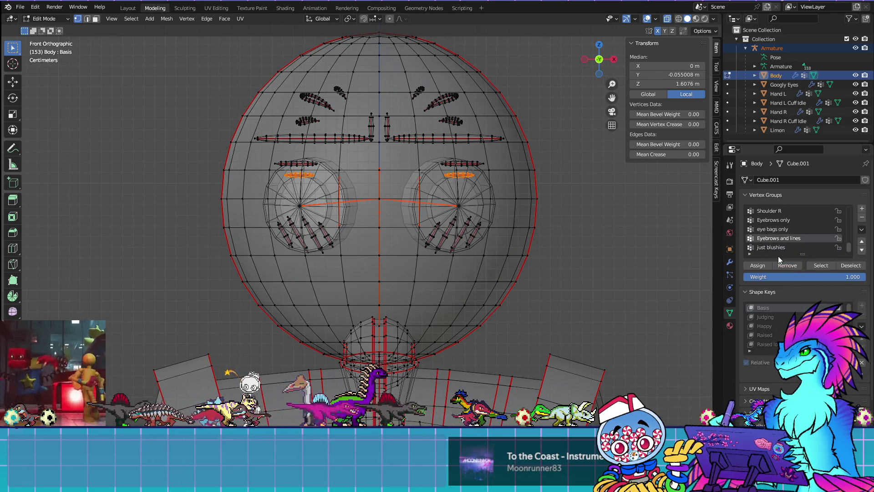
left_click(635, 269)
Bring up the File menu's save options
scroll(776, 231, "down", 5)
scroll(776, 231, "up", 5)
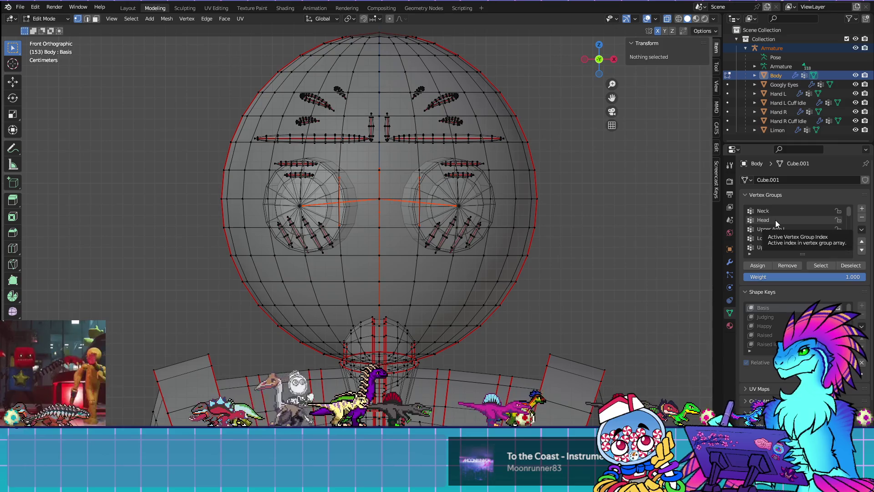
scroll(86, 71, "down", 5)
left_click(20, 7)
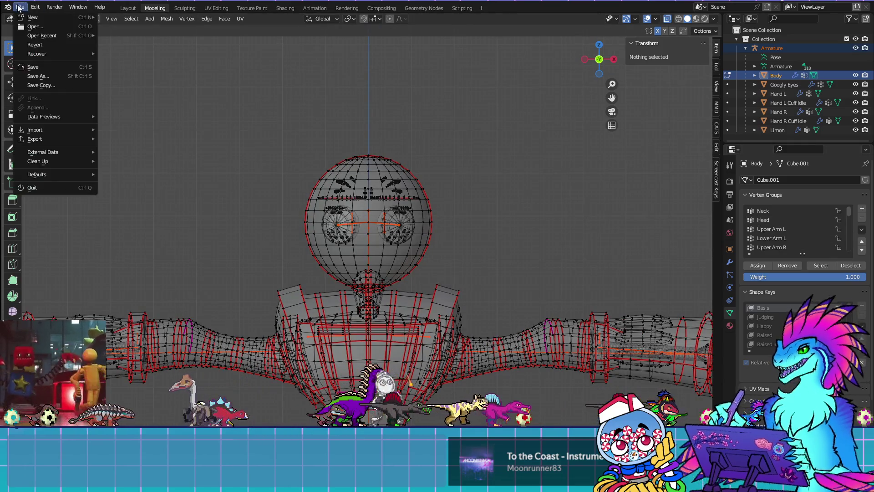
Save the blend file and make Googly Eyes the active object in Object Mode
left_click(45, 69)
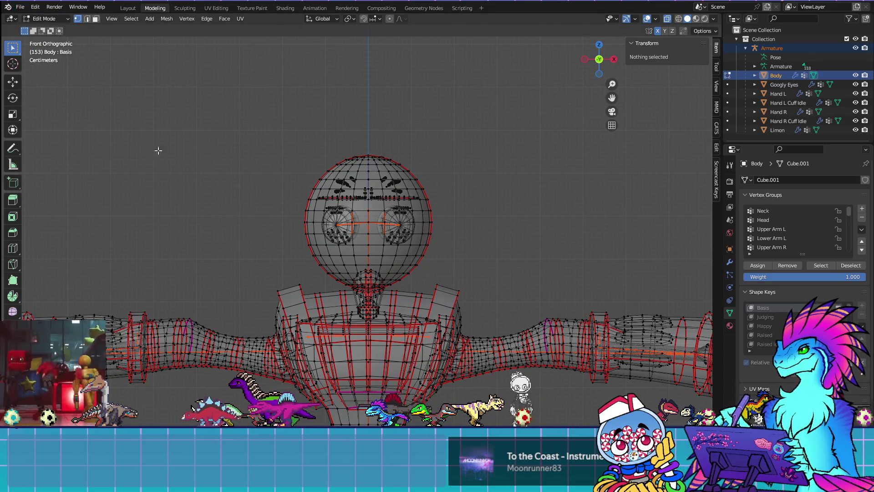
scroll(255, 186, "down", 4)
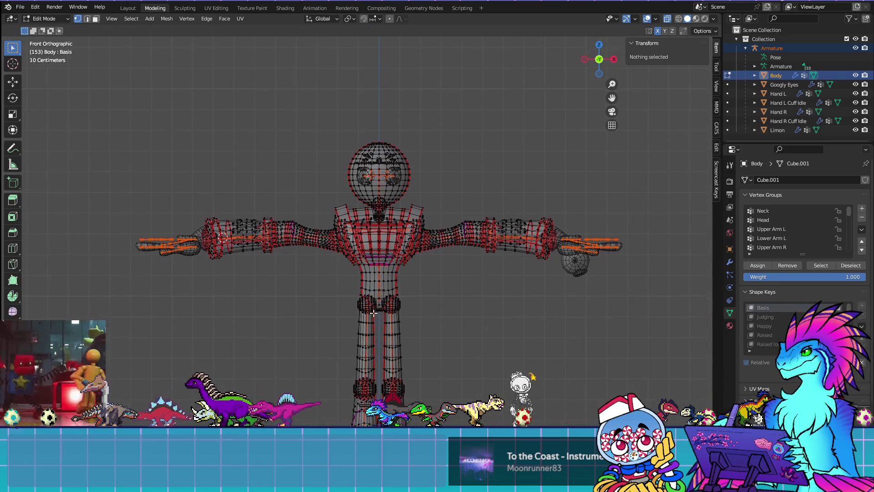
key("ctrl+Tab")
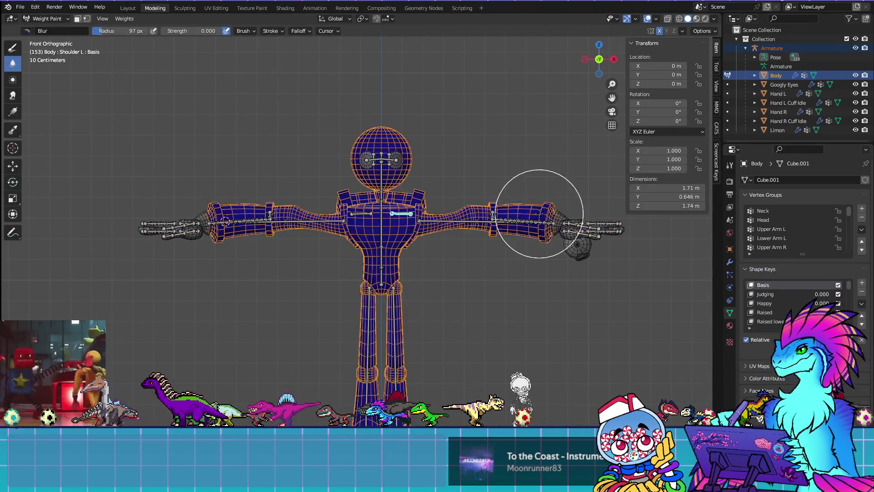
left_click(776, 84)
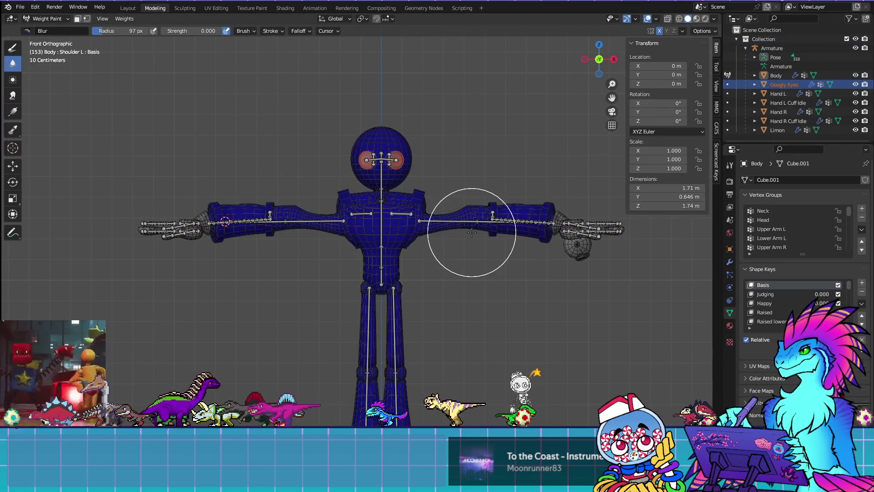
left_click(46, 18)
left_click(44, 28)
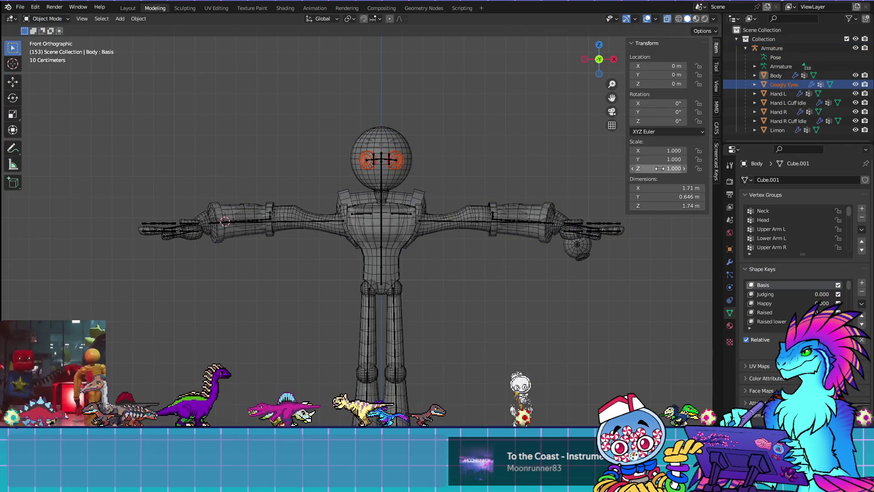
left_click(780, 85)
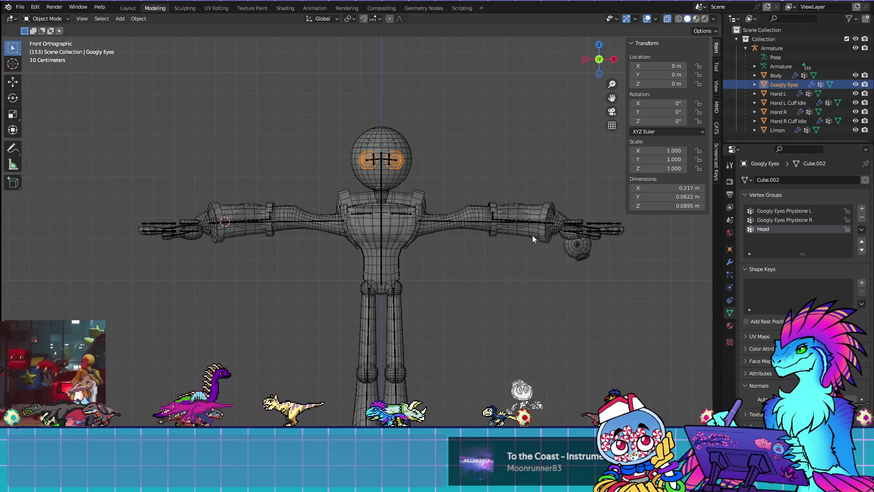
In Edit Mode, check the googly eyes' Head, Physbone R and Physbone L vertex groups
key("Tab")
left_click(817, 266)
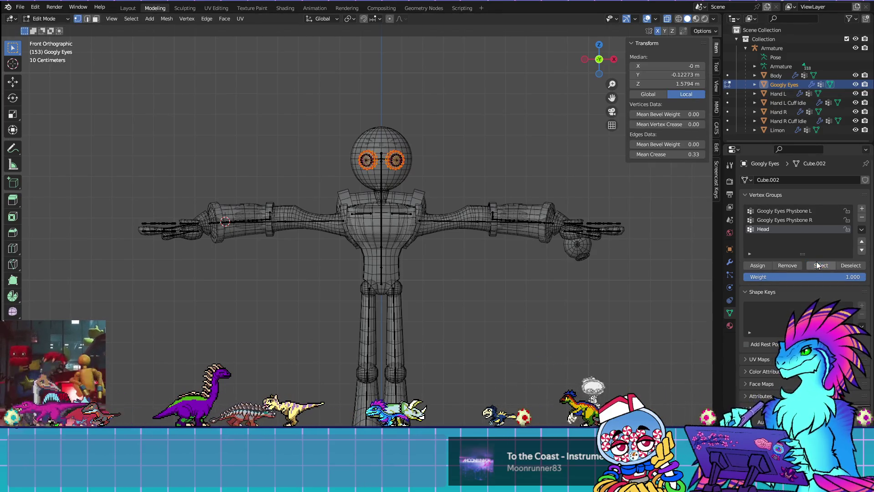
scroll(604, 213, "up", 6)
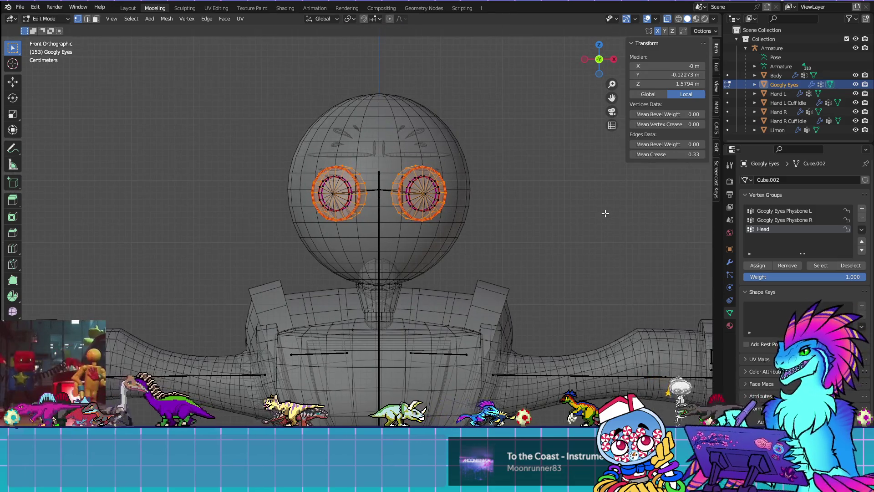
left_click(792, 220)
key("alt+a")
left_click(823, 265)
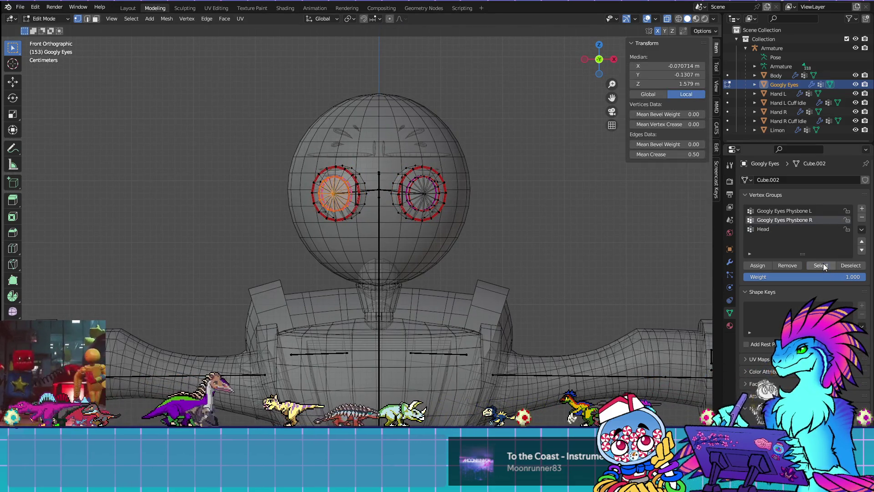
key("alt+a")
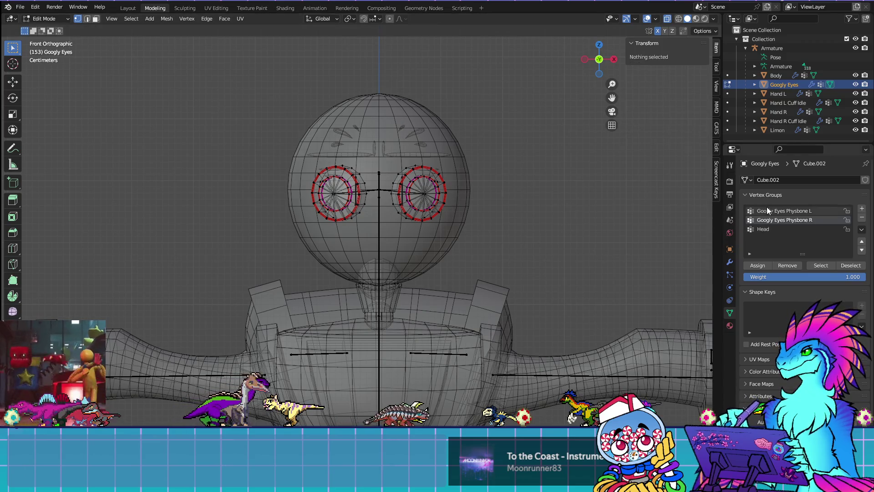
left_click(774, 210)
left_click(820, 265)
Select the Hand L object and display its vertex groups and shape keys
key("Tab")
left_click(778, 93)
left_click(729, 262)
key("Tab")
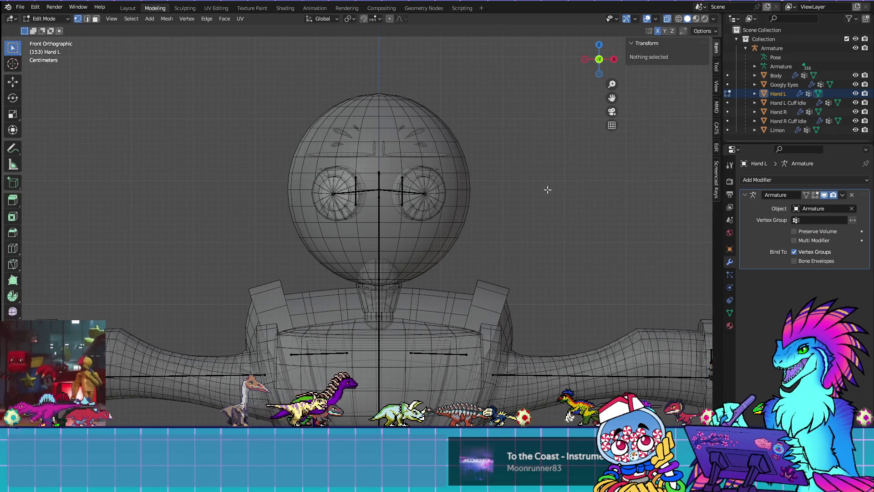
scroll(547, 189, "down", 5)
key("Tab")
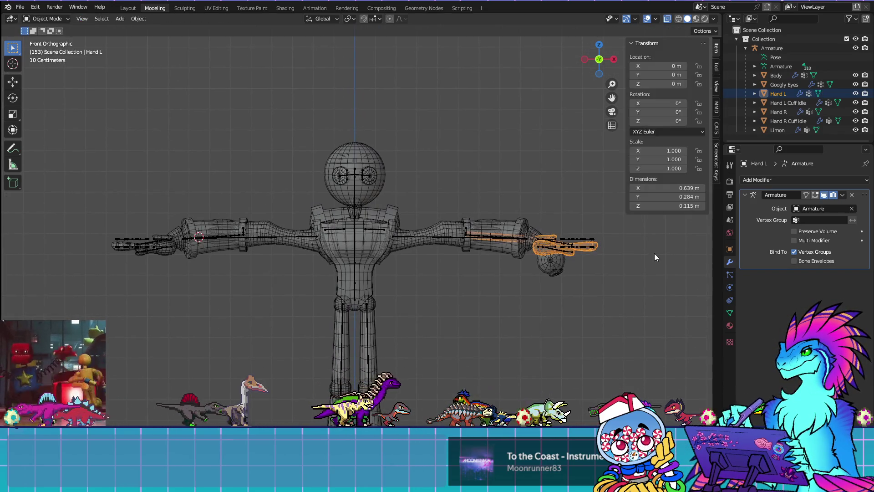
left_click(730, 313)
middle_click_drag(633, 289, 577, 285, "shift")
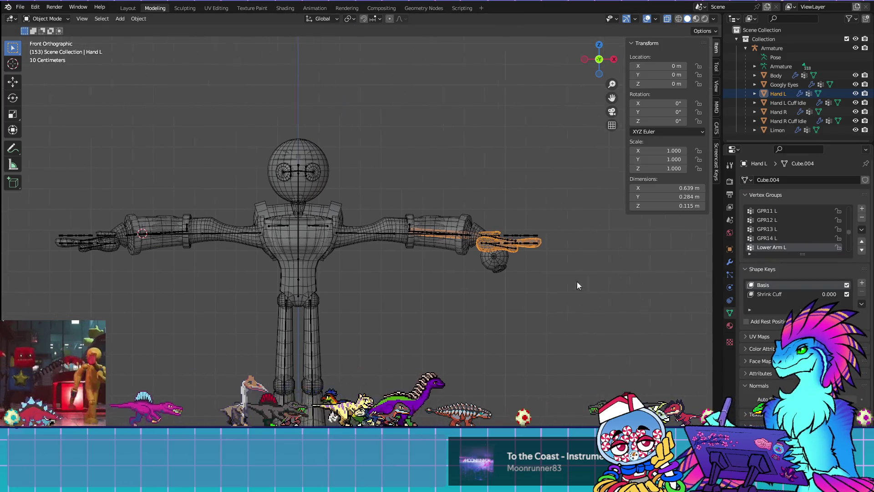